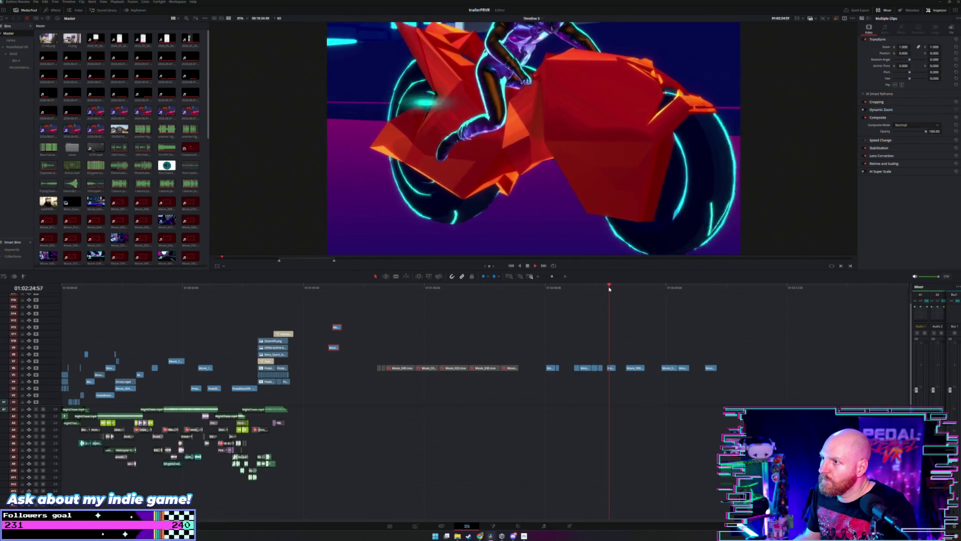
# Step: Play the trailer at double speed and trim the edge of the small V6 clip
pyautogui.press('l')
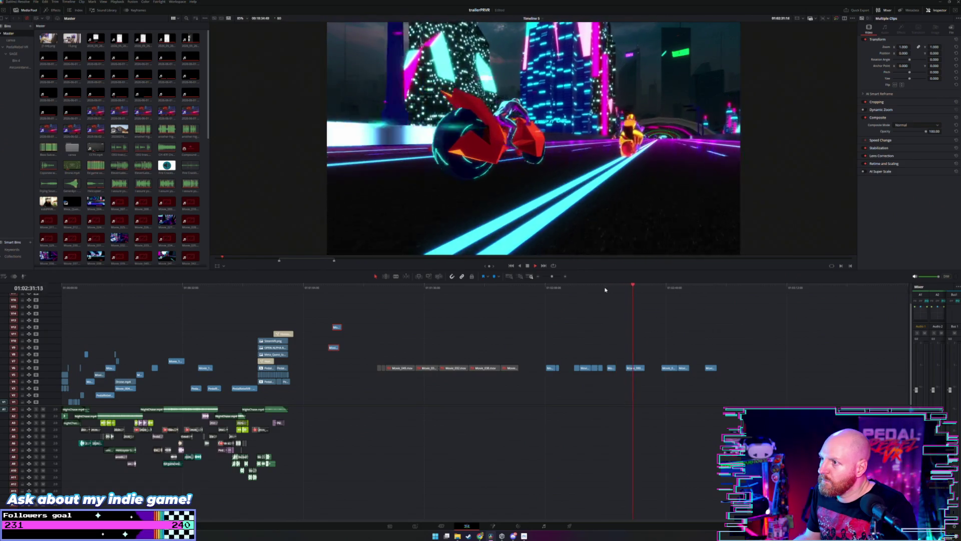
pyautogui.click(605, 289)
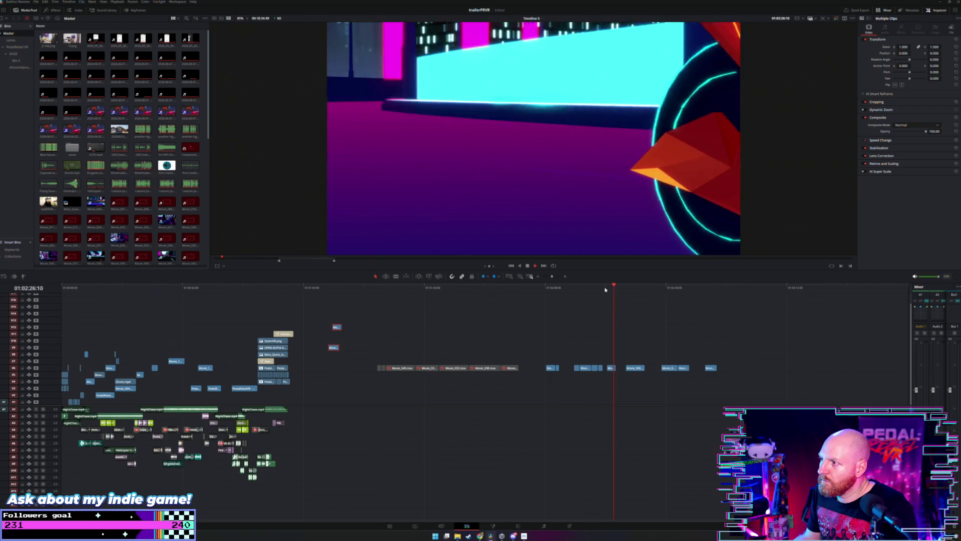
pyautogui.moveTo(613, 368); pyautogui.dragTo(372, 325)
# Step: Move the short V10 clip to its new spot on the timeline
pyautogui.moveTo(149, 340); pyautogui.dragTo(116, 354)
pyautogui.click(109, 289)
pyautogui.scroll(5, 200, 308)
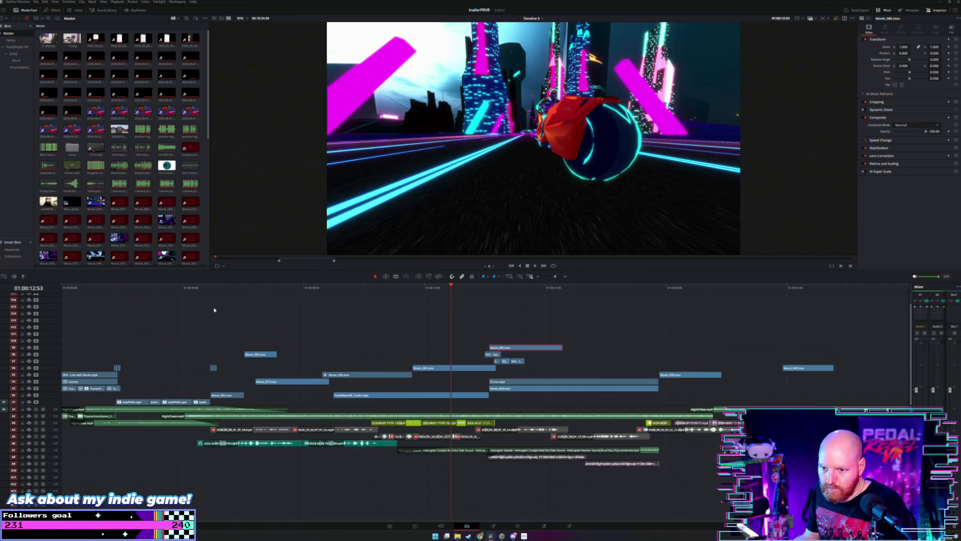
# Step: Move Movie_085 down from V9 to V8 and earlier, then play from there
pyautogui.moveTo(343, 290)
pyautogui.mouseDown()
pyautogui.moveTo(317, 291)
pyautogui.moveTo(346, 302)
pyautogui.mouseUp()
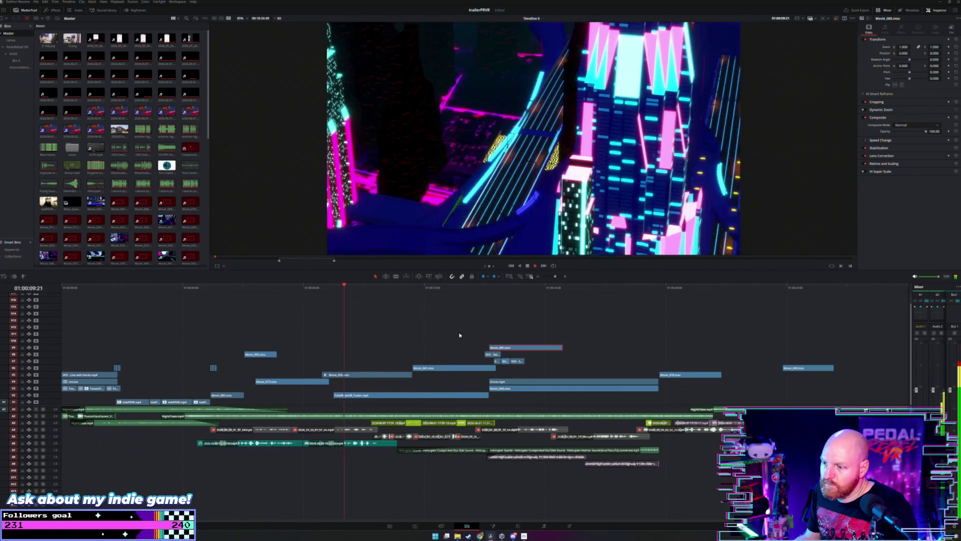
pyautogui.moveTo(513, 349)
pyautogui.mouseDown()
pyautogui.moveTo(382, 357)
pyautogui.moveTo(408, 358)
pyautogui.mouseUp()
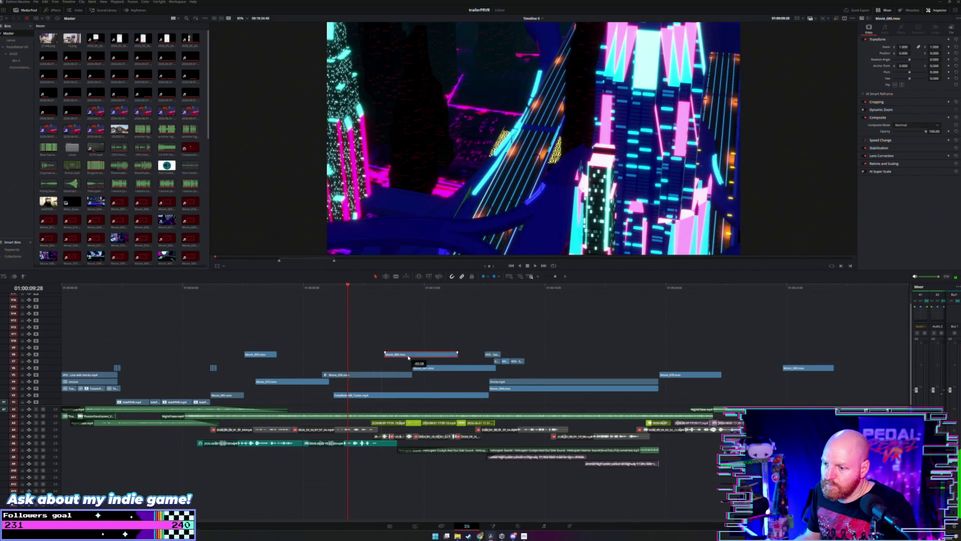
pyautogui.press('space')
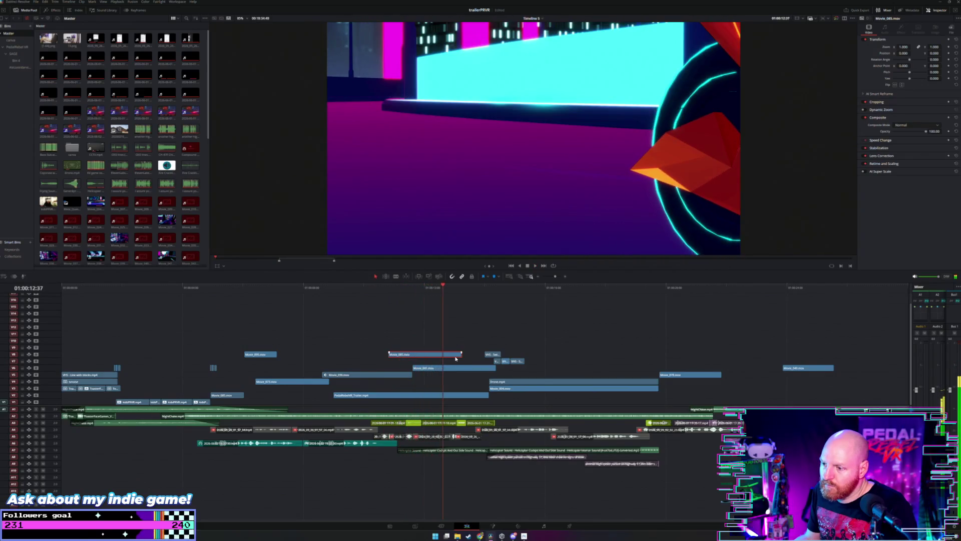
# Step: Trim both ends of Movie_085 inward and replay that section to review
pyautogui.moveTo(459, 355); pyautogui.dragTo(442, 355)
pyautogui.click(388, 290)
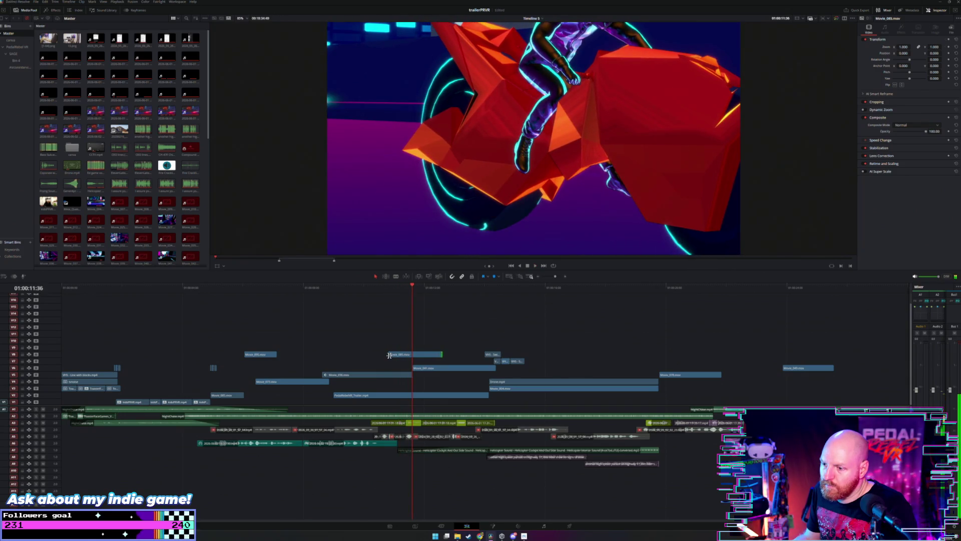
pyautogui.moveTo(391, 355); pyautogui.dragTo(397, 355)
pyautogui.click(382, 285)
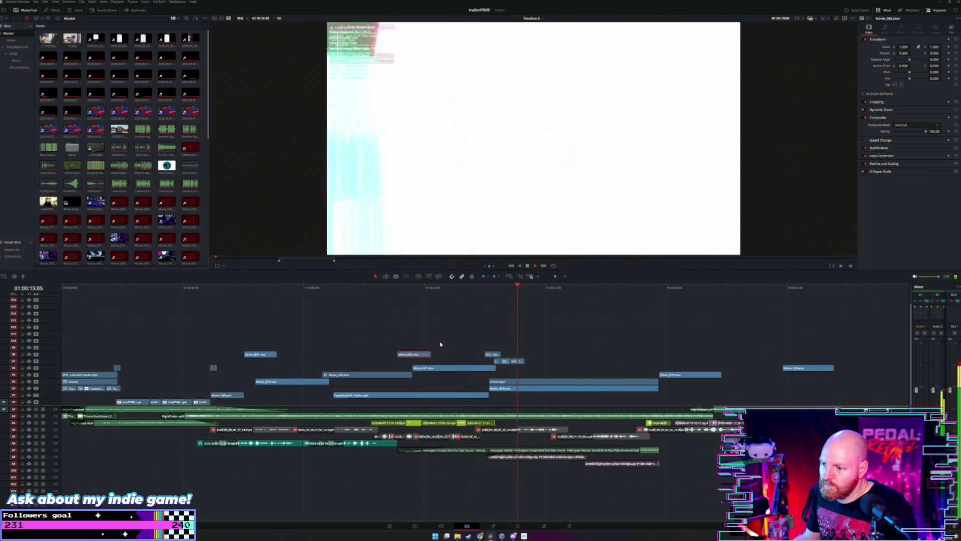
pyautogui.press('space')
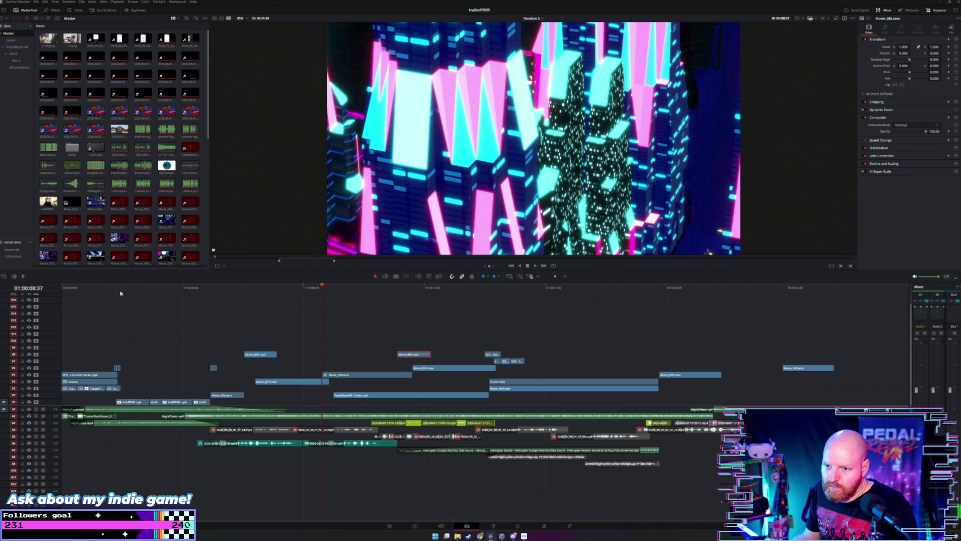
pyautogui.press('space')
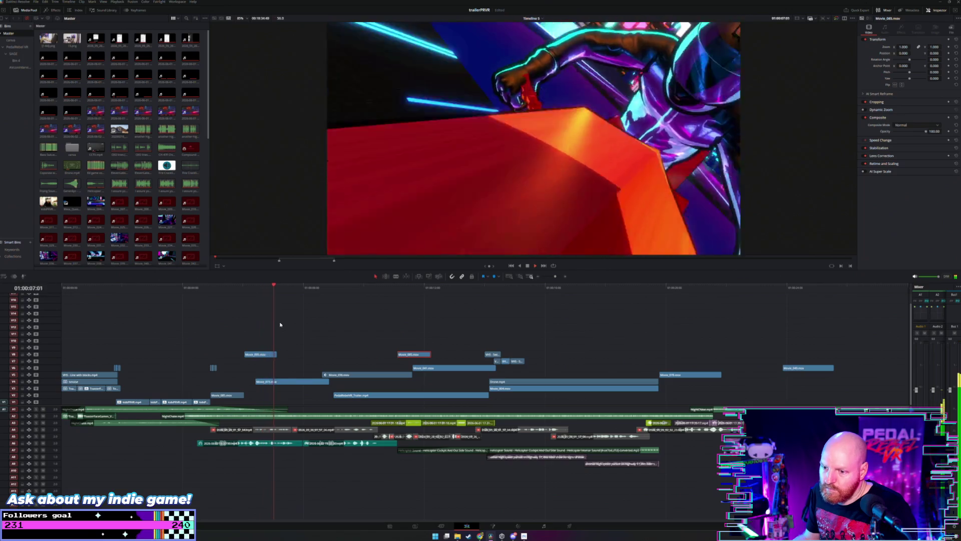
pyautogui.hotkey('ctrl', '-')
pyautogui.hotkey('ctrl', '-')
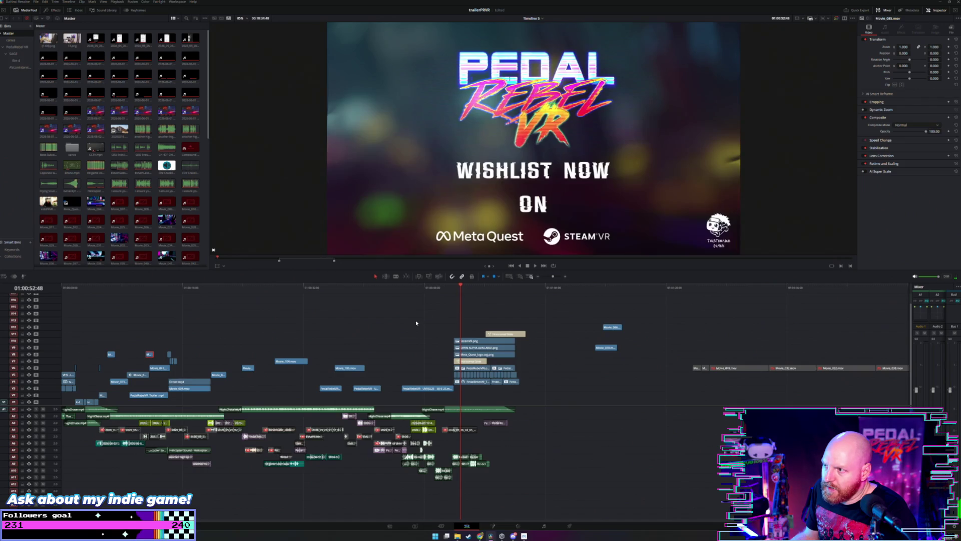
pyautogui.moveTo(444, 338); pyautogui.dragTo(497, 371)
pyautogui.press('d')
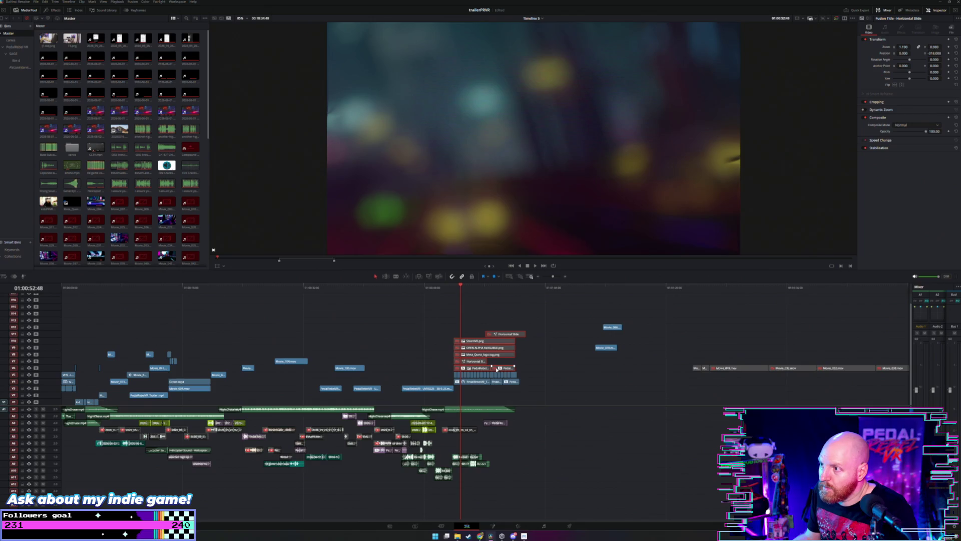
pyautogui.press('d')
pyautogui.click(453, 338)
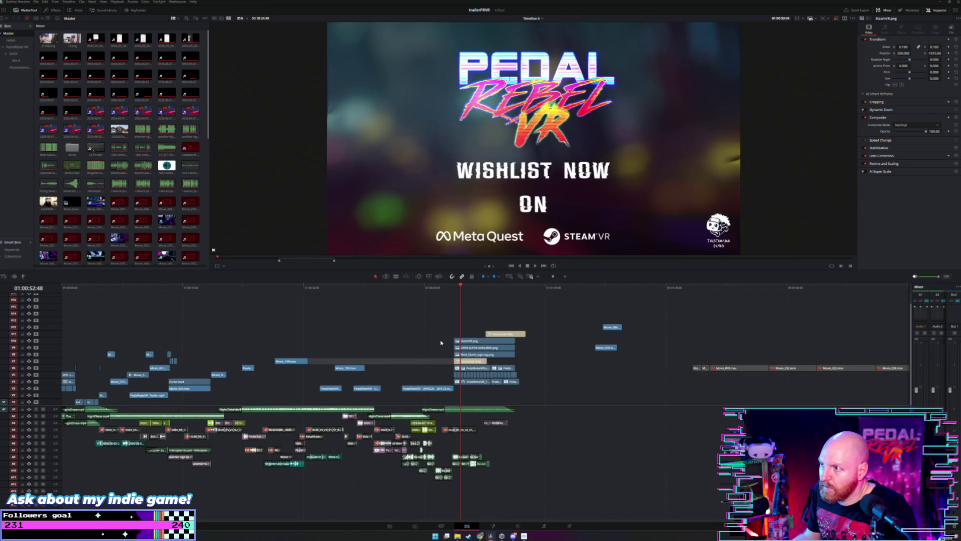
pyautogui.press('space')
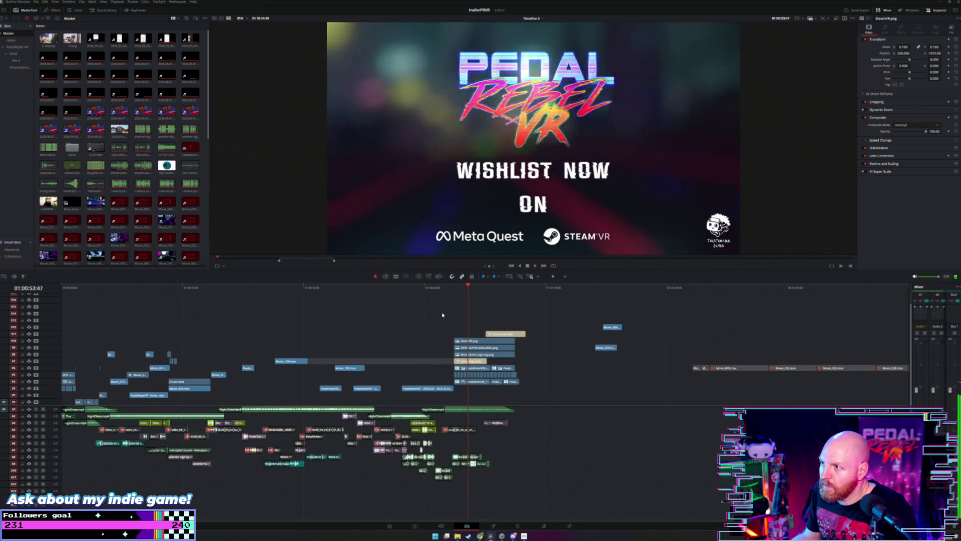
pyautogui.click(450, 295)
pyautogui.moveTo(442, 325); pyautogui.dragTo(501, 370)
pyautogui.click(443, 342)
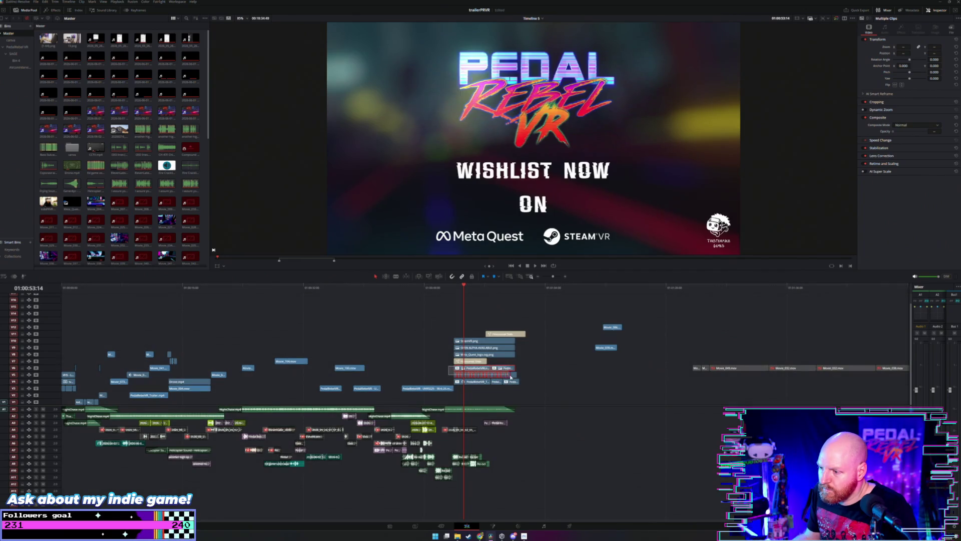
pyautogui.moveTo(484, 371)
pyautogui.mouseDown()
pyautogui.moveTo(200, 323)
pyautogui.moveTo(131, 340)
pyautogui.mouseUp()
# Step: Shift the PedalRebelVR logo clips on V9/V10 slightly later over the opening footage
pyautogui.click(83, 289)
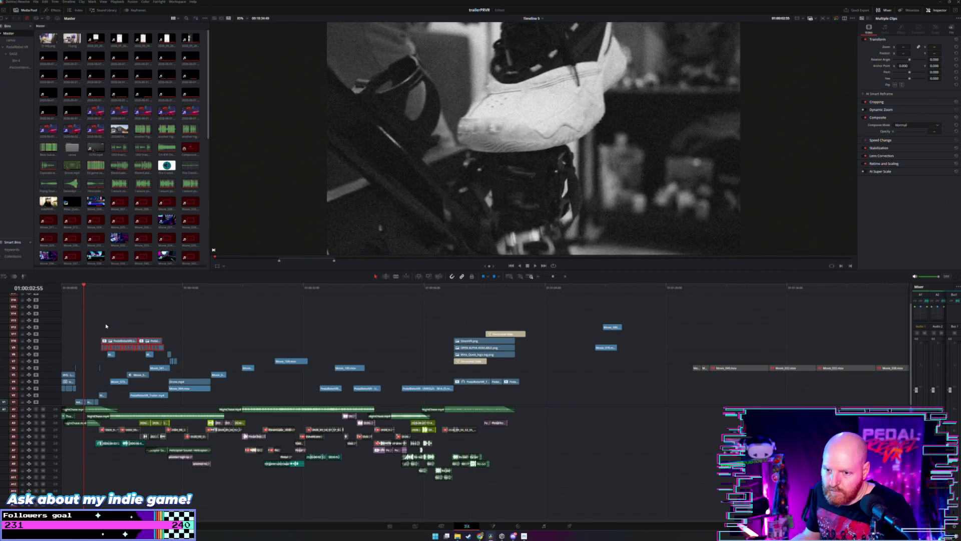
pyautogui.scroll(3, 109, 322)
pyautogui.press('space')
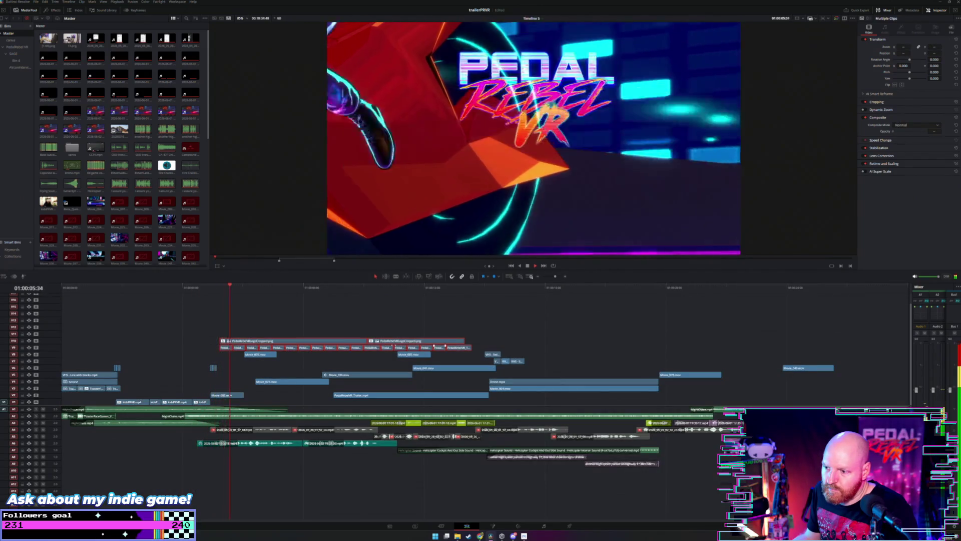
pyautogui.moveTo(349, 340); pyautogui.dragTo(464, 341)
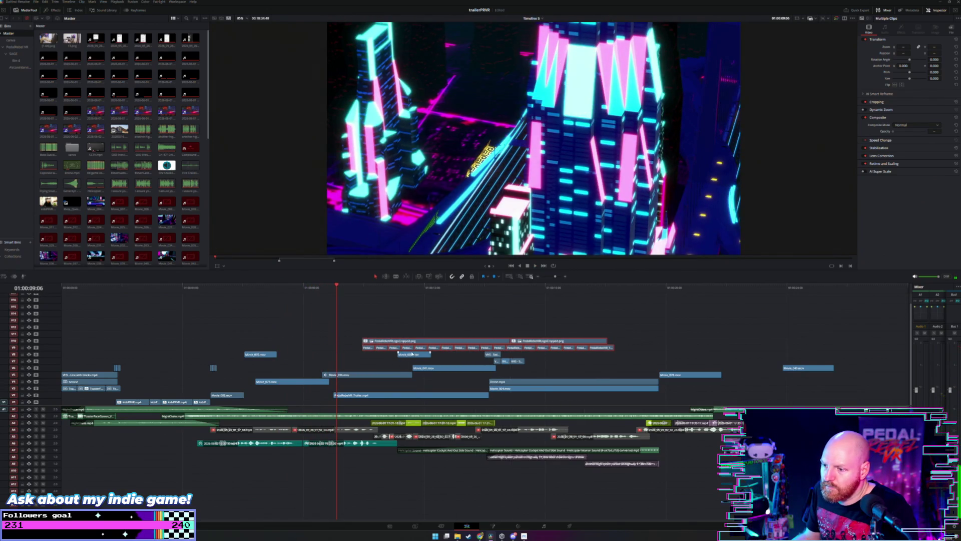
pyautogui.press('space')
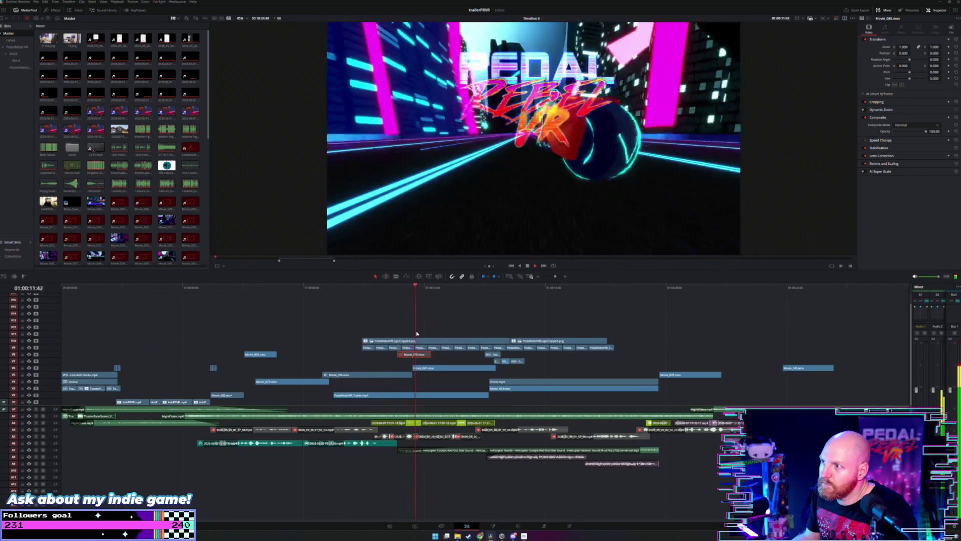
# Step: Review the logo entrance, reselect all V9/V10 logo clips, and fit the edit with Shift+Z
pyautogui.moveTo(629, 331)
pyautogui.mouseDown()
pyautogui.moveTo(370, 349)
pyautogui.moveTo(407, 343)
pyautogui.mouseUp()
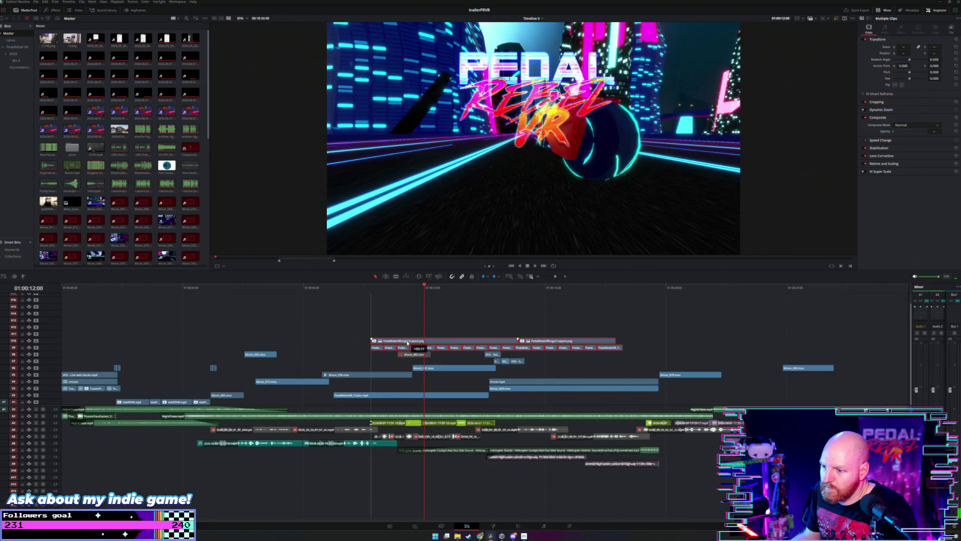
pyautogui.click(344, 298)
pyautogui.press('space')
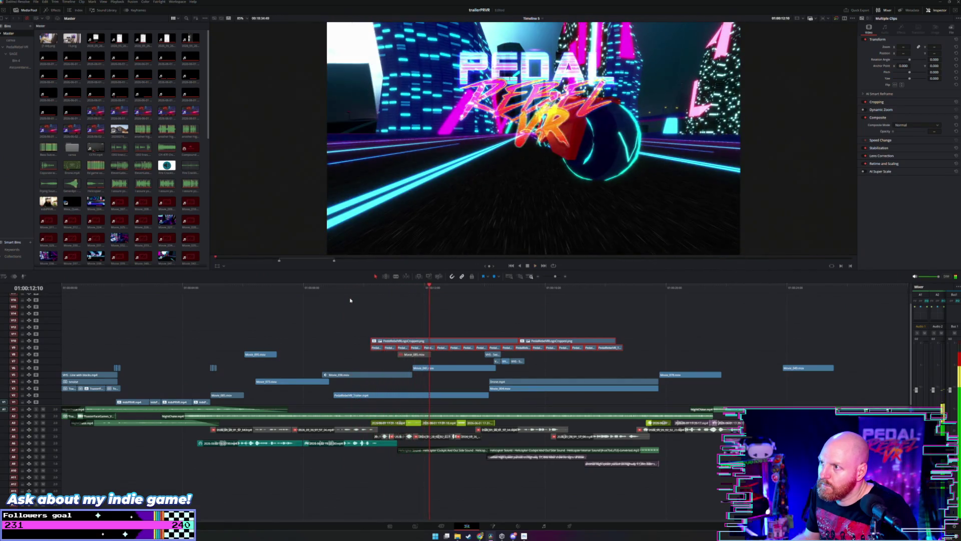
pyautogui.click(342, 294)
pyautogui.click(320, 293)
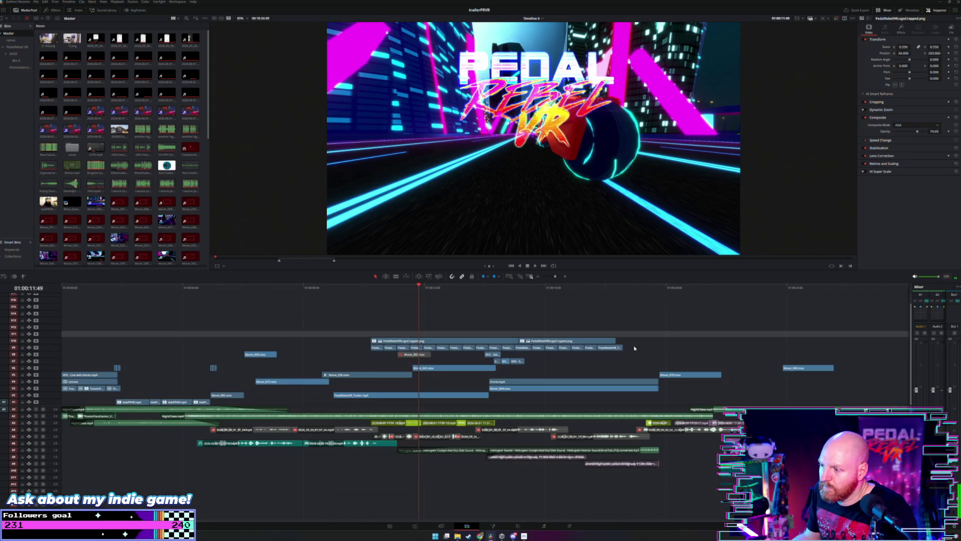
pyautogui.click(375, 348)
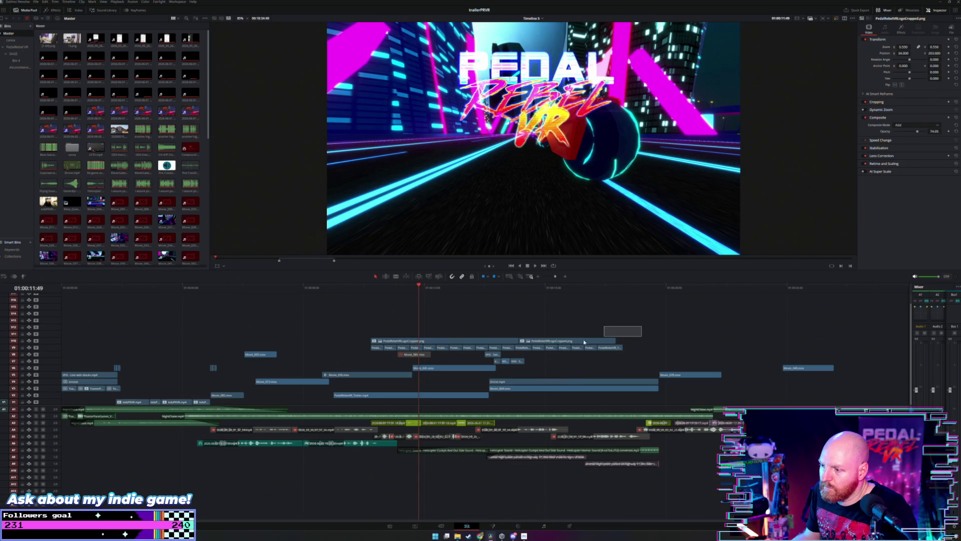
pyautogui.moveTo(584, 342); pyautogui.dragTo(497, 348)
pyautogui.hotkey('shift', 'z')
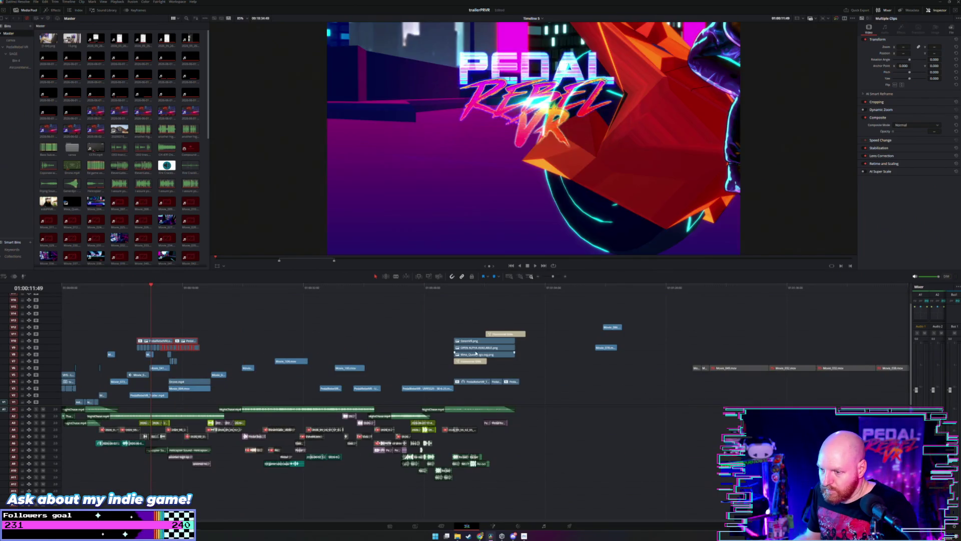
# Step: Move the selected logo clips slightly earlier, to about 8 seconds in, and preview
pyautogui.moveTo(170, 345)
pyautogui.mouseDown()
pyautogui.moveTo(136, 345)
pyautogui.moveTo(471, 352)
pyautogui.moveTo(514, 373)
pyautogui.moveTo(303, 316)
pyautogui.moveTo(146, 342)
pyautogui.mouseUp()
pyautogui.click(119, 290)
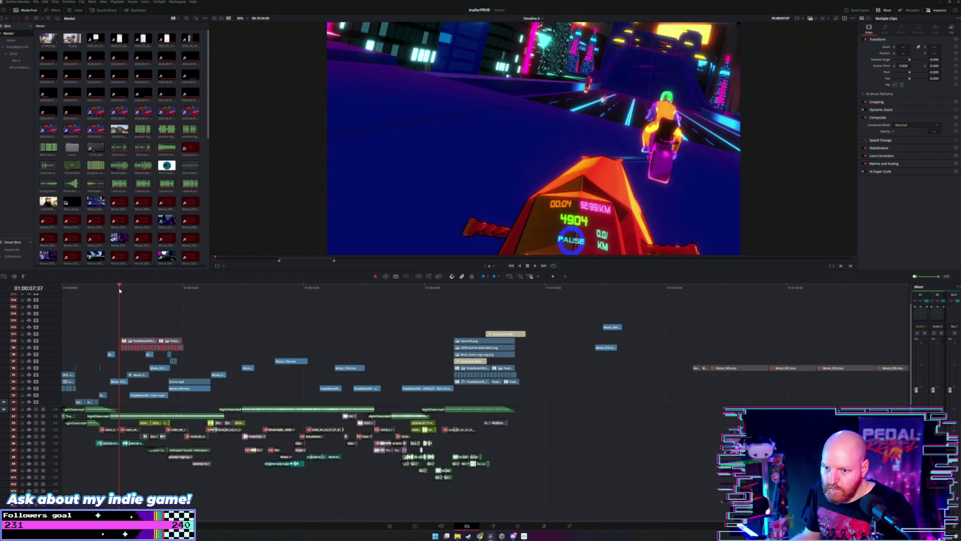
pyautogui.scroll(5, 169, 301)
pyautogui.press('space')
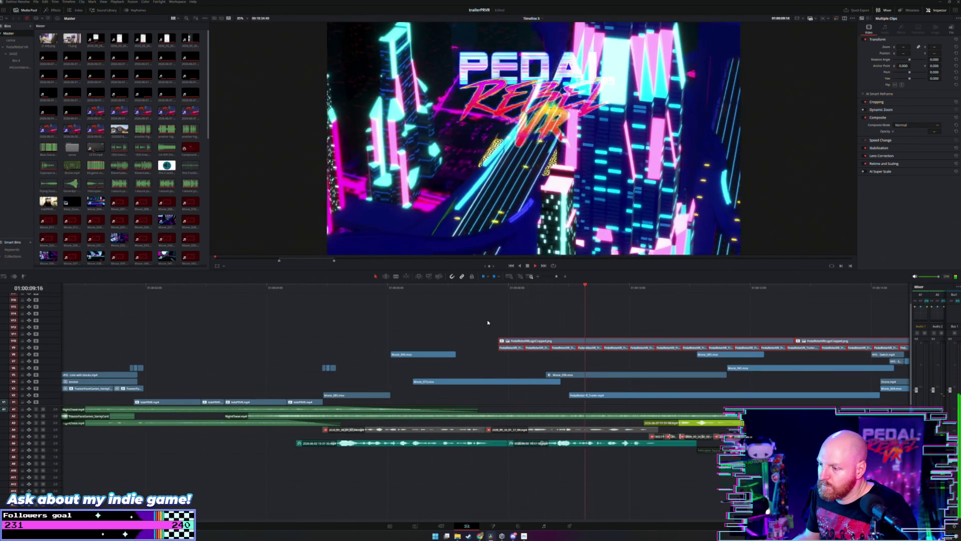
# Step: Delete the logo clips to the right of the playhead
pyautogui.scroll(-2, 490, 319)
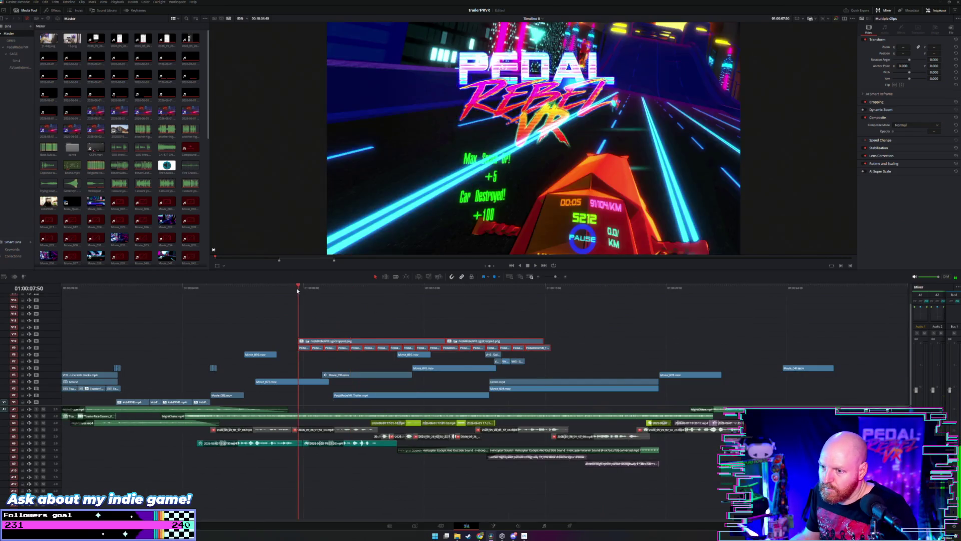
pyautogui.click(304, 299)
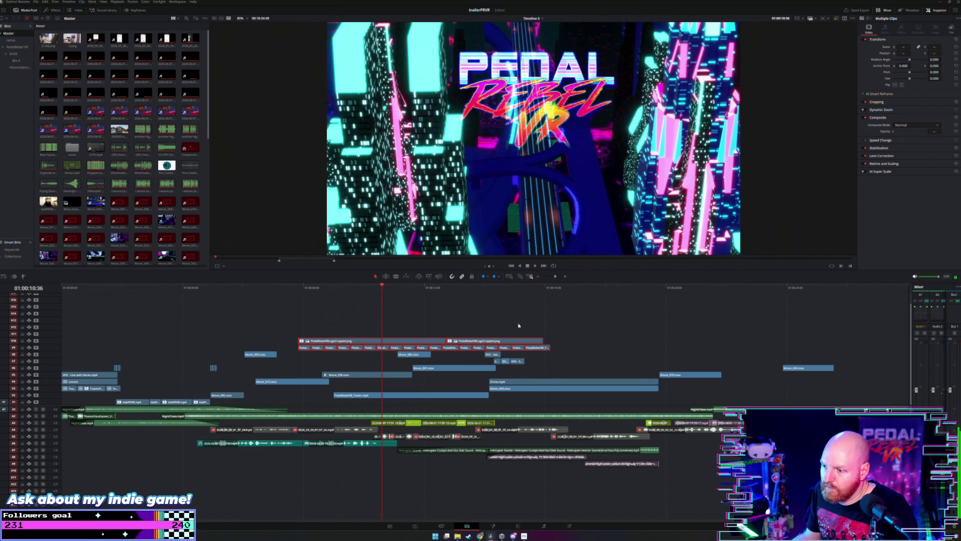
pyautogui.moveTo(555, 322); pyautogui.dragTo(451, 347)
pyautogui.press('Delete')
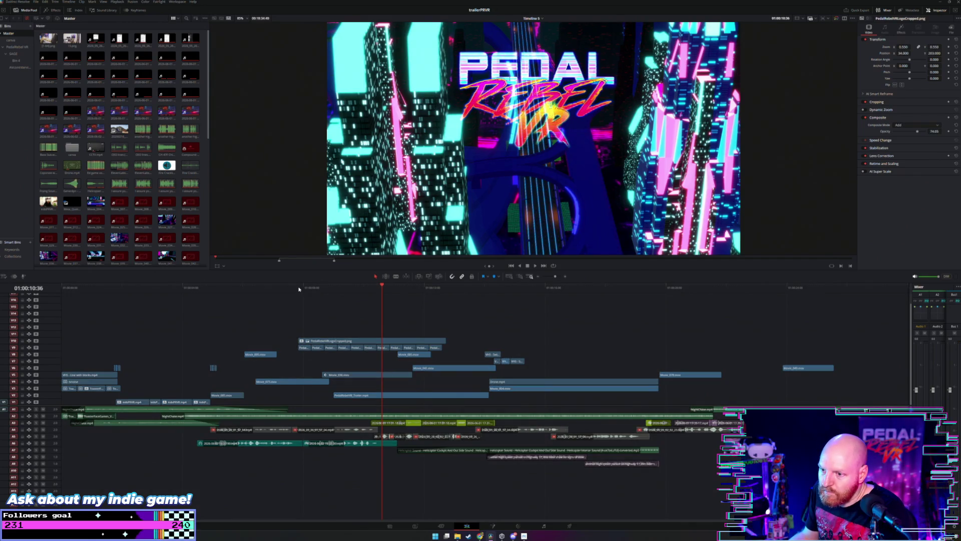
# Step: Drop a logo copy at 01:00:10:00, delete its extra pieces, and preview from there
pyautogui.moveTo(317, 289); pyautogui.dragTo(364, 299)
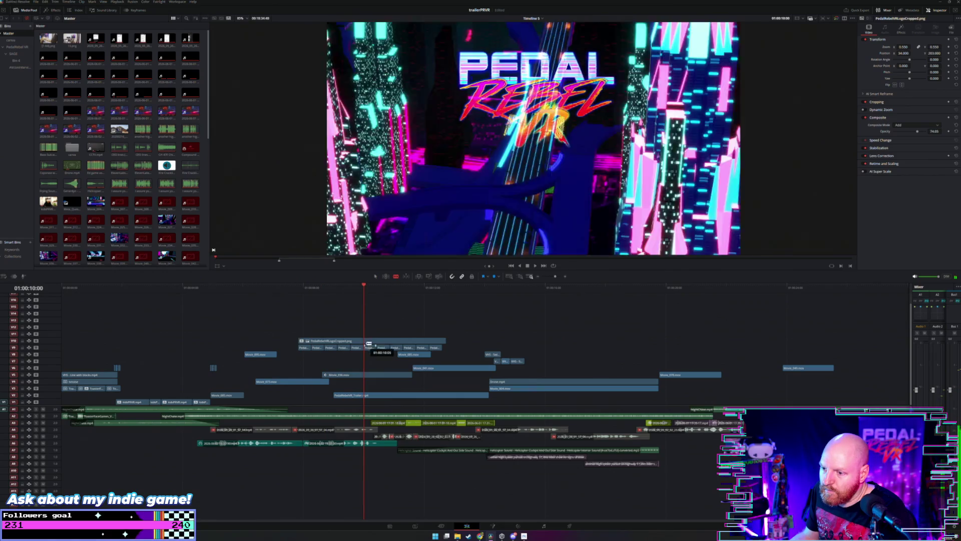
pyautogui.moveTo(368, 343); pyautogui.dragTo(371, 344)
pyautogui.moveTo(472, 326)
pyautogui.mouseDown()
pyautogui.moveTo(370, 352)
pyautogui.moveTo(302, 351)
pyautogui.moveTo(406, 340)
pyautogui.mouseUp()
pyautogui.press('Delete')
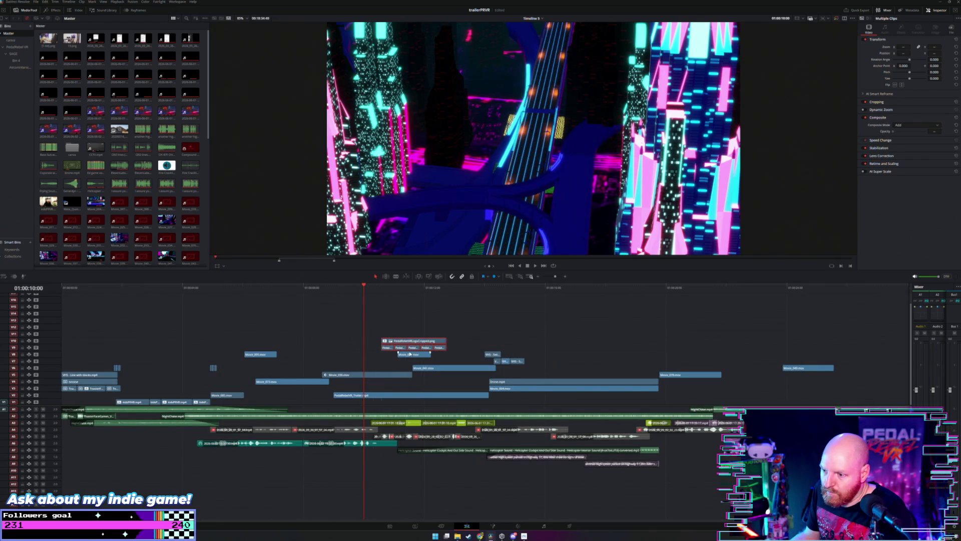
pyautogui.press('space')
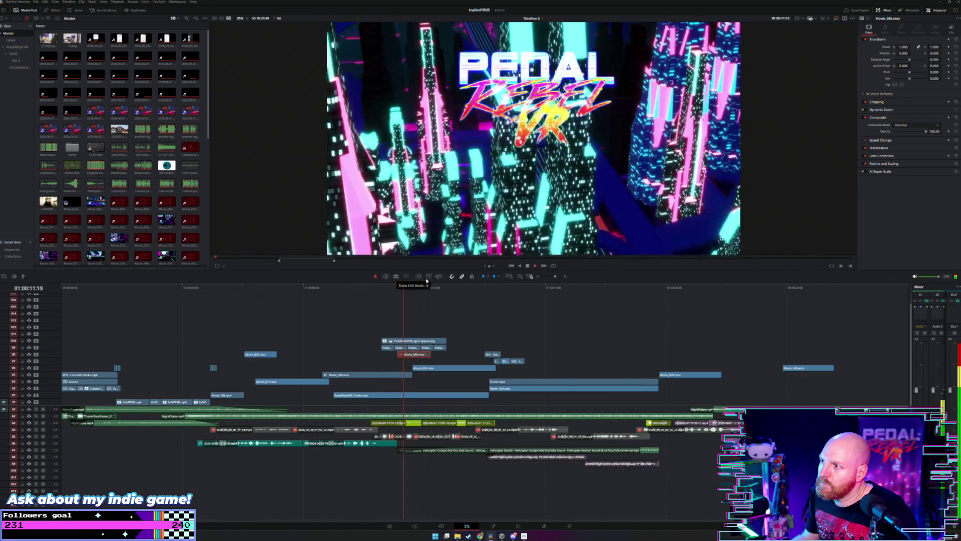
pyautogui.press('space')
pyautogui.click(398, 341)
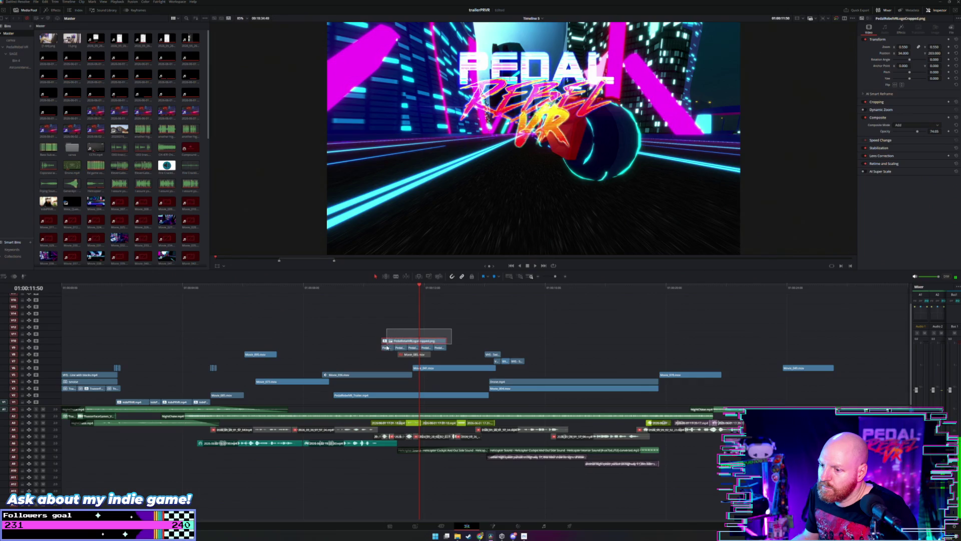
# Step: Shift the logo group slightly earlier and review it between 01:00:08:37 and 01:00:12:39
pyautogui.moveTo(387, 347); pyautogui.dragTo(377, 347)
pyautogui.click(321, 286)
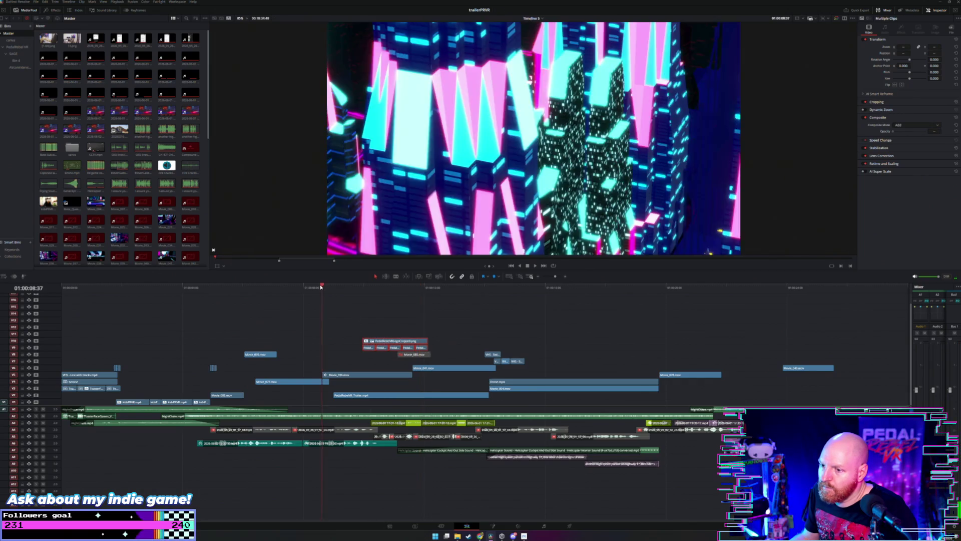
pyautogui.press('space')
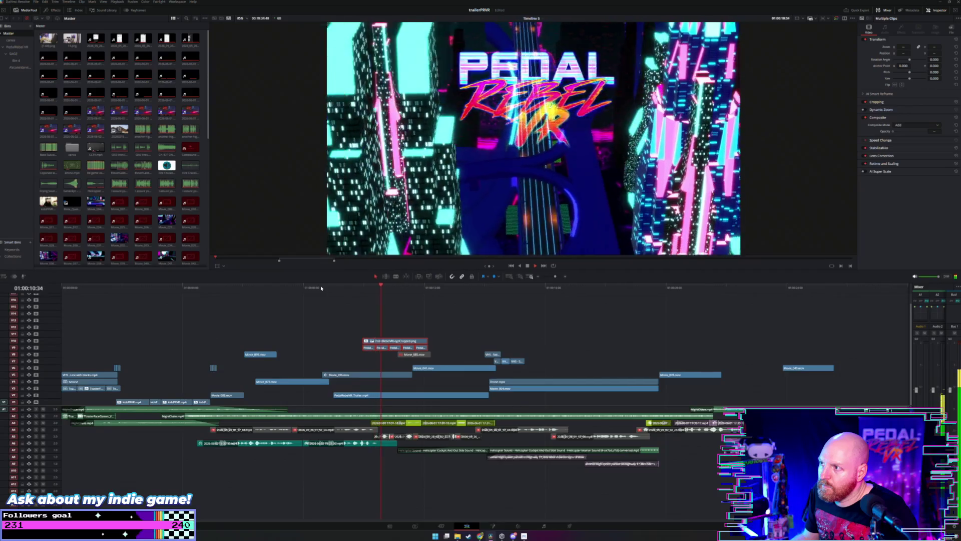
pyautogui.press('space')
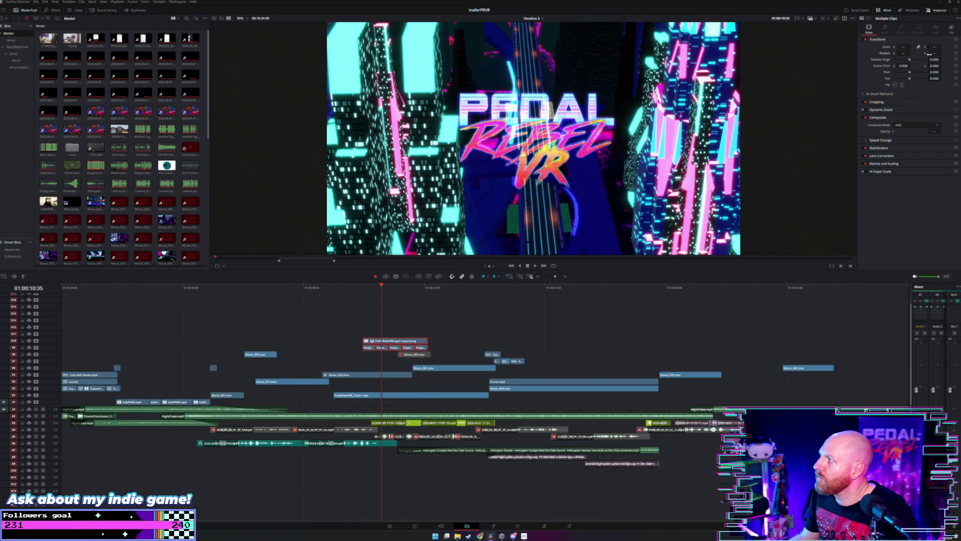
pyautogui.press('space')
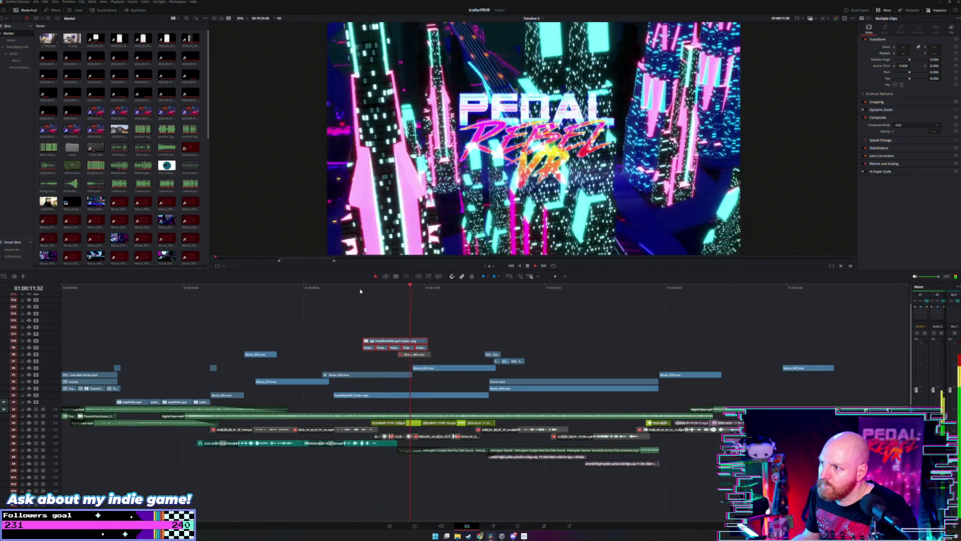
pyautogui.moveTo(360, 291); pyautogui.dragTo(349, 292)
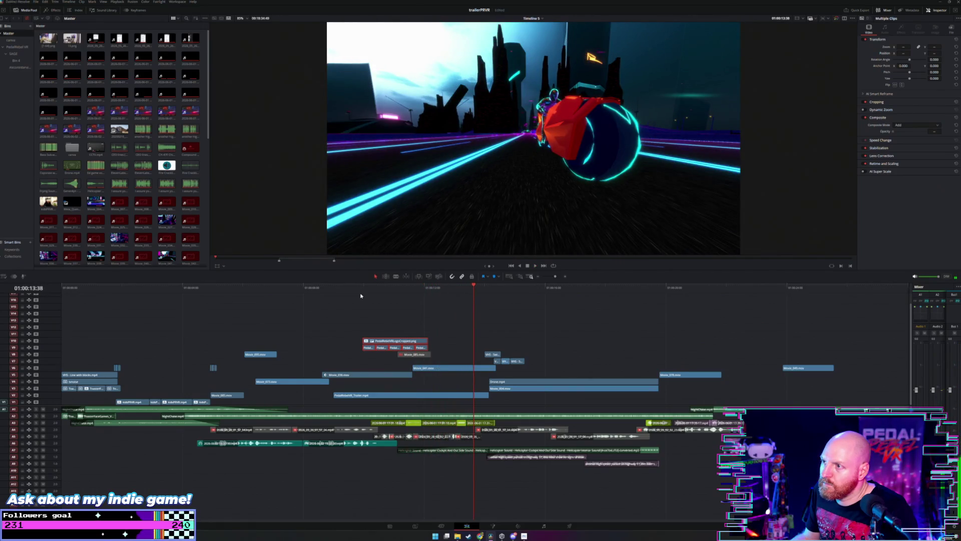
pyautogui.moveTo(359, 294)
pyautogui.mouseDown()
pyautogui.moveTo(343, 295)
pyautogui.moveTo(413, 296)
pyautogui.mouseUp()
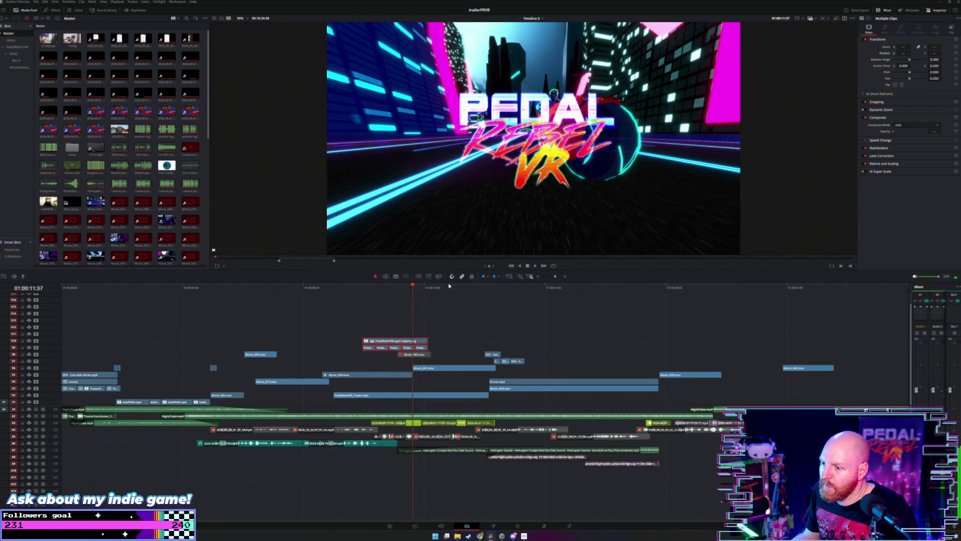
pyautogui.click(444, 286)
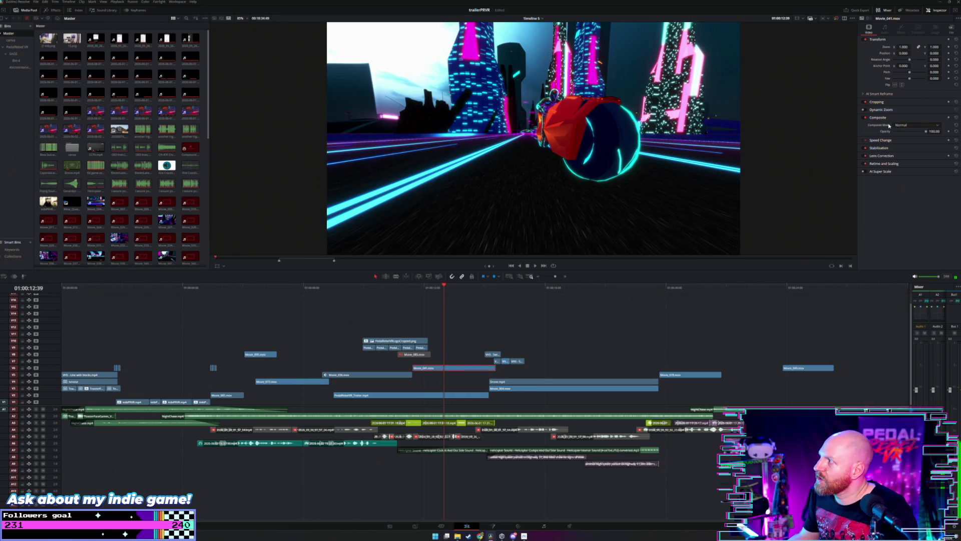
# Step: Set the bike clip's Zoom to 1.4, move the logo group later and up a track, and replay from 01:00:11:37
pyautogui.moveTo(904, 46)
pyautogui.mouseDown()
pyautogui.moveTo(943, 53)
pyautogui.moveTo(900, 52)
pyautogui.mouseUp()
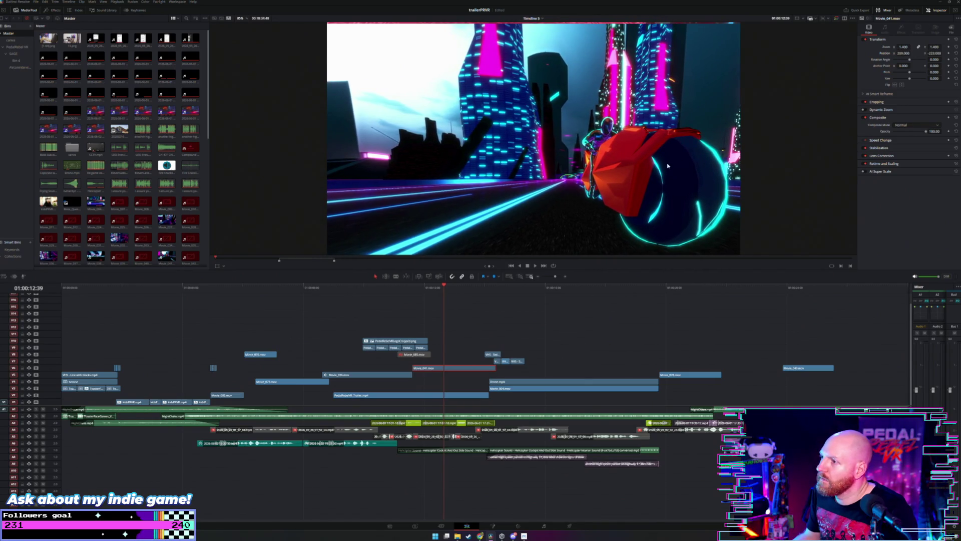
pyautogui.moveTo(433, 330)
pyautogui.mouseDown()
pyautogui.moveTo(356, 351)
pyautogui.moveTo(431, 333)
pyautogui.mouseUp()
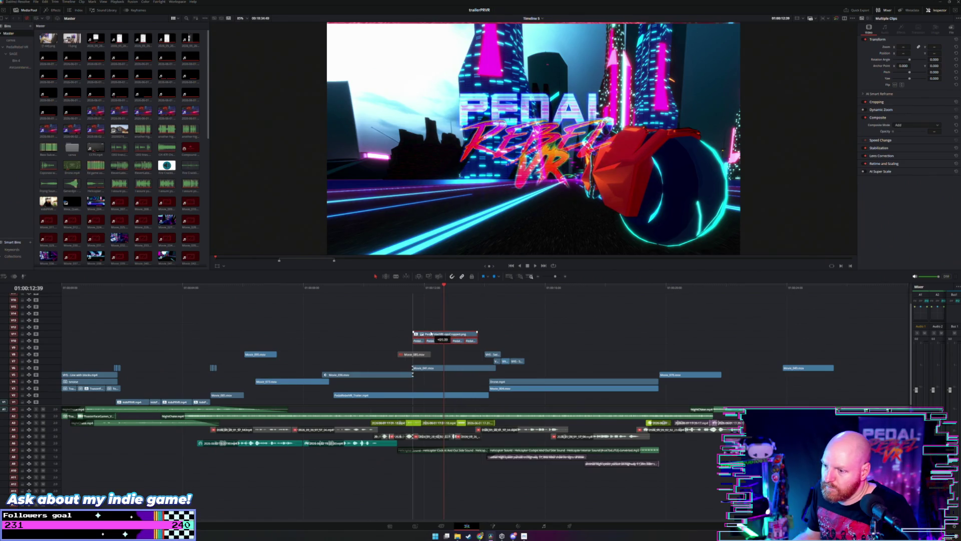
pyautogui.click(373, 285)
pyautogui.press('space')
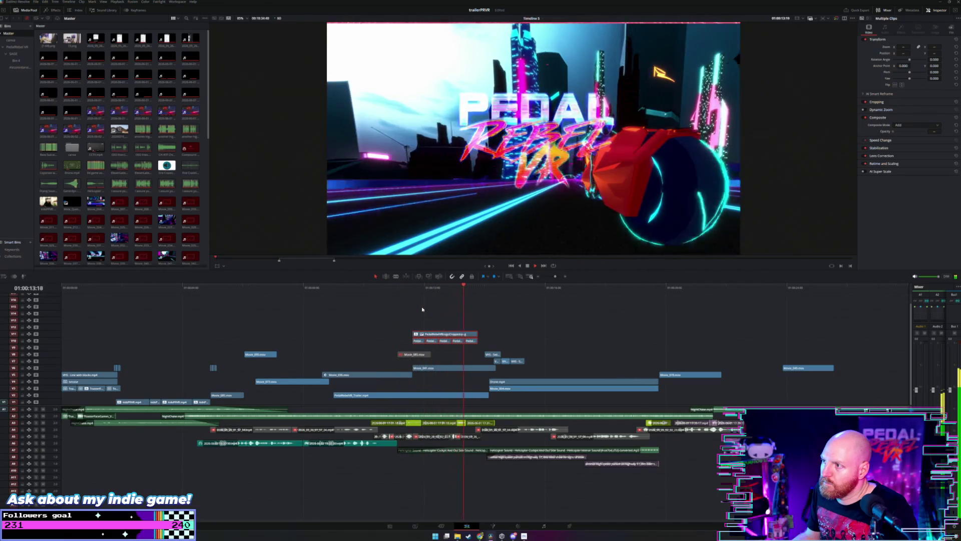
pyautogui.press('space')
pyautogui.moveTo(455, 286); pyautogui.dragTo(413, 299)
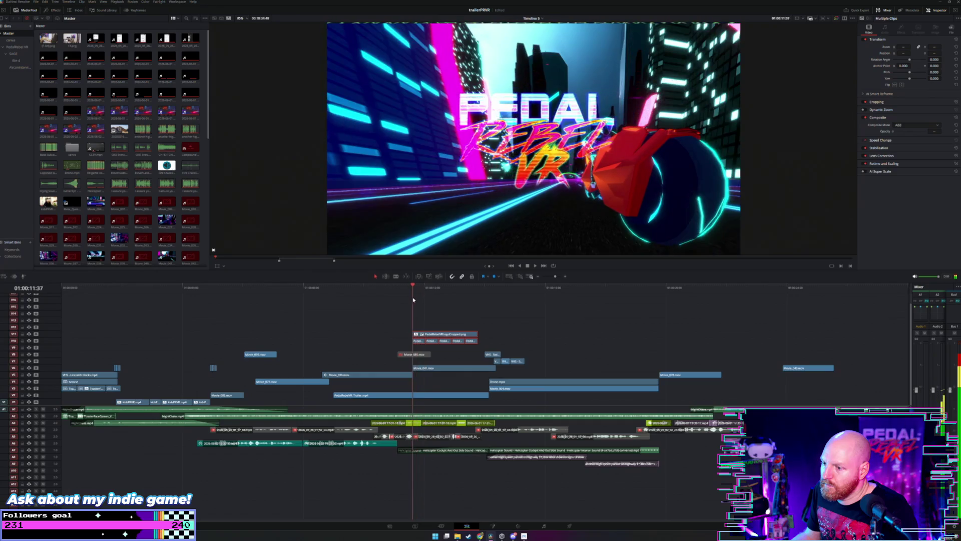
pyautogui.press('space')
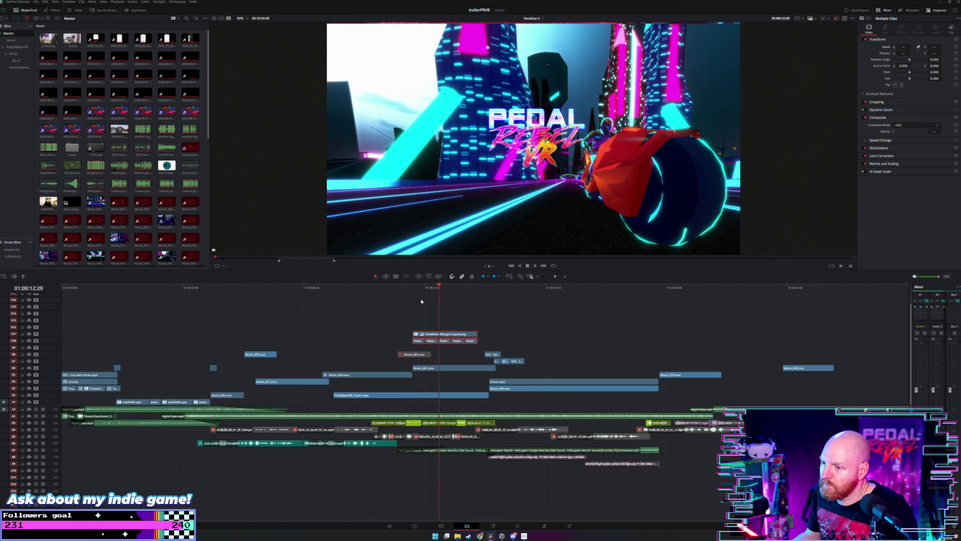
pyautogui.click(413, 287)
pyautogui.press('space')
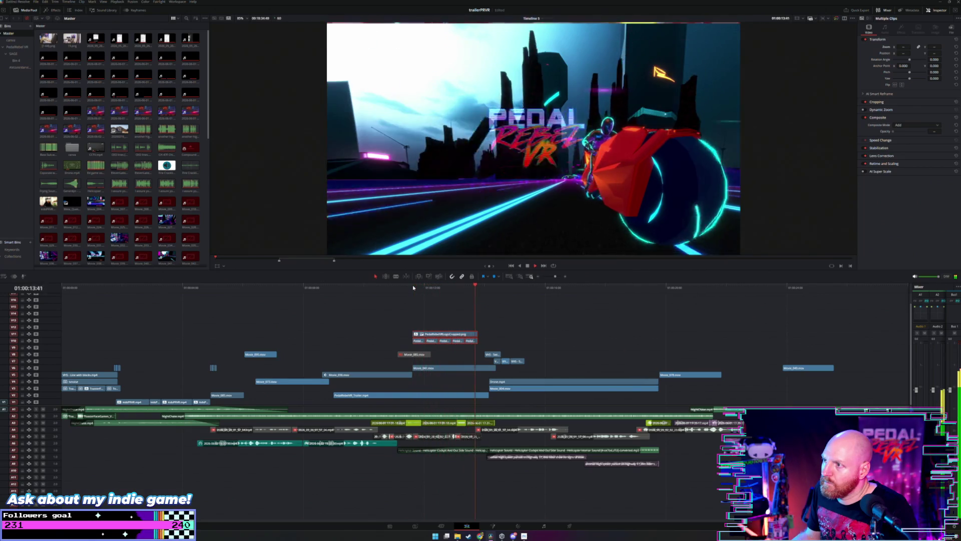
# Step: Increase the logo's Position X to move it right, then preview around 01:00:12:03
pyautogui.click(413, 287)
pyautogui.moveTo(413, 286)
pyautogui.mouseDown()
pyautogui.moveTo(430, 288)
pyautogui.moveTo(414, 288)
pyautogui.mouseUp()
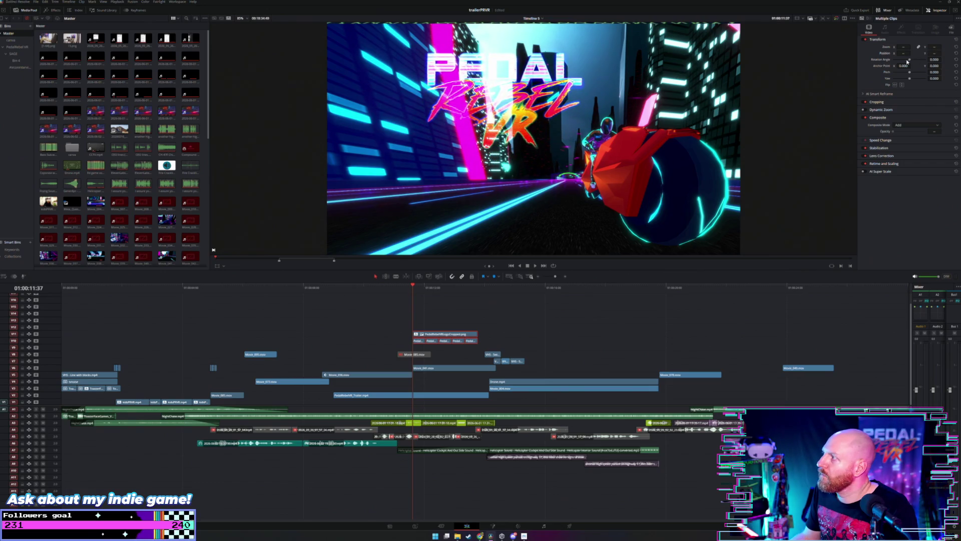
pyautogui.moveTo(903, 53)
pyautogui.mouseDown()
pyautogui.moveTo(916, 53)
pyautogui.moveTo(899, 52)
pyautogui.mouseUp()
pyautogui.click(352, 288)
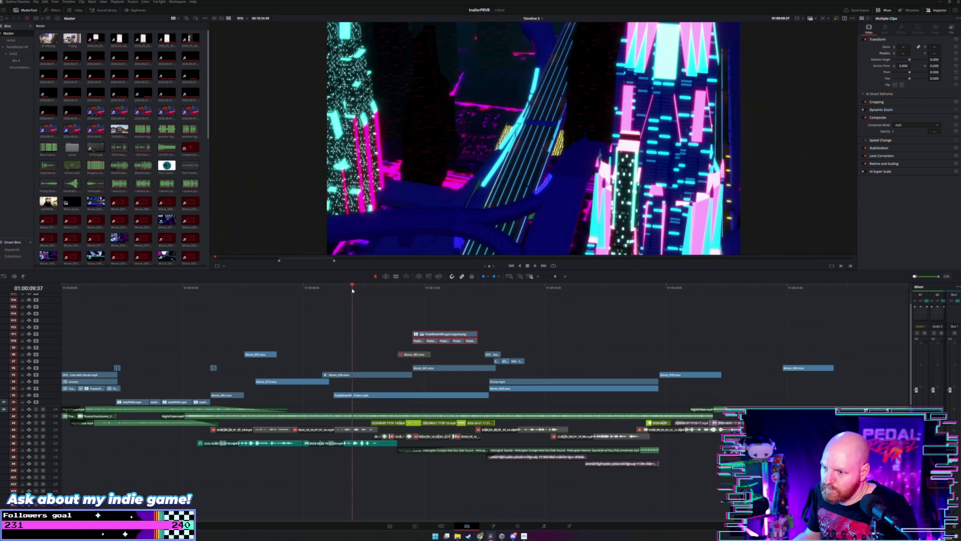
pyautogui.press('space')
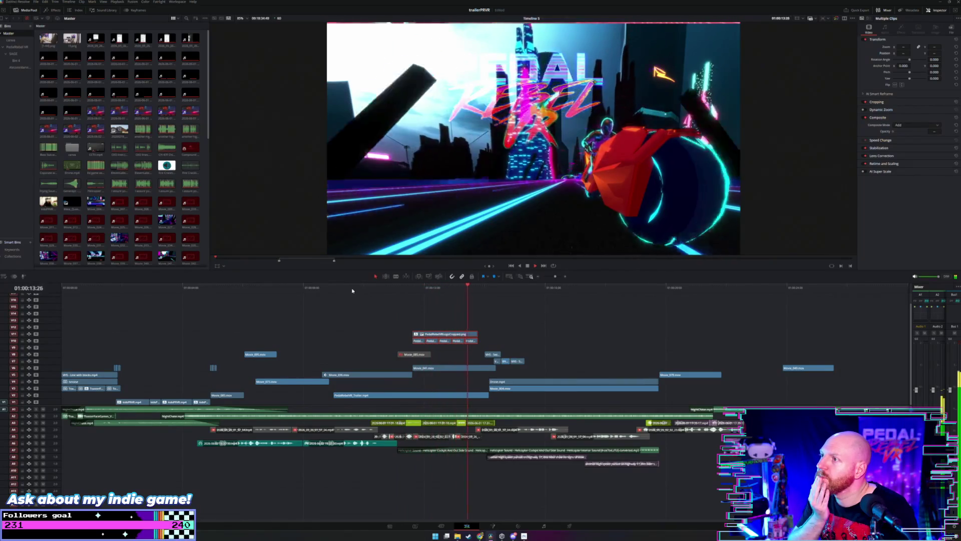
pyautogui.press('space')
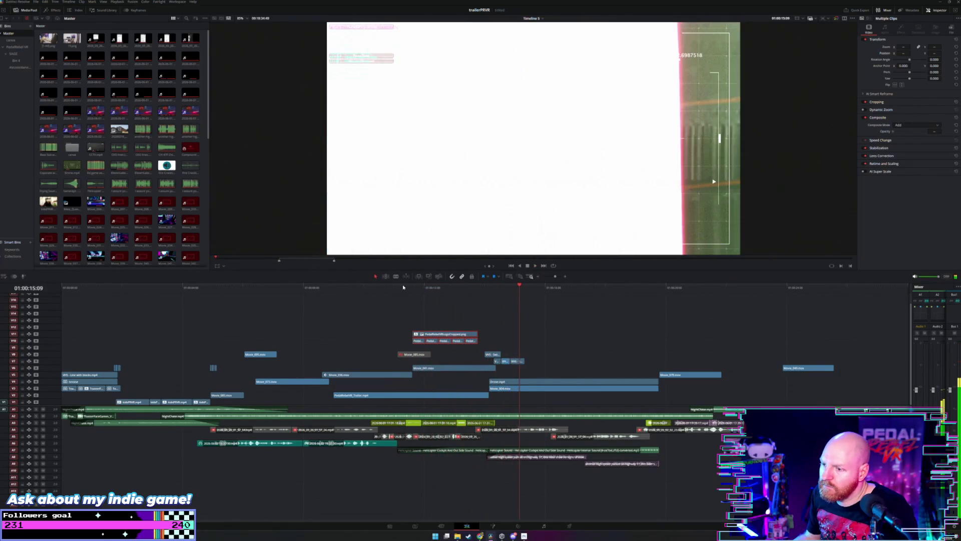
pyautogui.click(425, 287)
pyautogui.click(443, 334)
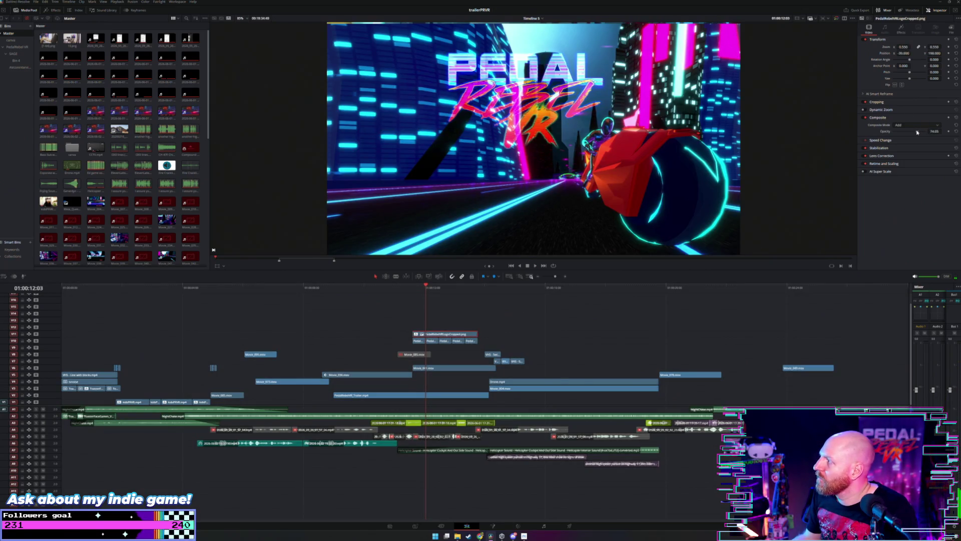
# Step: Set the V11 logo's opacity to 100 and raise the V10 glitch pieces' opacity
pyautogui.moveTo(918, 132); pyautogui.dragTo(934, 132)
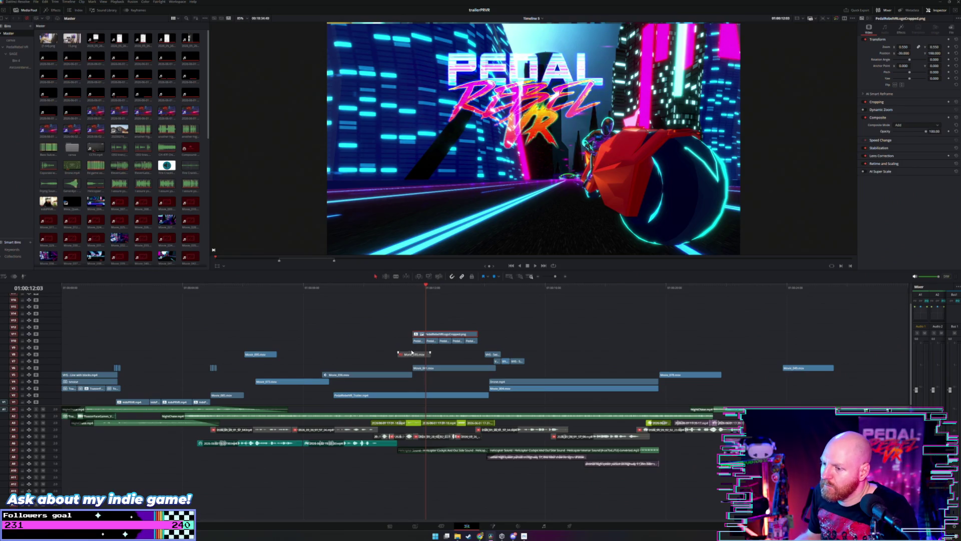
pyautogui.moveTo(408, 344); pyautogui.dragTo(481, 341)
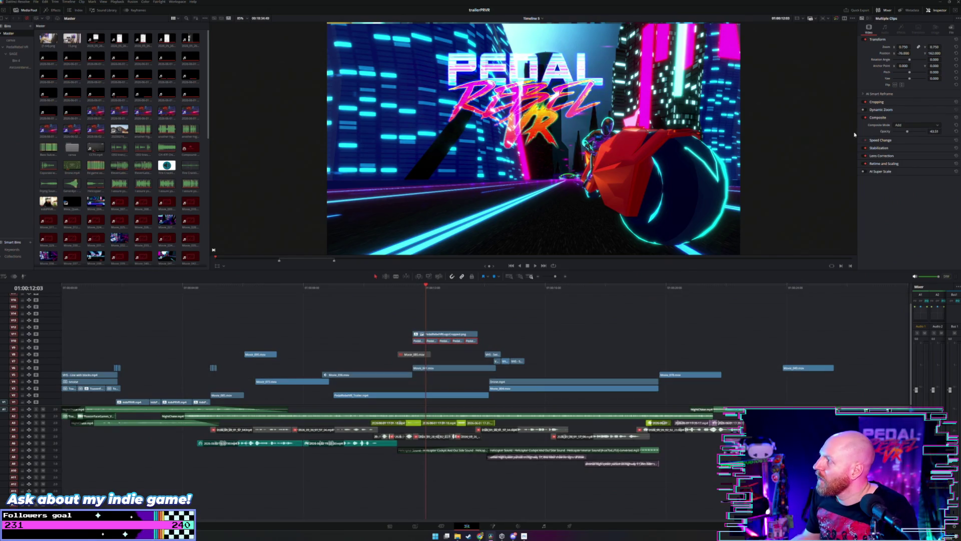
pyautogui.moveTo(920, 131); pyautogui.dragTo(928, 131)
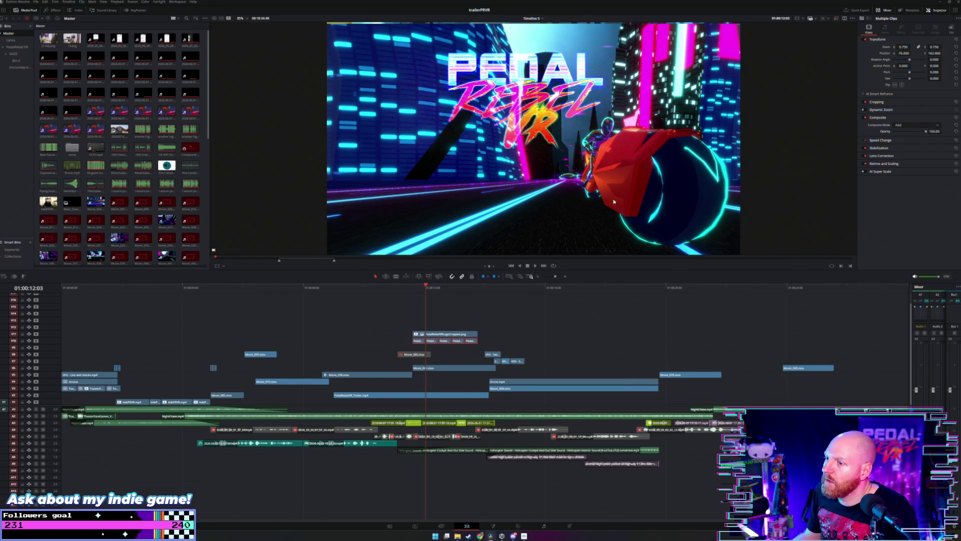
pyautogui.click(411, 289)
pyautogui.press('space')
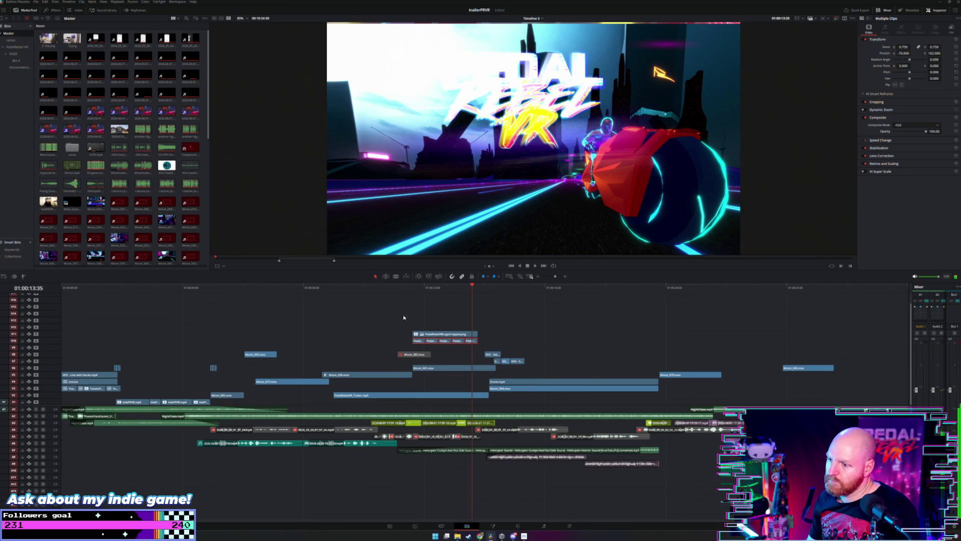
pyautogui.click(427, 287)
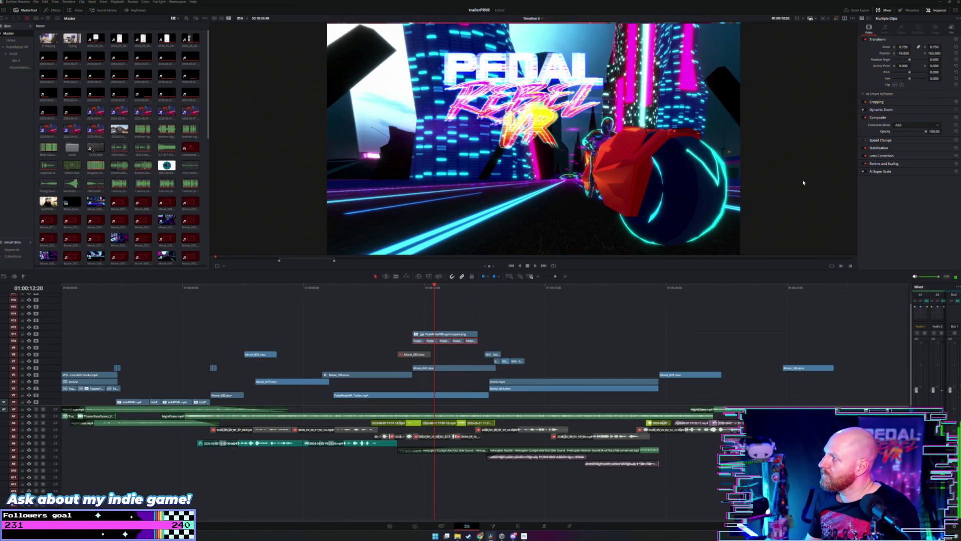
pyautogui.click(913, 127)
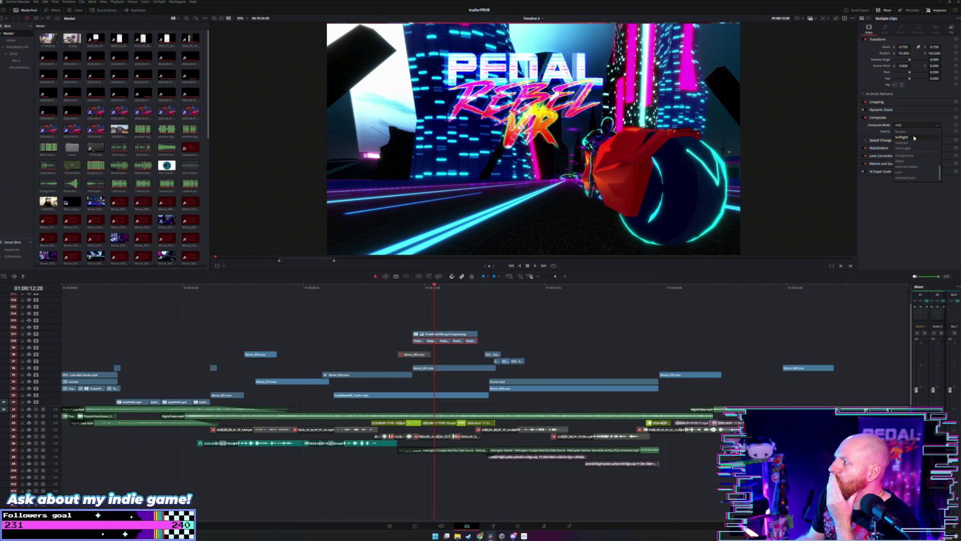
# Step: Preview the Composite Mode options, keep Add for the logo pieces, and replay from earlier
pyautogui.scroll(2, 914, 138)
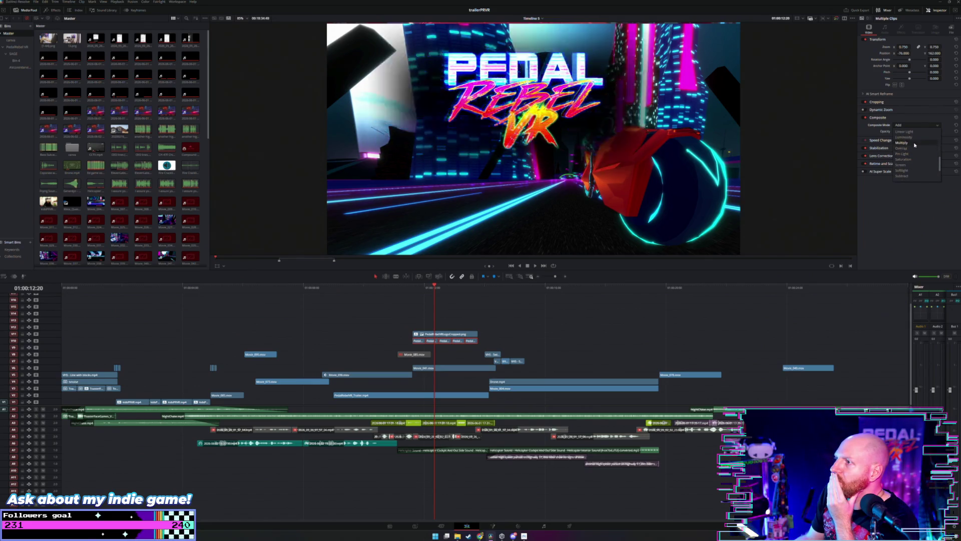
pyautogui.scroll(1, 914, 145)
pyautogui.scroll(2, 916, 150)
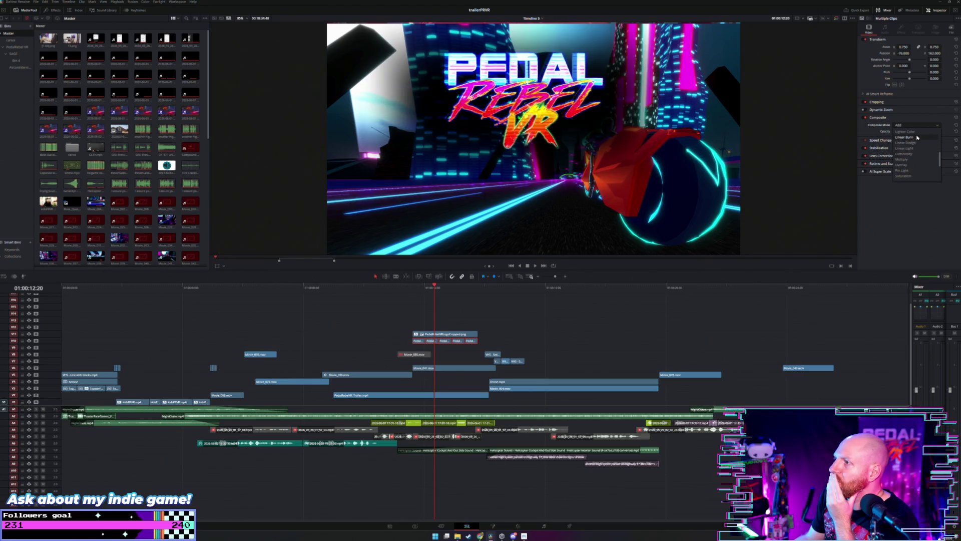
pyautogui.scroll(2, 917, 149)
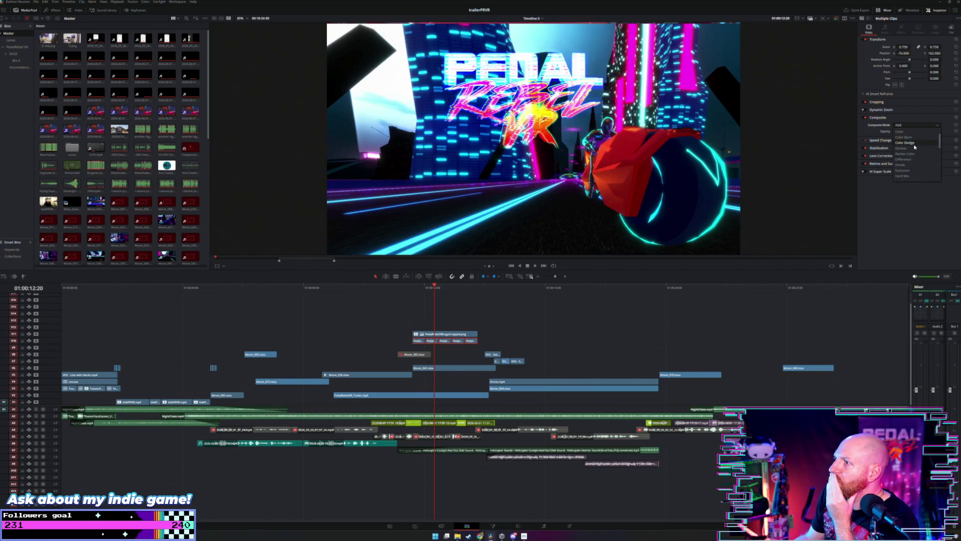
pyautogui.scroll(1, 916, 133)
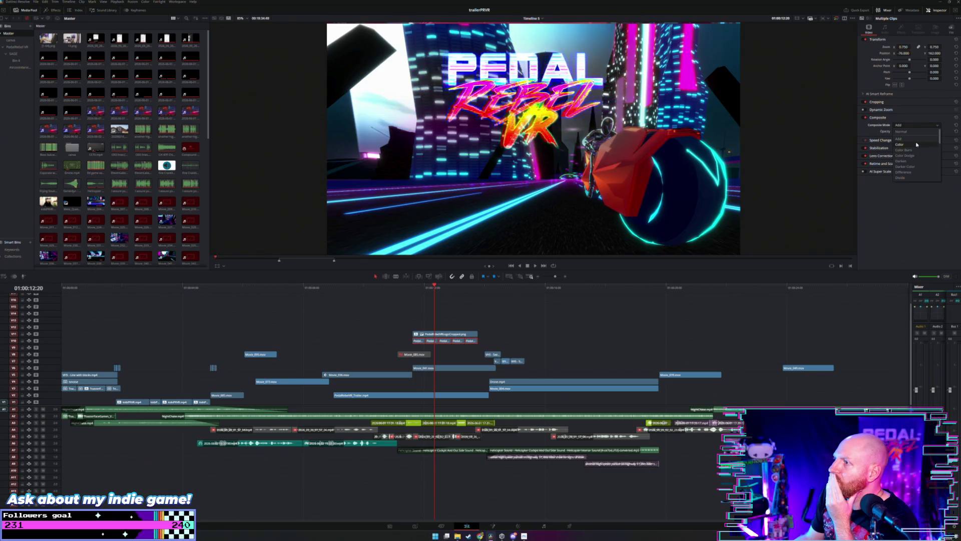
pyautogui.click(916, 136)
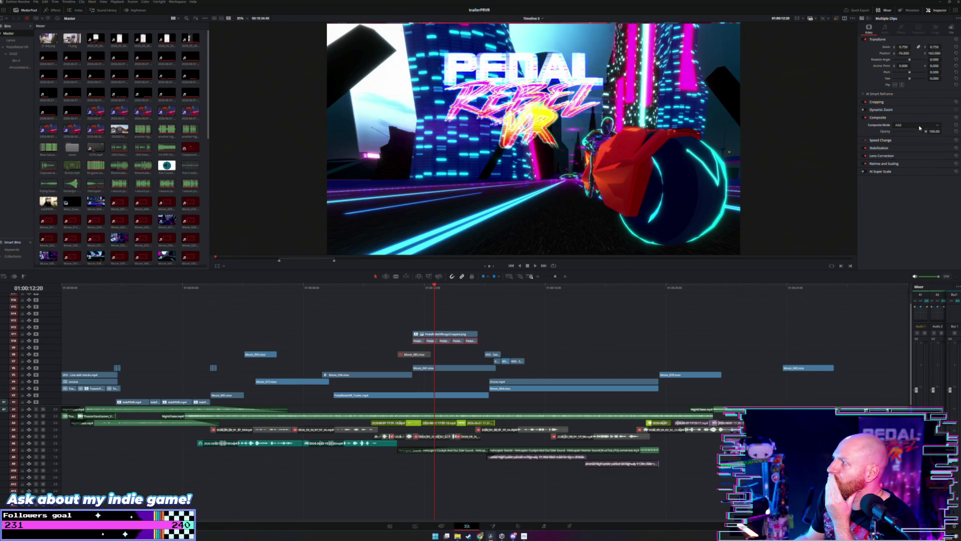
pyautogui.click(273, 288)
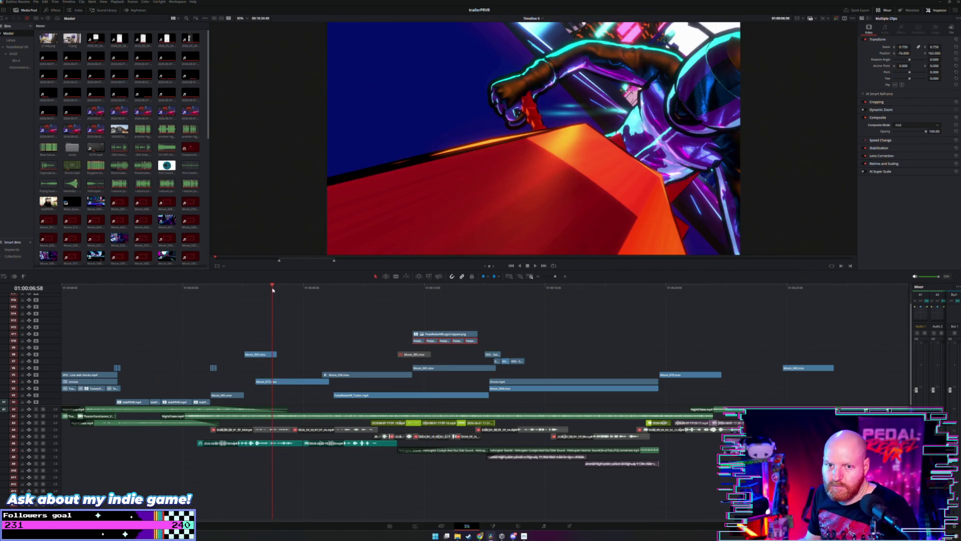
# Step: Delete the whole stack of glitch logo clips from the timeline
pyautogui.press('space')
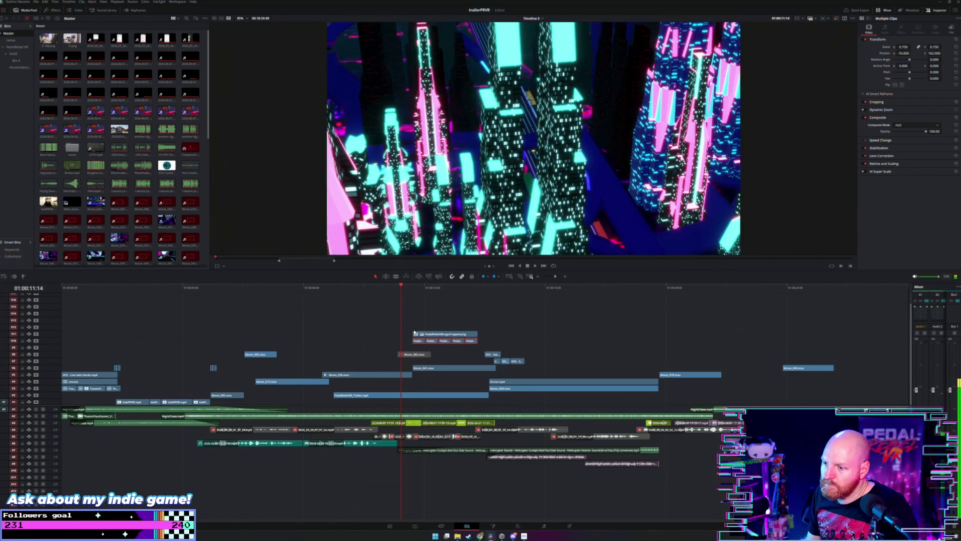
pyautogui.moveTo(408, 330); pyautogui.dragTo(473, 343)
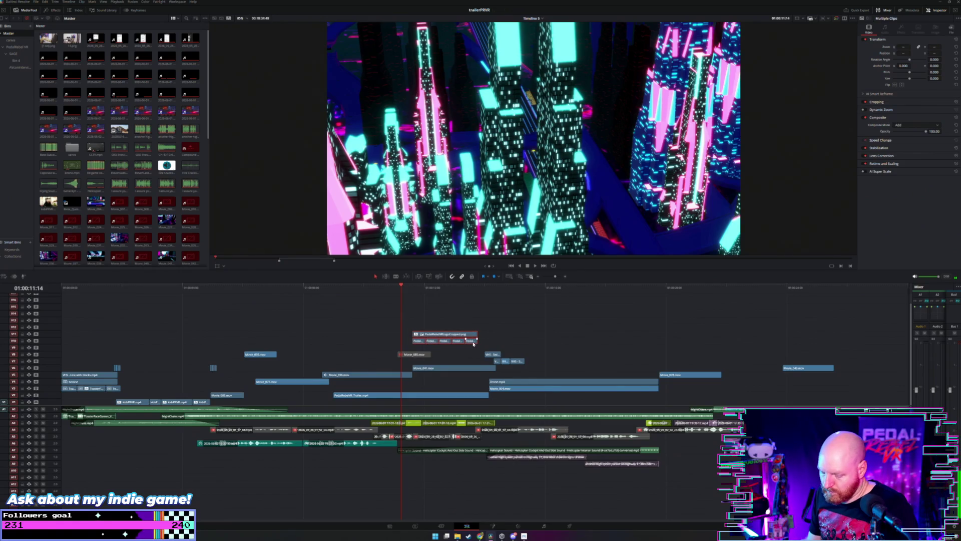
pyautogui.press('Delete')
# Step: Place PedalRebelVRLogoCropped.png over the city footage and trim its end much shorter
pyautogui.scroll(-5, 141, 188)
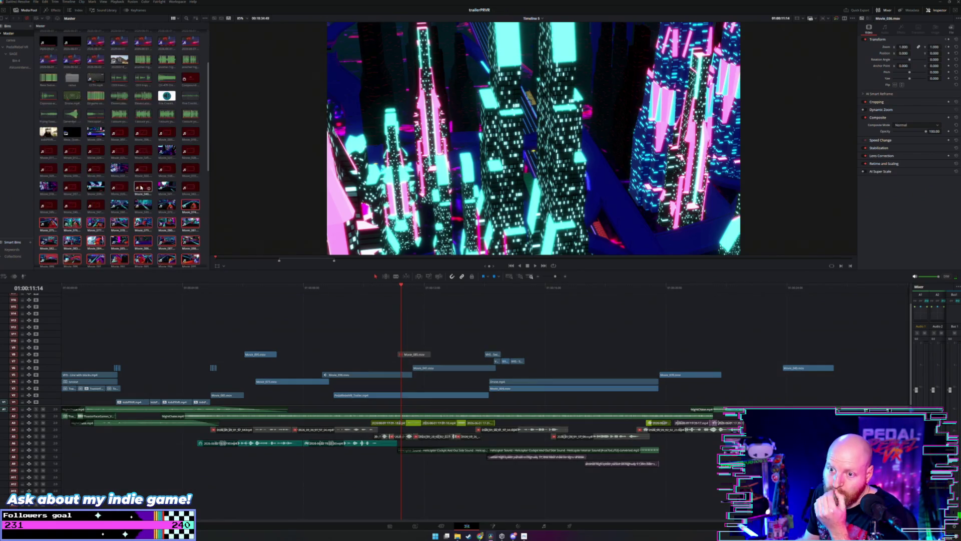
pyautogui.scroll(-3, 141, 188)
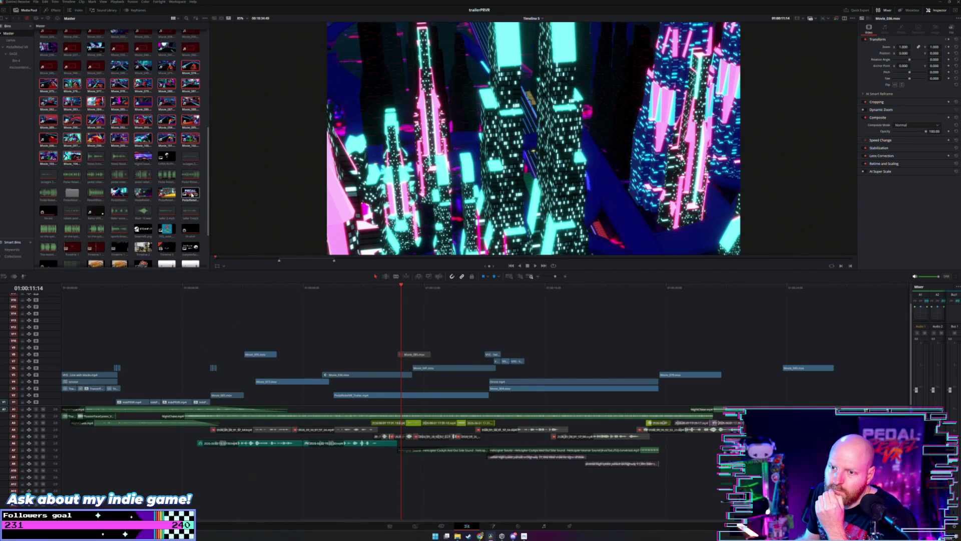
pyautogui.moveTo(189, 195); pyautogui.dragTo(376, 340)
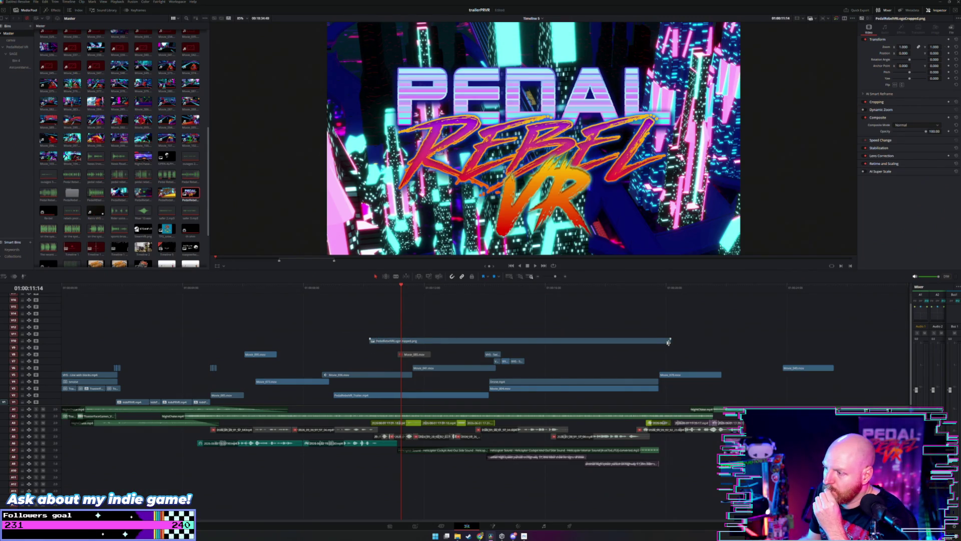
pyautogui.moveTo(668, 341); pyautogui.dragTo(421, 340)
pyautogui.click(327, 289)
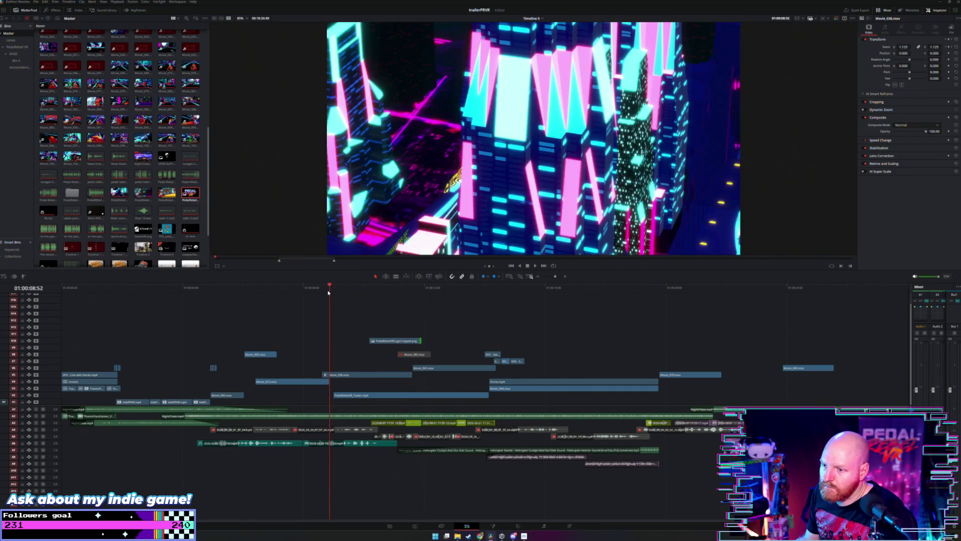
# Step: Shrink the logo to about half size in the Inspector and select the logo clip
pyautogui.press('space')
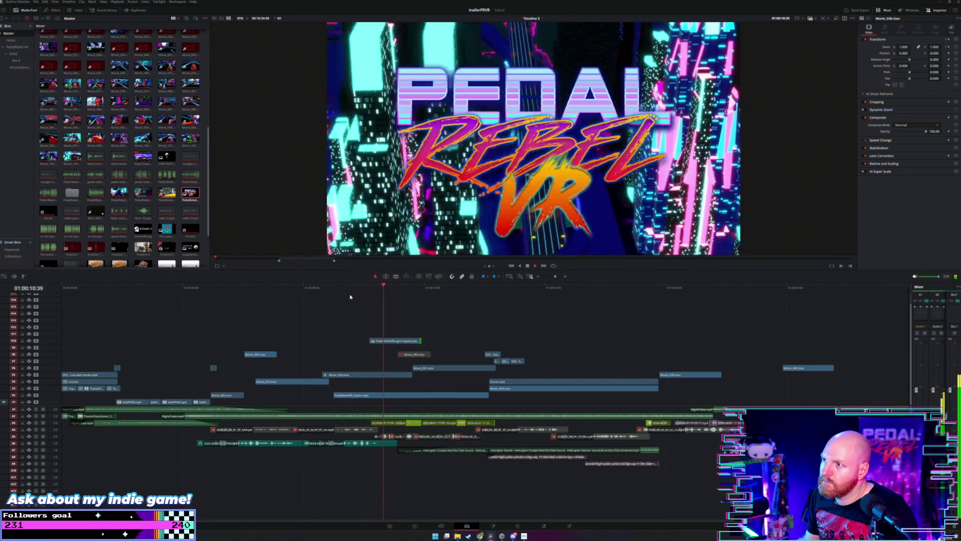
pyautogui.press('space')
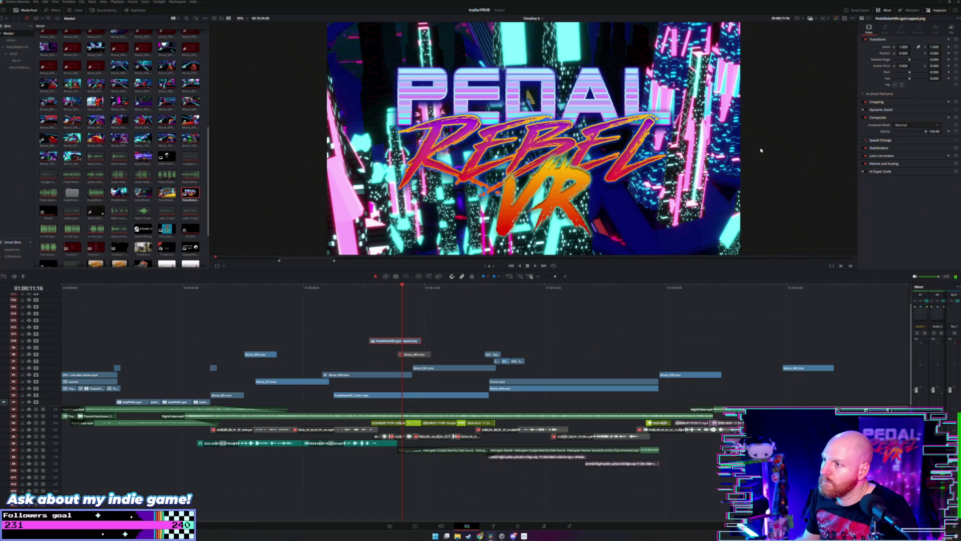
pyautogui.moveTo(904, 47); pyautogui.dragTo(906, 46)
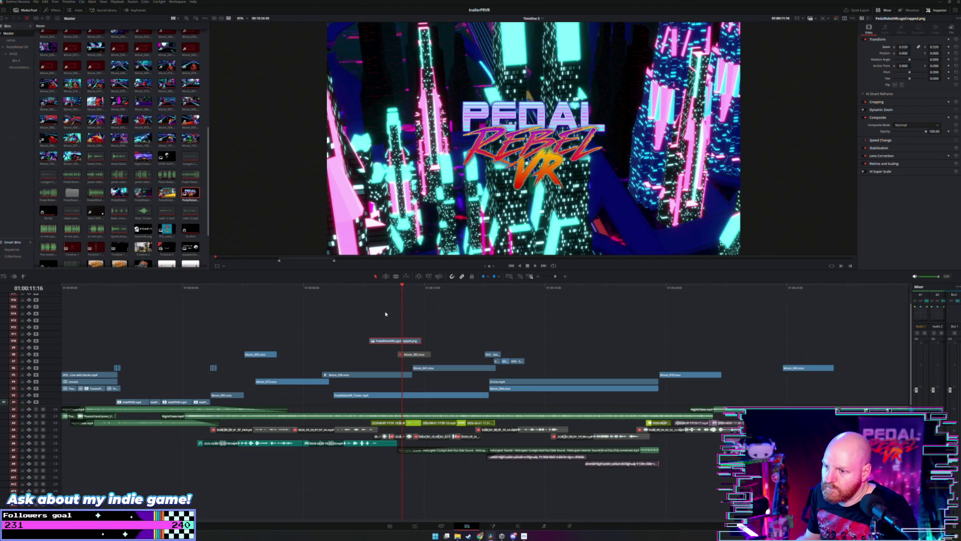
pyautogui.press('/')
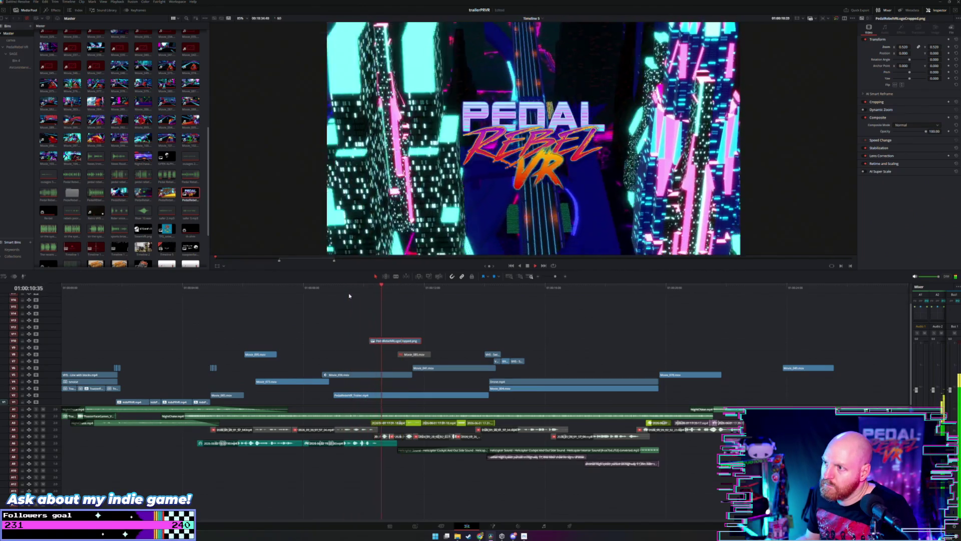
pyautogui.click(387, 340)
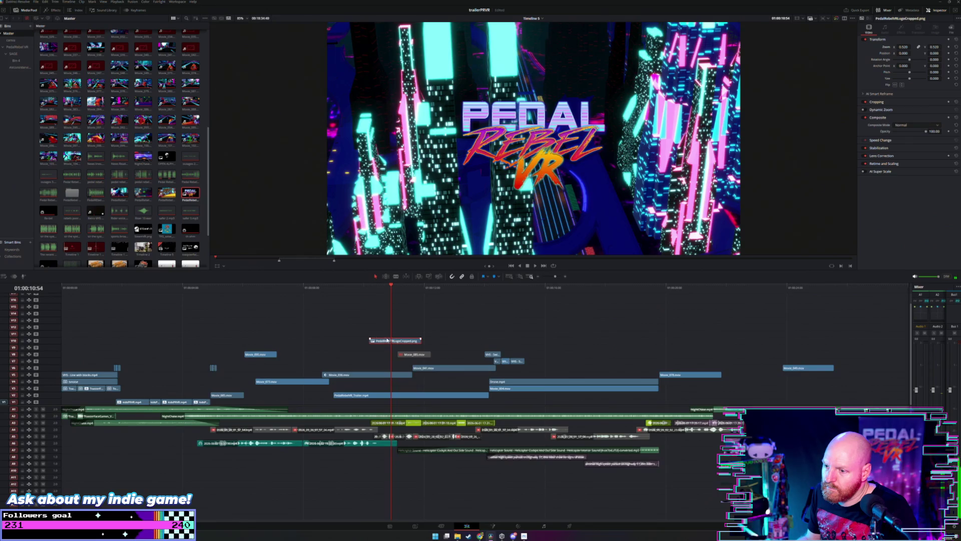
pyautogui.moveTo(386, 341)
pyautogui.mouseDown()
pyautogui.moveTo(461, 337)
pyautogui.moveTo(382, 334)
pyautogui.mouseUp()
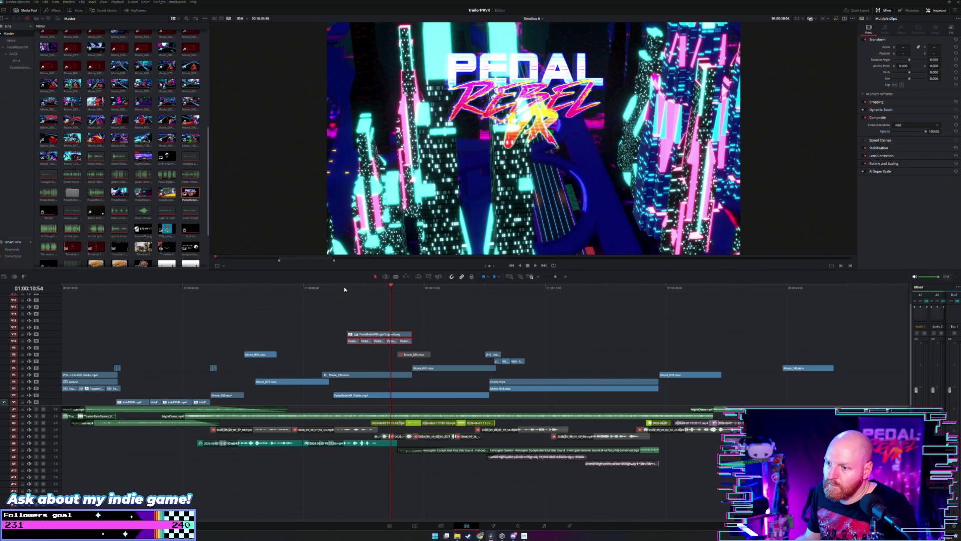
# Step: Blade the restored stacked glitch logo clips at the playhead, 01:00:10:03
pyautogui.click(344, 289)
pyautogui.press('space')
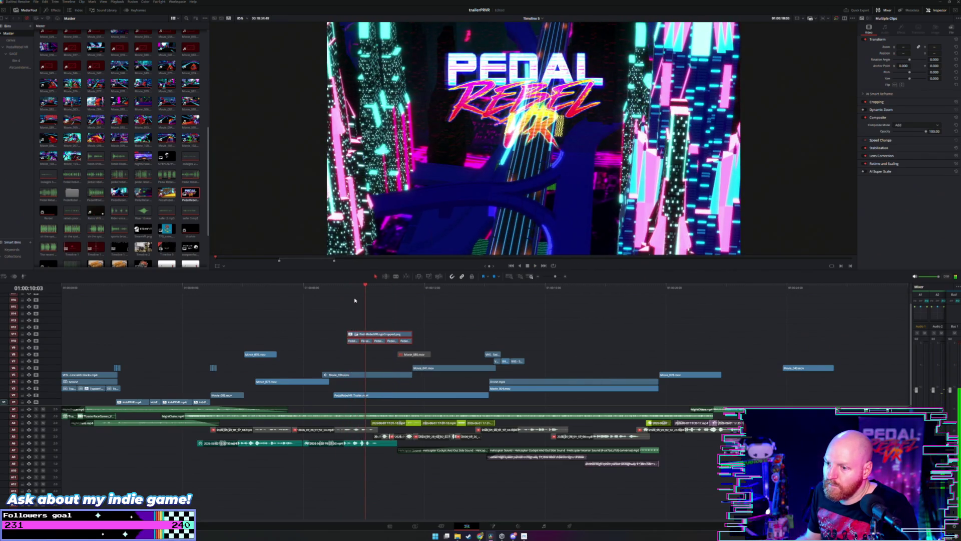
pyautogui.click(365, 334)
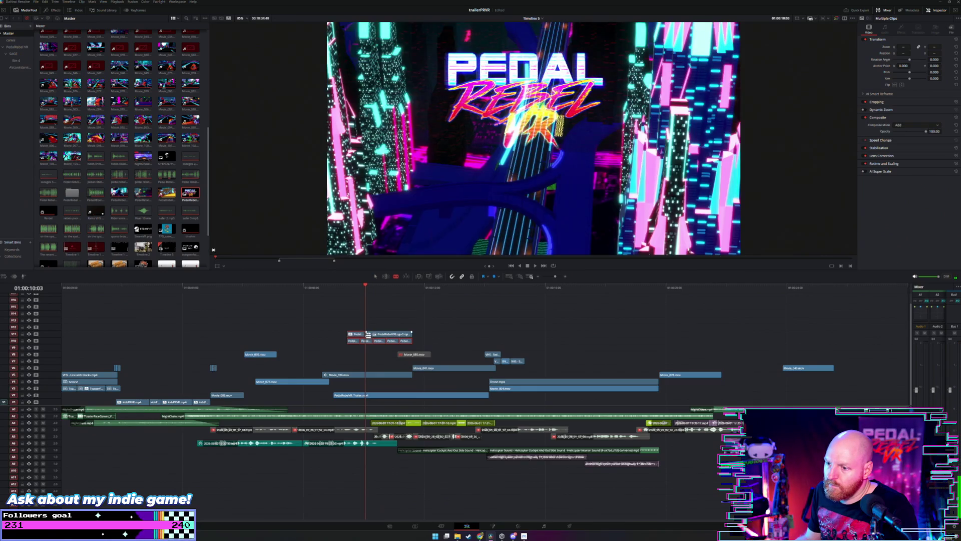
pyautogui.click(367, 340)
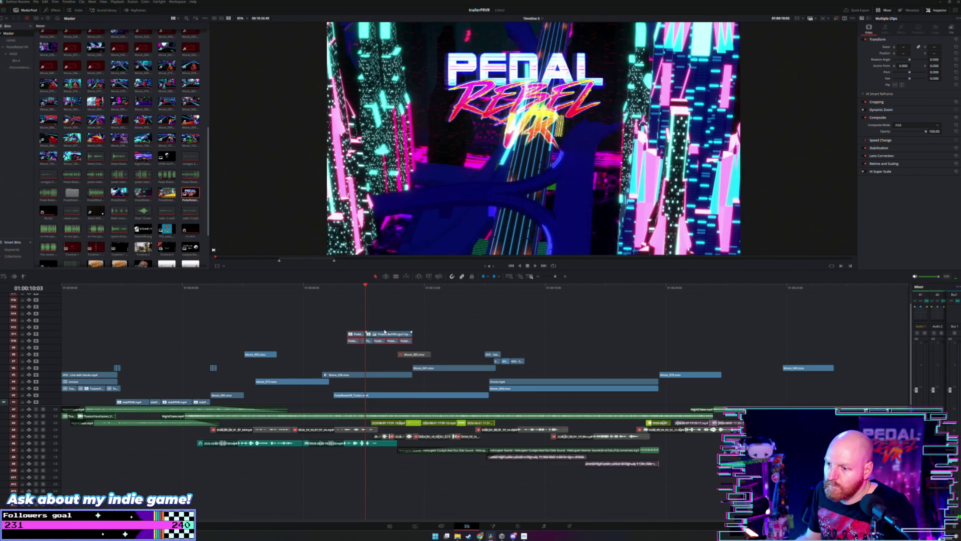
# Step: Add PedalRebelVRLogoCropped.png on a new top track, V13, and play the layered logos
pyautogui.moveTo(190, 195)
pyautogui.mouseDown()
pyautogui.moveTo(347, 303)
pyautogui.moveTo(349, 327)
pyautogui.moveTo(367, 325)
pyautogui.mouseUp()
pyautogui.click(335, 287)
pyautogui.press('space')
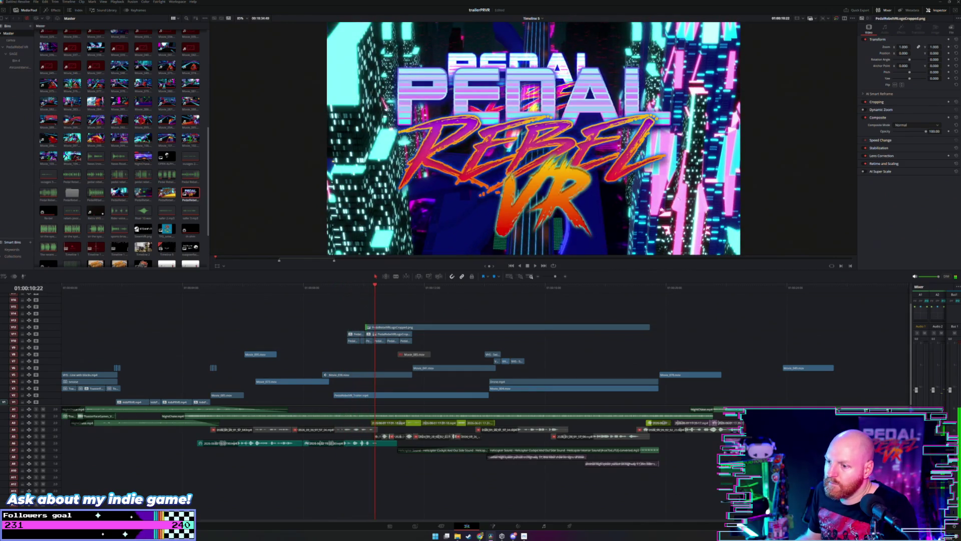
# Step: Scale the top logo to about 0.56, drop opacity to roughly 70, and start it slightly earlier
pyautogui.moveTo(904, 47)
pyautogui.mouseDown()
pyautogui.moveTo(932, 53)
pyautogui.moveTo(906, 47)
pyautogui.moveTo(904, 55)
pyautogui.moveTo(907, 46)
pyautogui.moveTo(943, 53)
pyautogui.mouseUp()
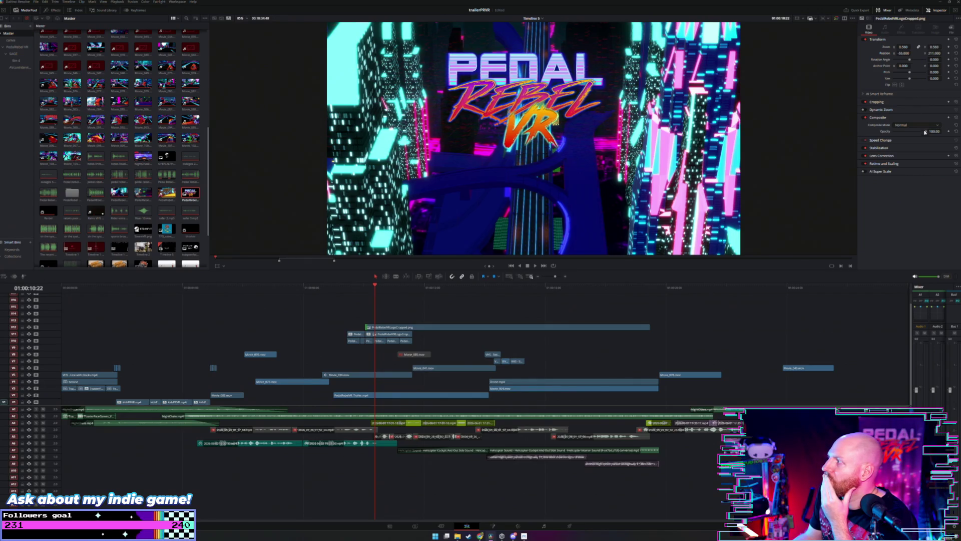
pyautogui.moveTo(925, 132); pyautogui.dragTo(916, 132)
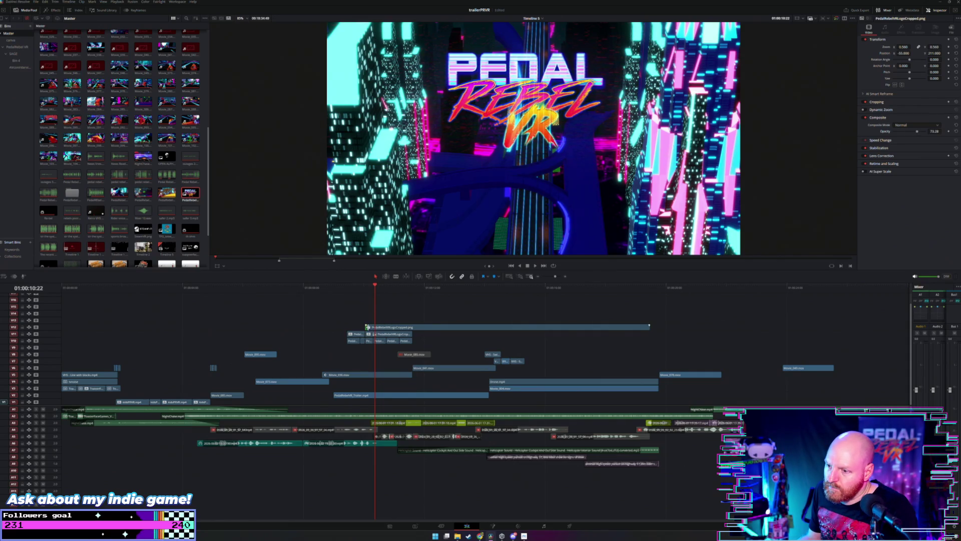
pyautogui.moveTo(367, 327); pyautogui.dragTo(347, 327)
pyautogui.click(339, 287)
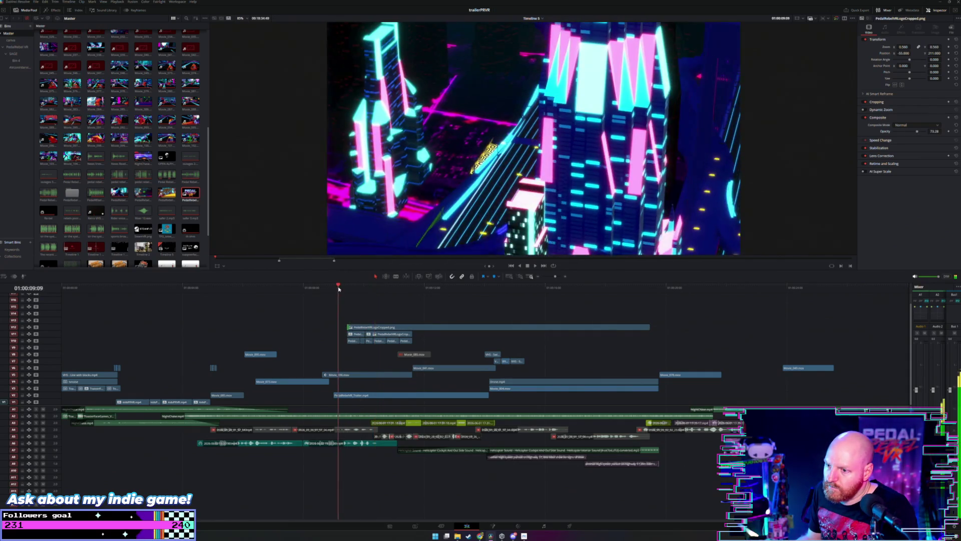
# Step: Make the row of glitch logo clips more transparent and review the logo entrance
pyautogui.press('space')
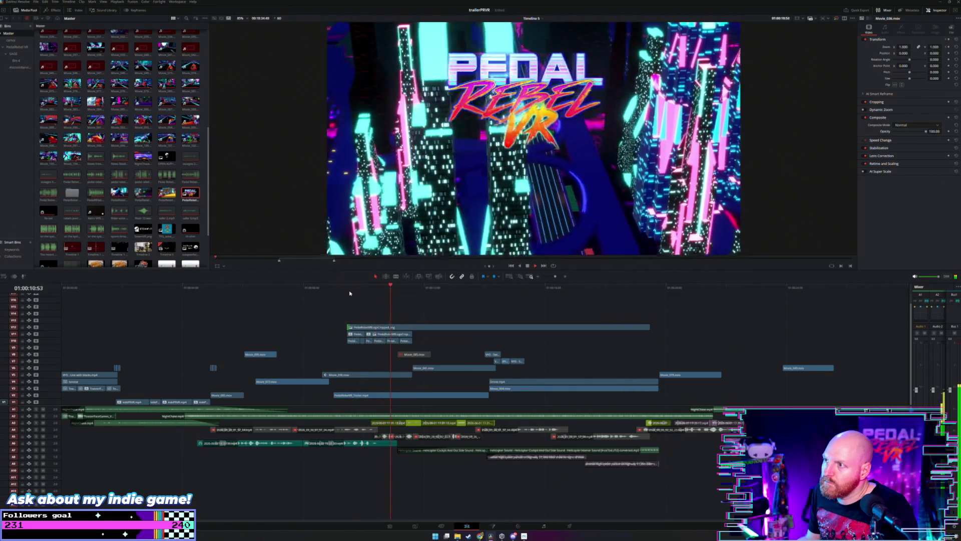
pyautogui.press('space')
pyautogui.click(345, 288)
pyautogui.hotkey('ctrl', '=')
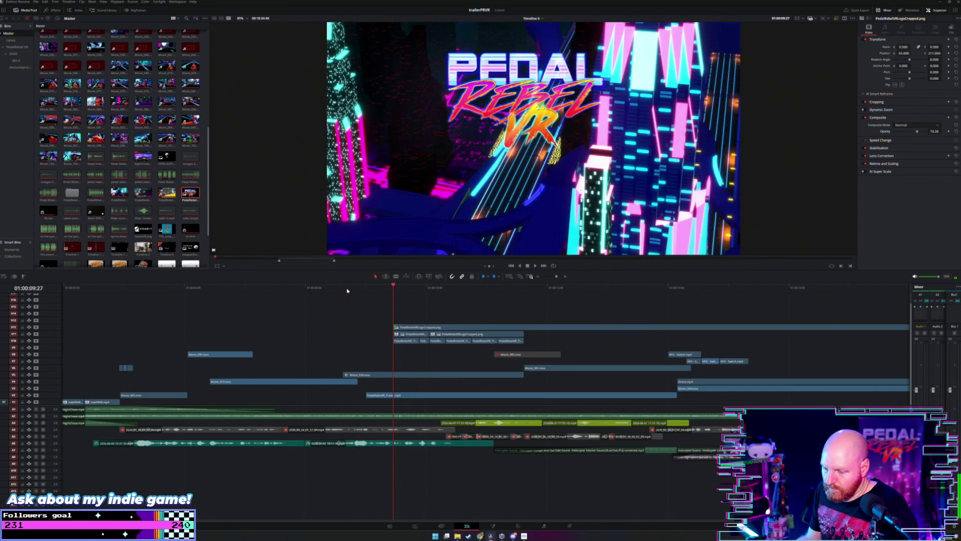
pyautogui.press('space')
pyautogui.moveTo(378, 345); pyautogui.dragTo(516, 337)
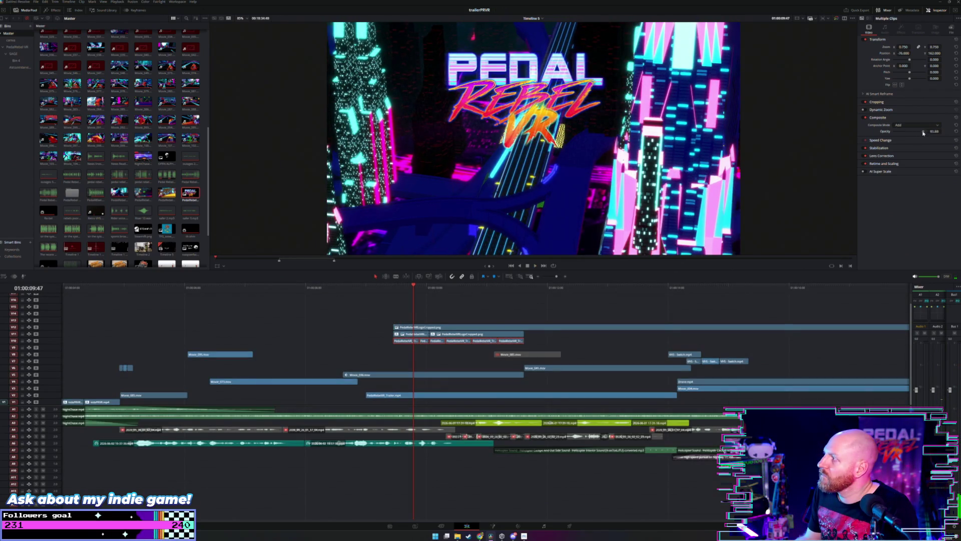
pyautogui.press('space')
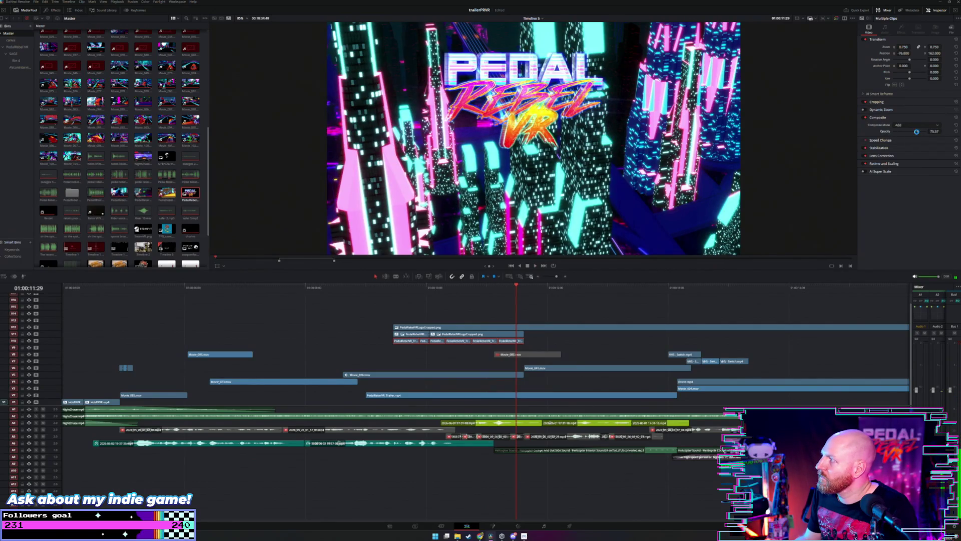
pyautogui.moveTo(916, 132); pyautogui.dragTo(910, 134)
pyautogui.click(390, 288)
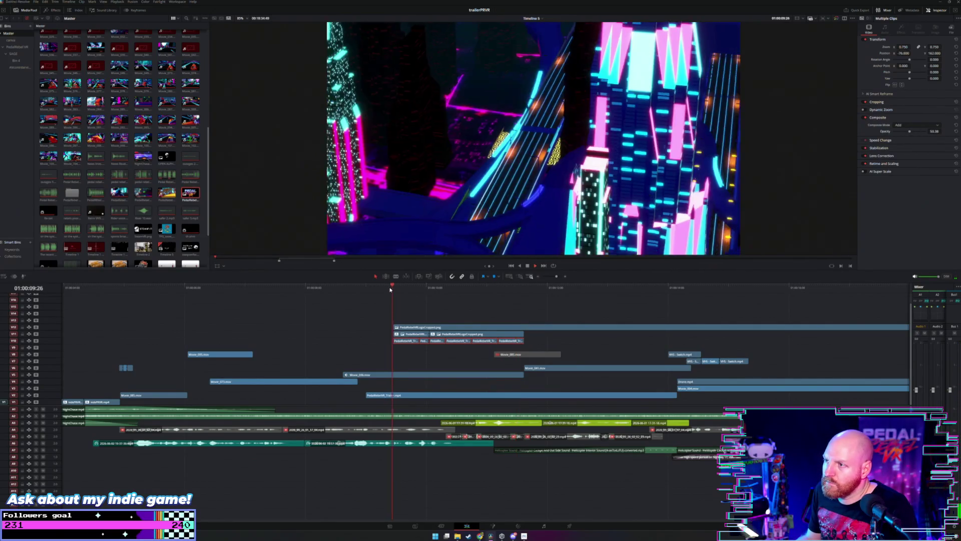
pyautogui.press('space')
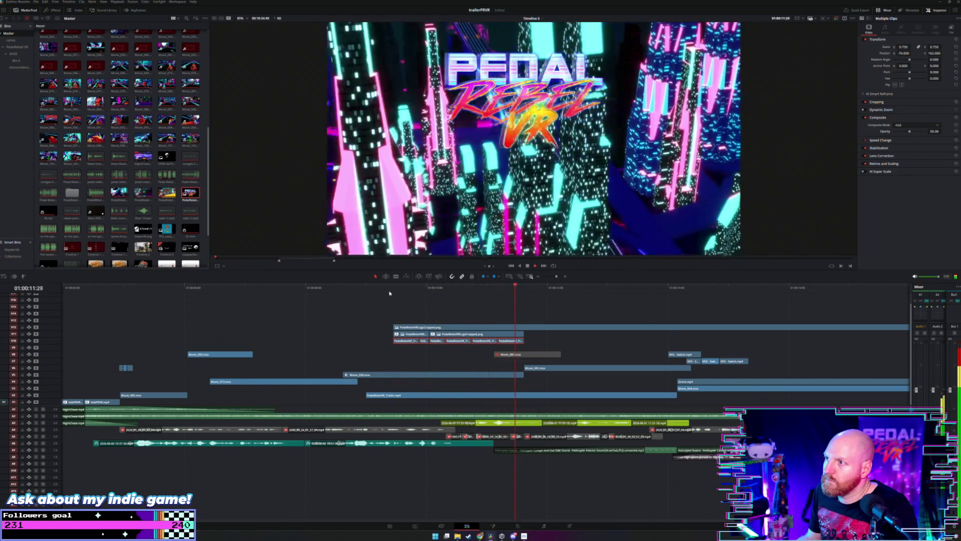
pyautogui.click(393, 288)
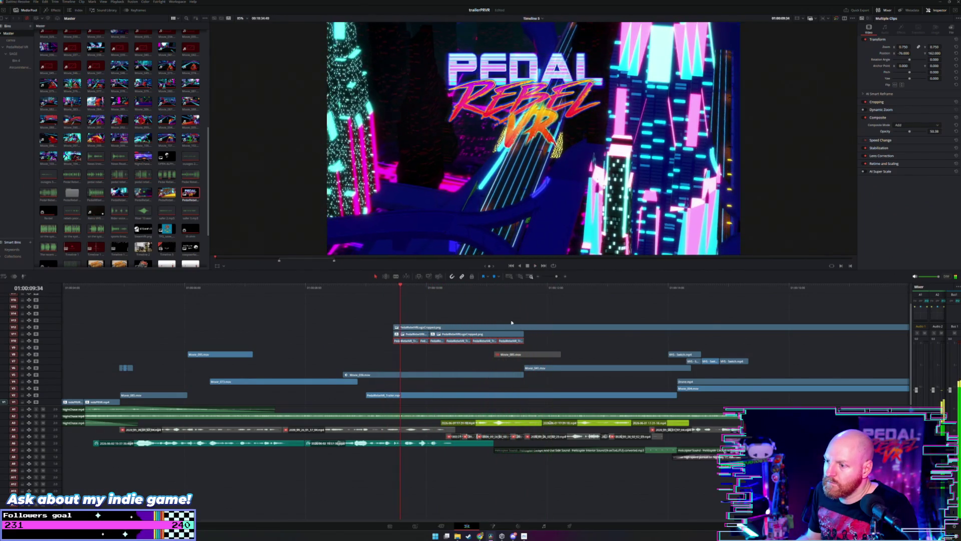
# Step: Trim the end of the PedalRebelVRLogoCropped.png clip on V12 to shorten it
pyautogui.hotkey('ctrl', '-')
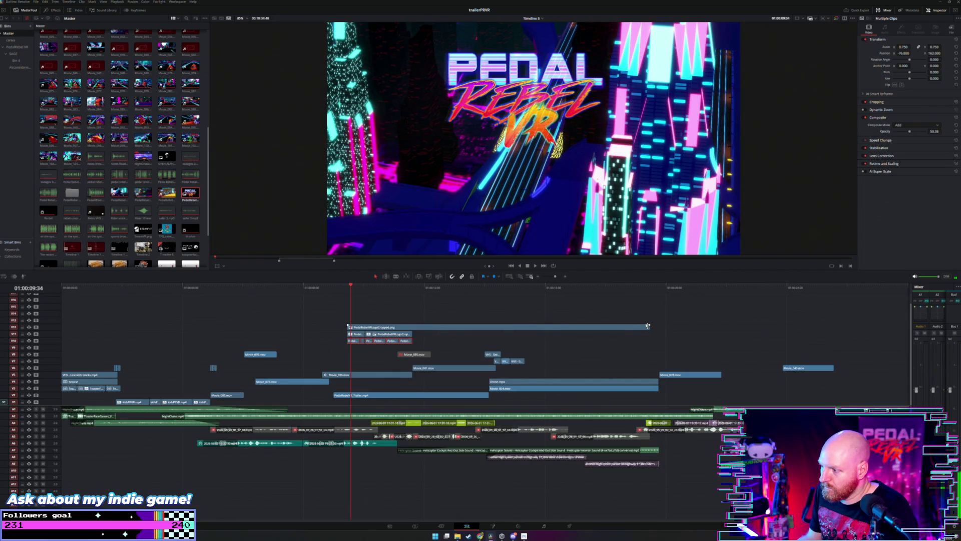
pyautogui.moveTo(647, 325); pyautogui.dragTo(412, 326)
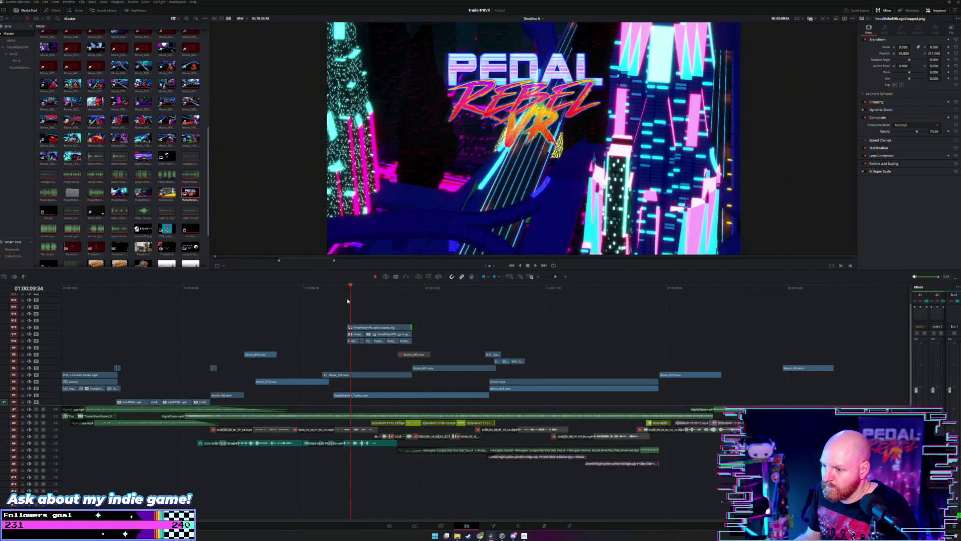
pyautogui.hotkey('ctrl', '=')
pyautogui.hotkey('ctrl', '=')
pyautogui.press('space')
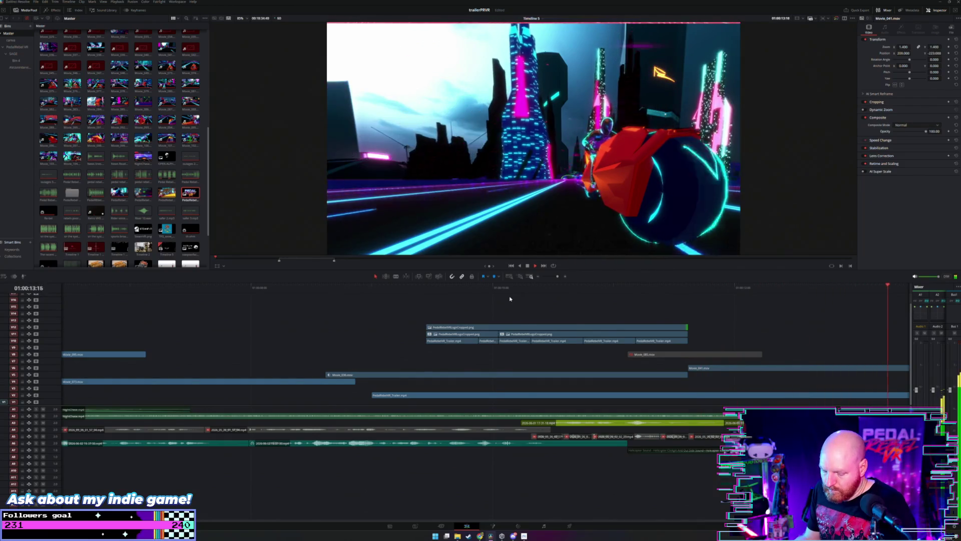
# Step: Make Movie_041.mov start 00:28 later, then select and play the stacked logo clips
pyautogui.hotkey('ctrl', '-')
pyautogui.hscroll(2, 551, 352)
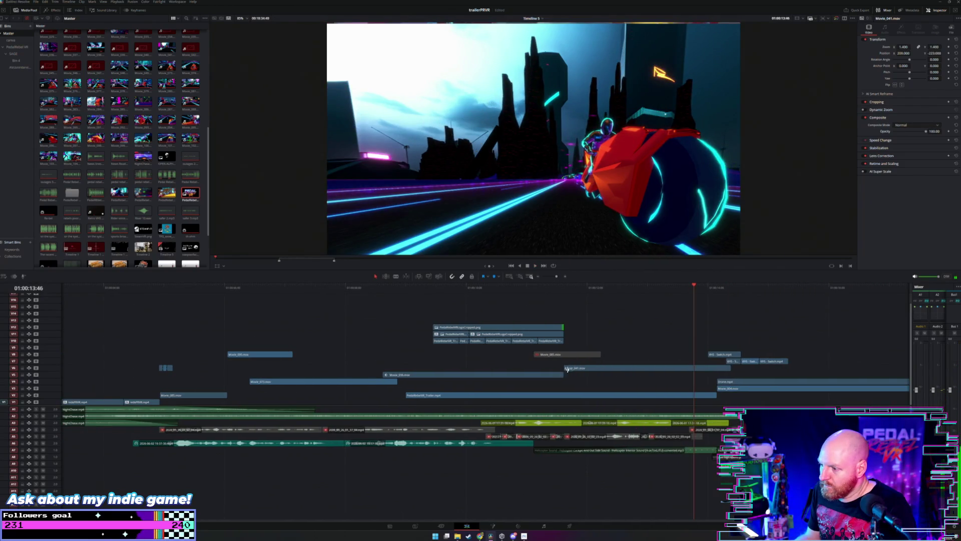
pyautogui.moveTo(566, 368)
pyautogui.mouseDown()
pyautogui.moveTo(594, 368)
pyautogui.moveTo(581, 375)
pyautogui.moveTo(591, 376)
pyautogui.mouseUp()
pyautogui.click(503, 291)
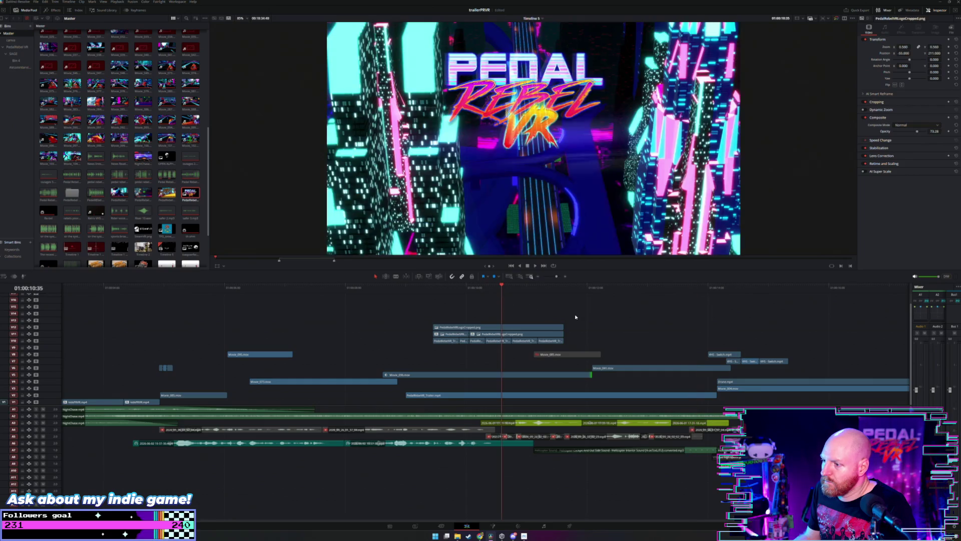
pyautogui.moveTo(429, 317)
pyautogui.mouseDown()
pyautogui.moveTo(575, 346)
pyautogui.moveTo(534, 332)
pyautogui.moveTo(545, 330)
pyautogui.mouseUp()
pyautogui.press('space')
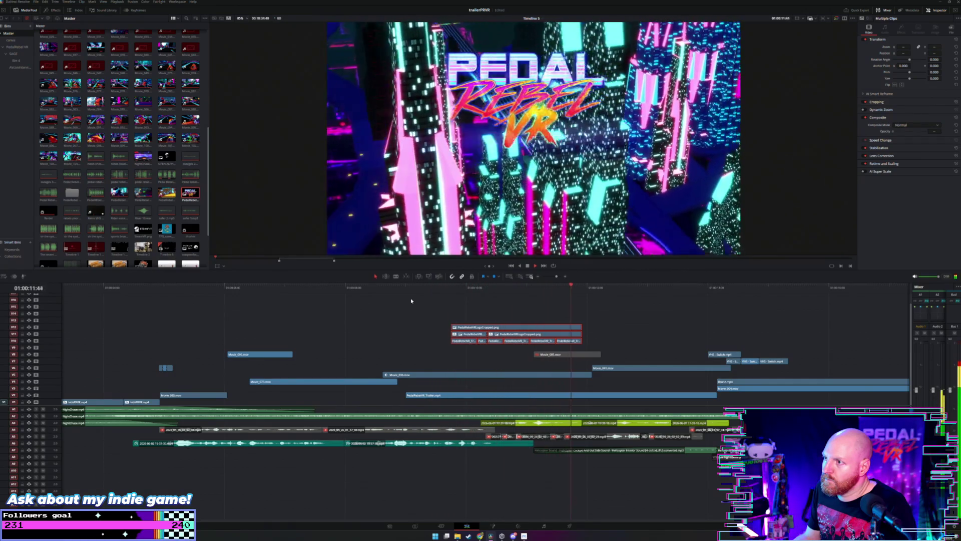
# Step: Move all three rows of logo clips lower in the frame via Position Y
pyautogui.click(420, 292)
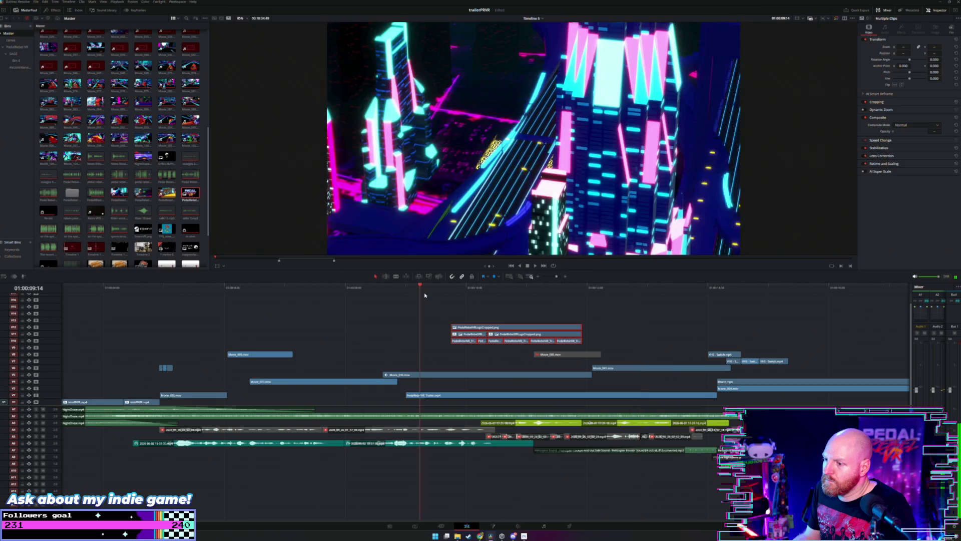
pyautogui.press('space')
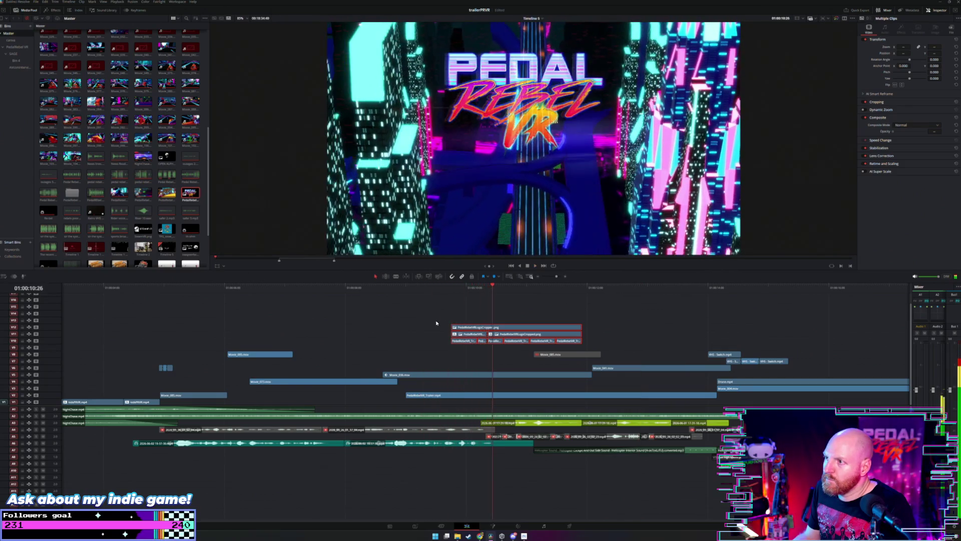
pyautogui.press('space')
pyautogui.moveTo(561, 337); pyautogui.dragTo(583, 346)
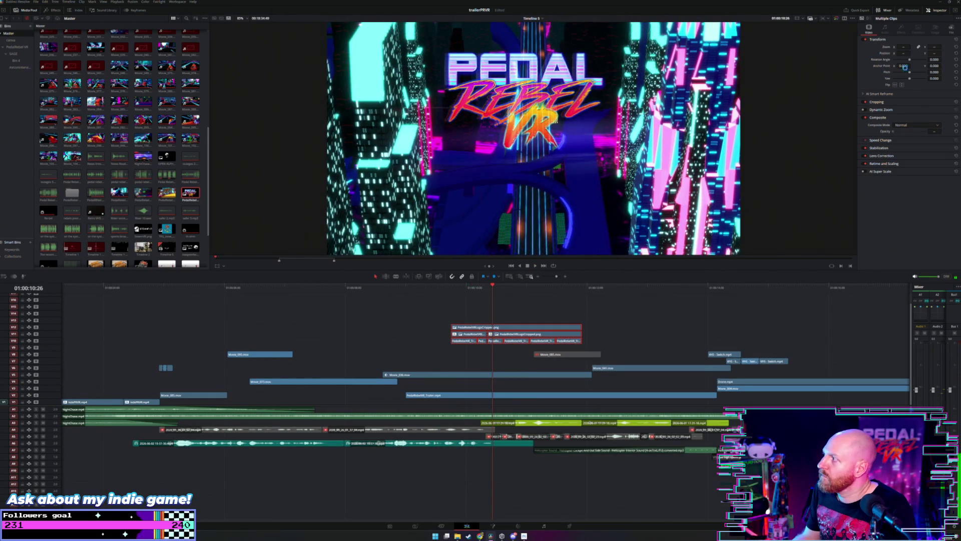
pyautogui.moveTo(934, 53); pyautogui.dragTo(919, 68)
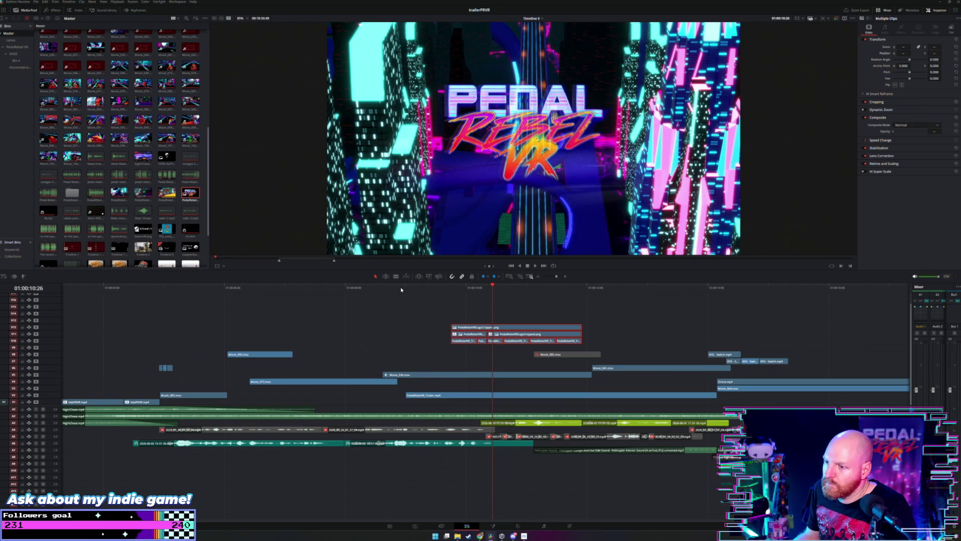
pyautogui.press('space')
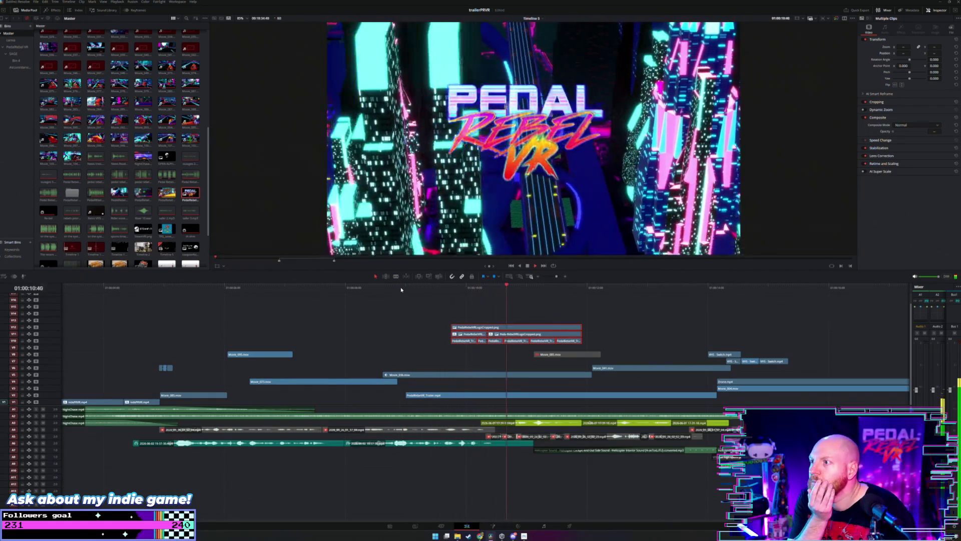
# Step: Set the V10 logo clips' Position X to -55.000, shifting them slightly left
pyautogui.click(448, 299)
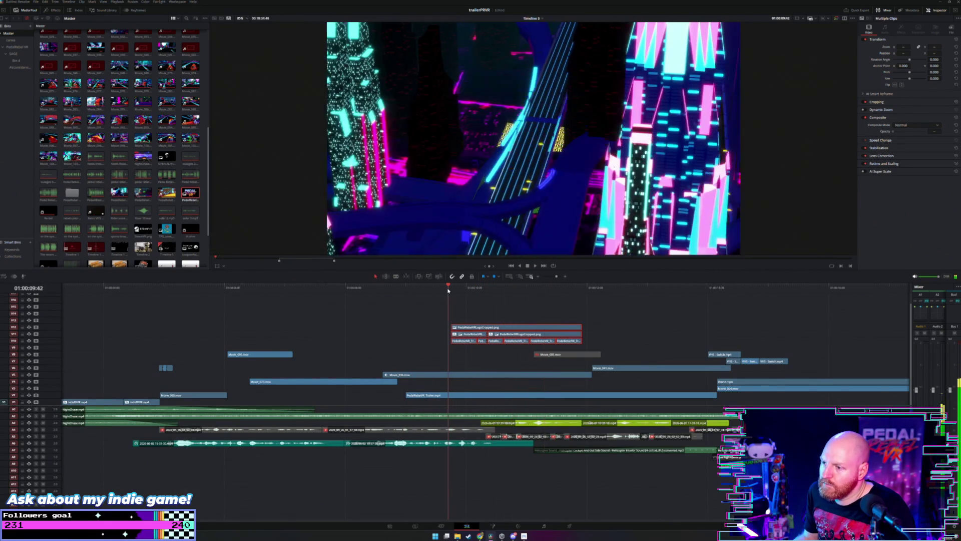
pyautogui.moveTo(440, 345); pyautogui.dragTo(541, 342)
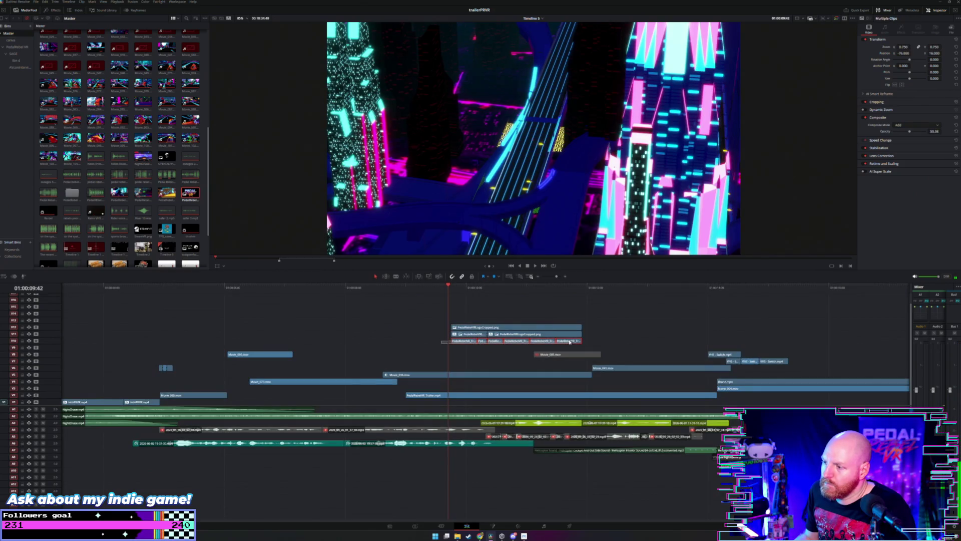
pyautogui.click(478, 292)
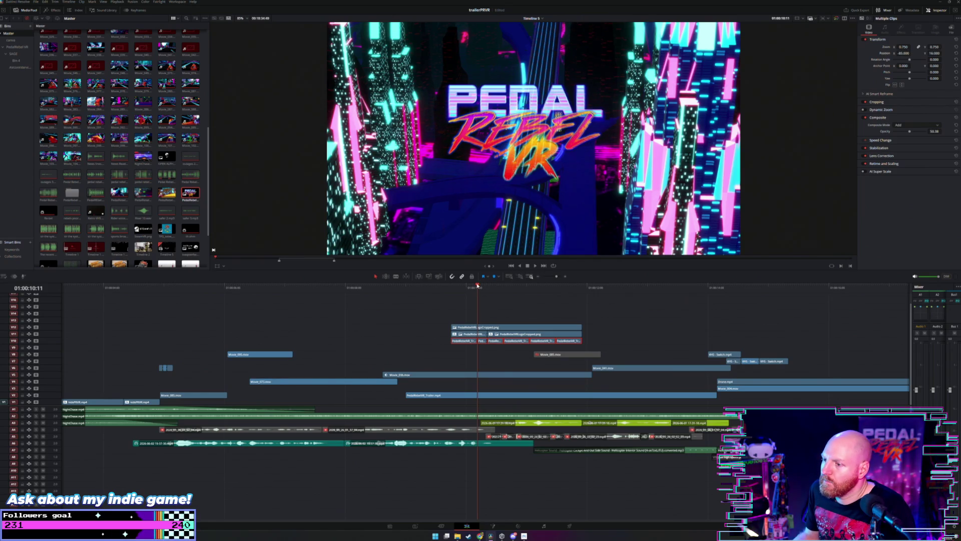
pyautogui.click(473, 286)
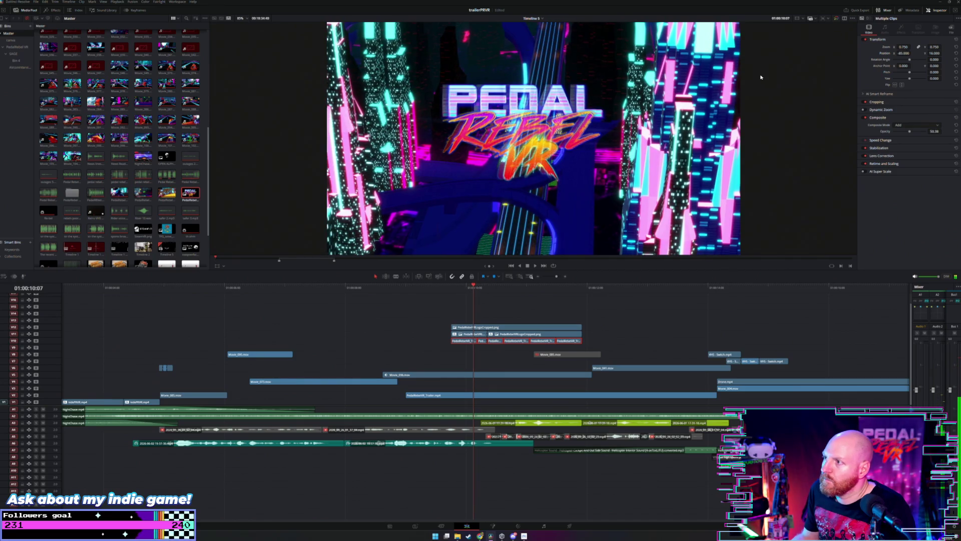
pyautogui.moveTo(903, 53); pyautogui.dragTo(912, 53)
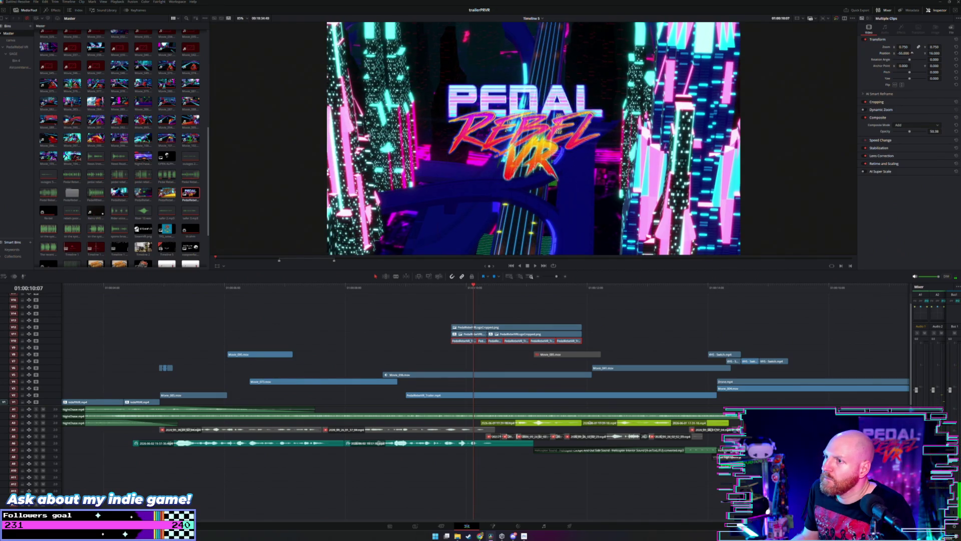
pyautogui.press('space')
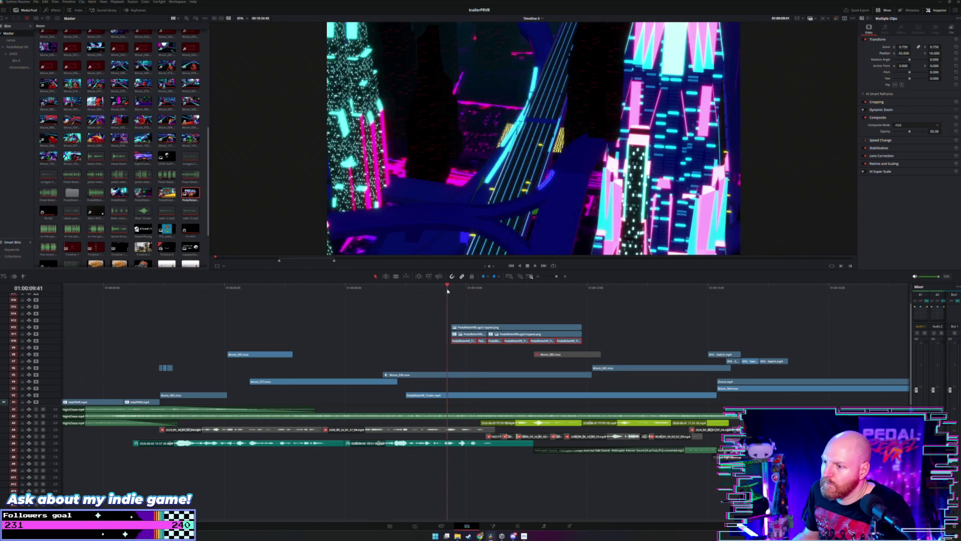
pyautogui.click(459, 288)
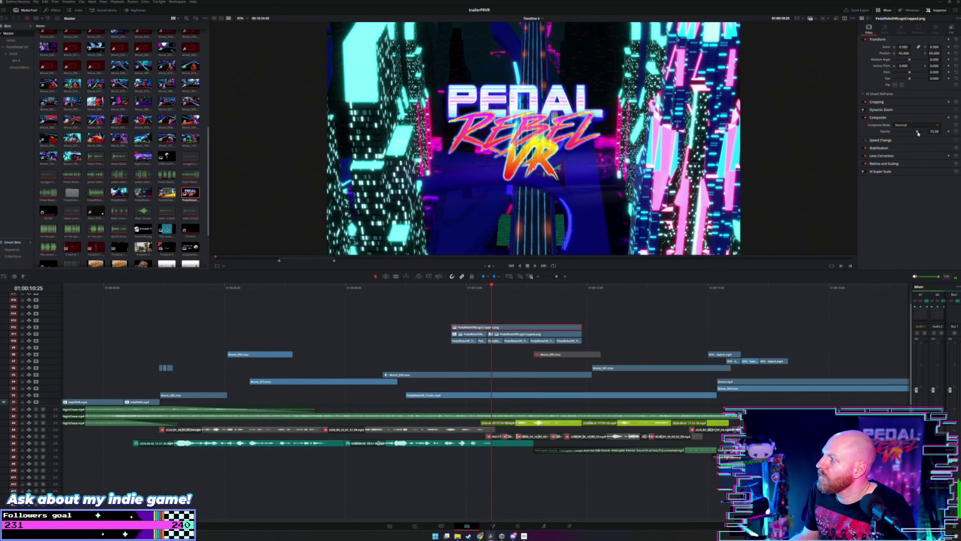
# Step: Raise the logo's opacity to about 91.60 and review the logo section
pyautogui.moveTo(920, 133); pyautogui.dragTo(923, 133)
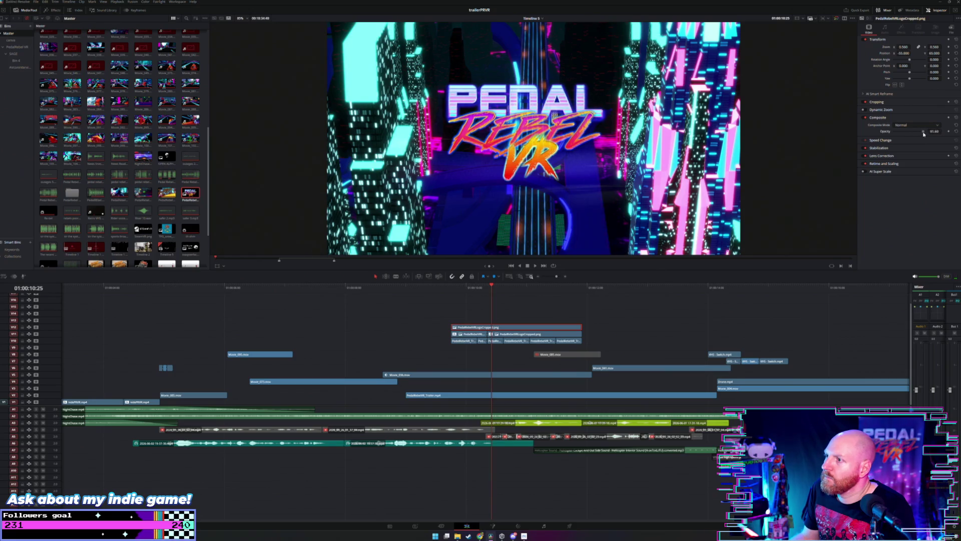
pyautogui.click(443, 287)
pyautogui.press('space')
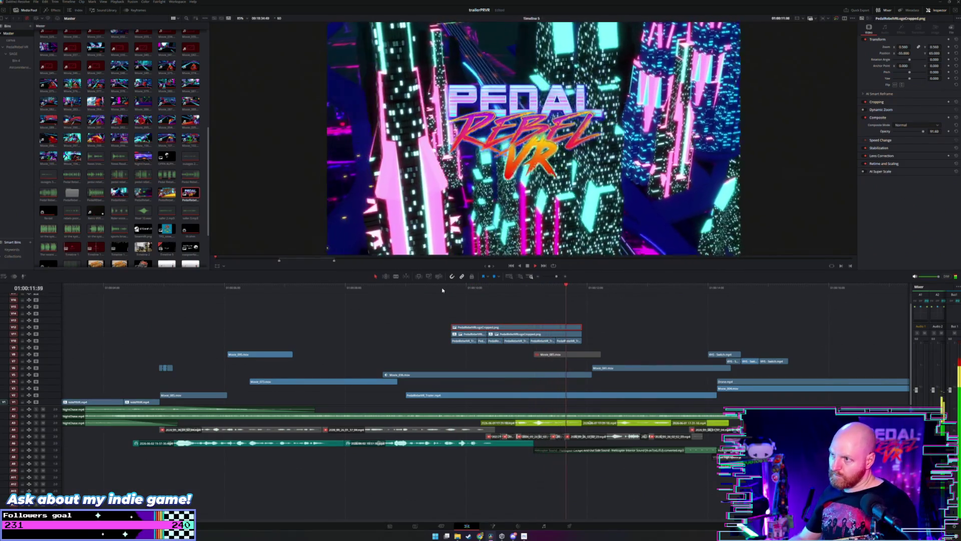
pyautogui.press('space')
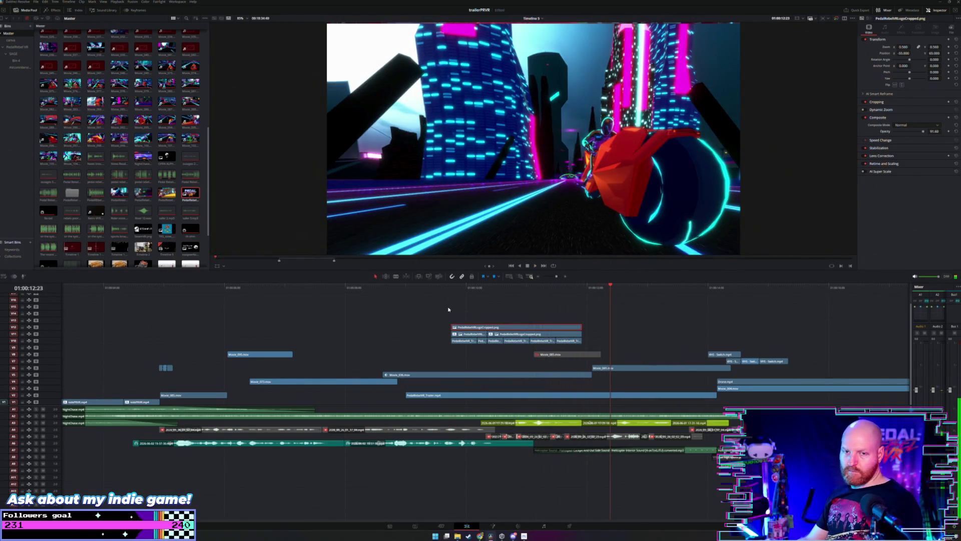
# Step: Make the top V12 logo clip start slightly later, around 01:00:09:45
pyautogui.click(448, 310)
pyautogui.hotkey('ctrl', '=')
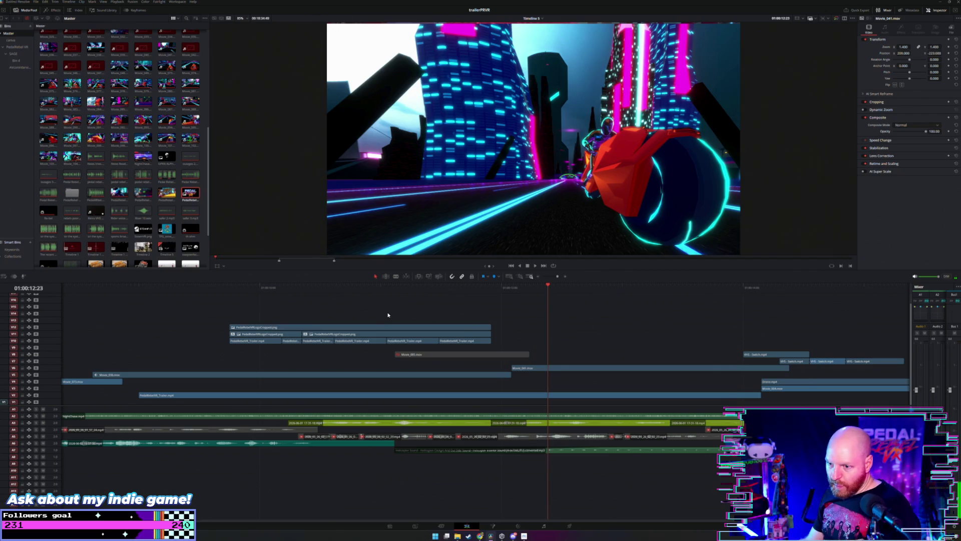
pyautogui.hscroll(-3, 388, 315)
pyautogui.click(418, 288)
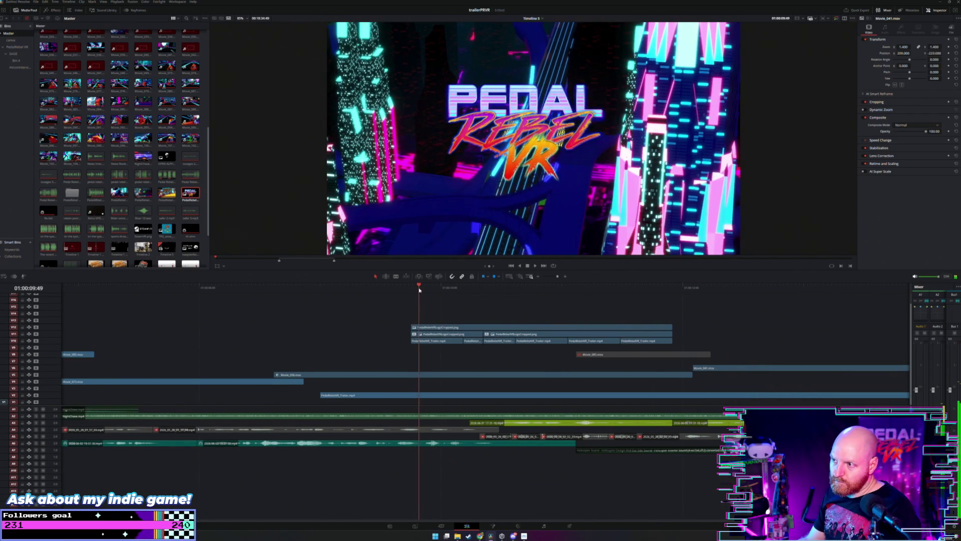
pyautogui.hotkey('ctrl', '=')
pyautogui.click(431, 289)
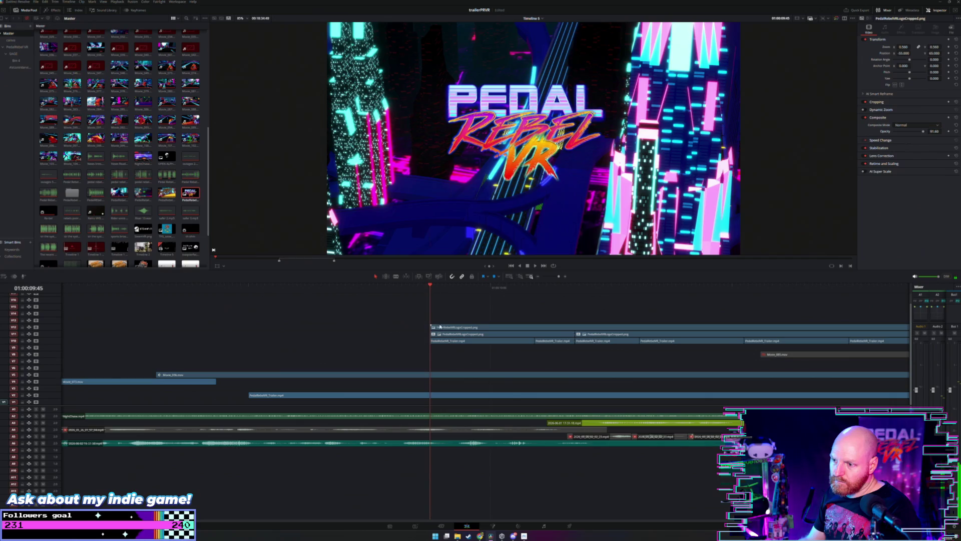
pyautogui.click(440, 326)
pyautogui.hotkey('ctrl', '-')
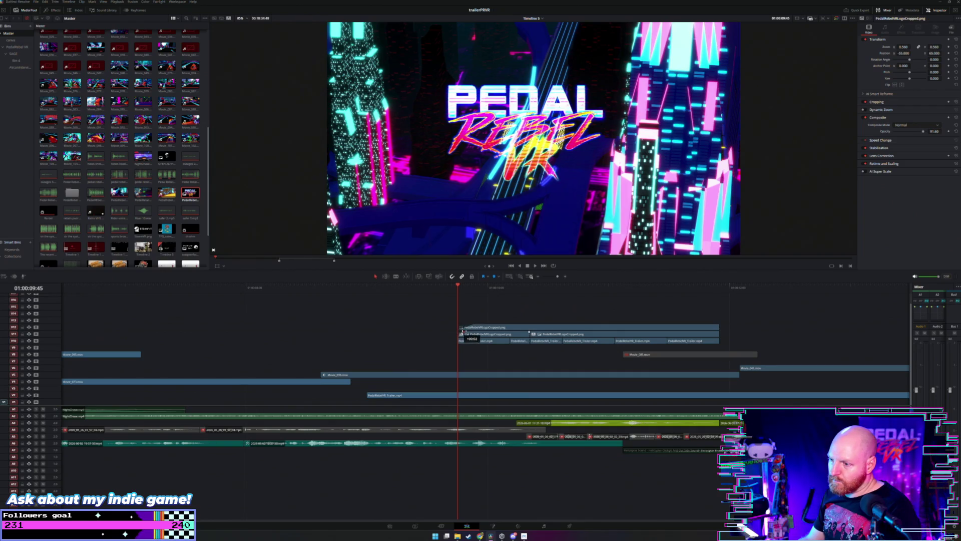
pyautogui.moveTo(461, 331); pyautogui.dragTo(466, 332)
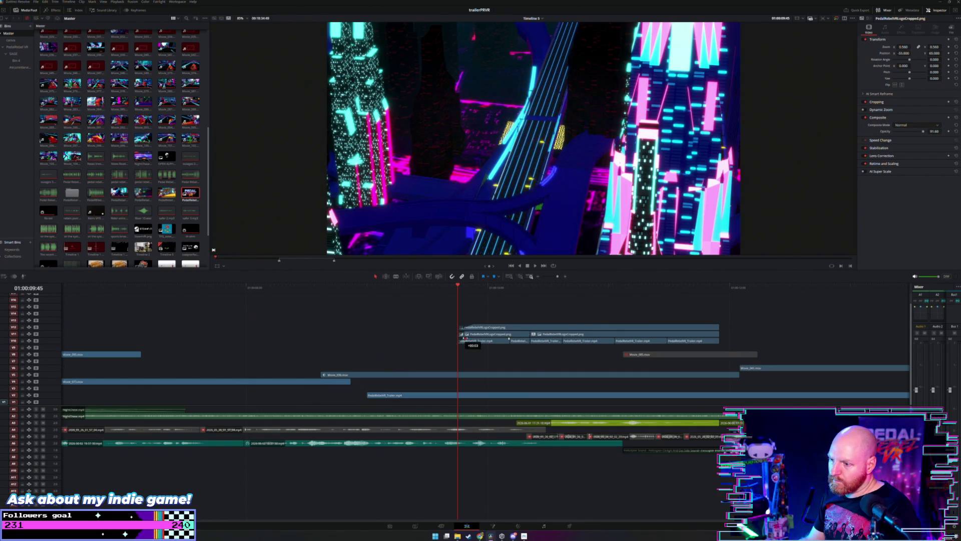
pyautogui.press('space')
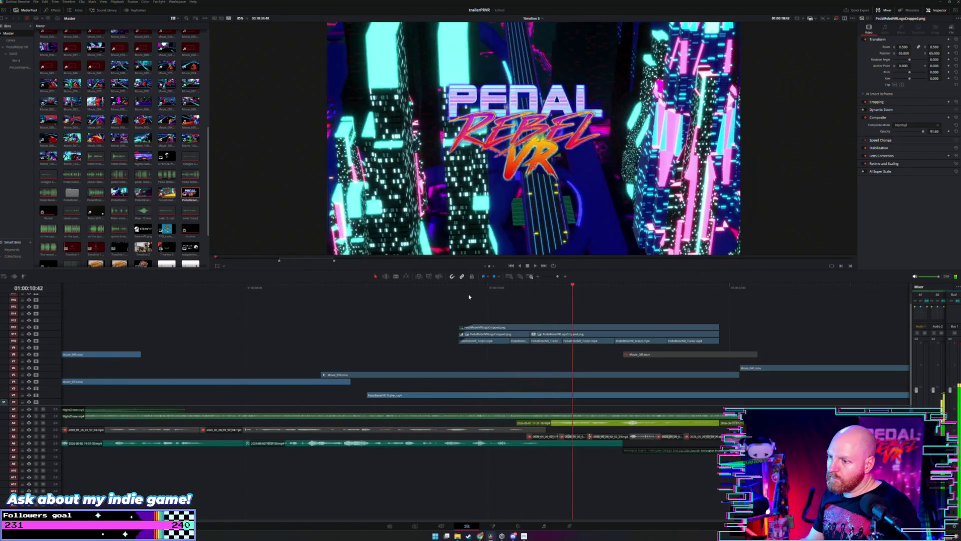
# Step: Start the V11 logo clip two frames earlier and the V12 clip later, then review the fade-in
pyautogui.press('space')
pyautogui.hotkey('ctrl', '=')
pyautogui.press('space')
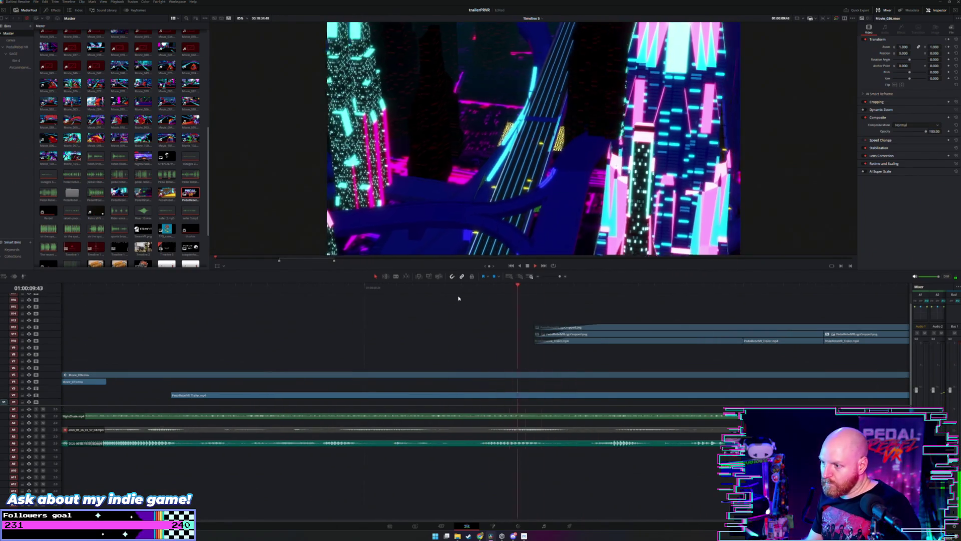
pyautogui.press('space')
pyautogui.moveTo(536, 334); pyautogui.dragTo(512, 337)
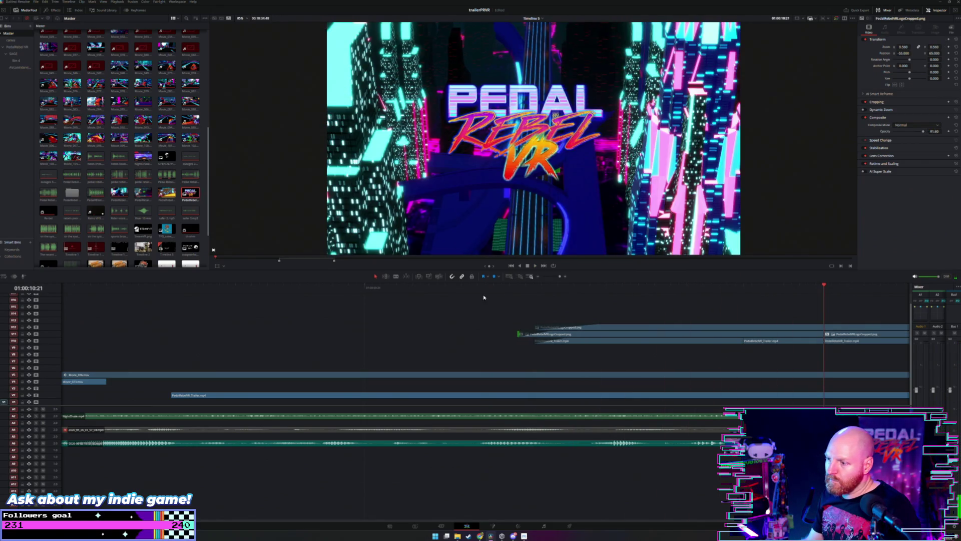
pyautogui.click(453, 292)
pyautogui.press('space')
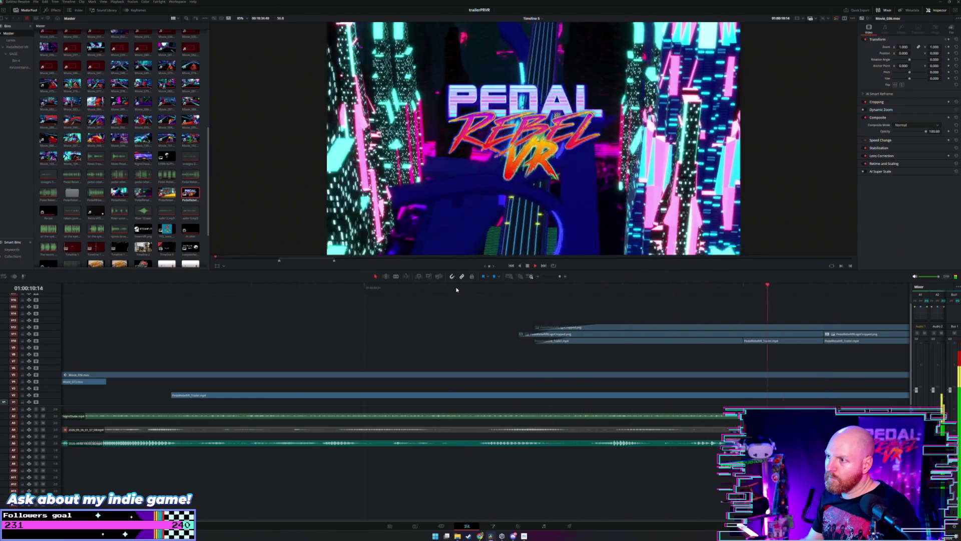
pyautogui.scroll(-2, 403, 314)
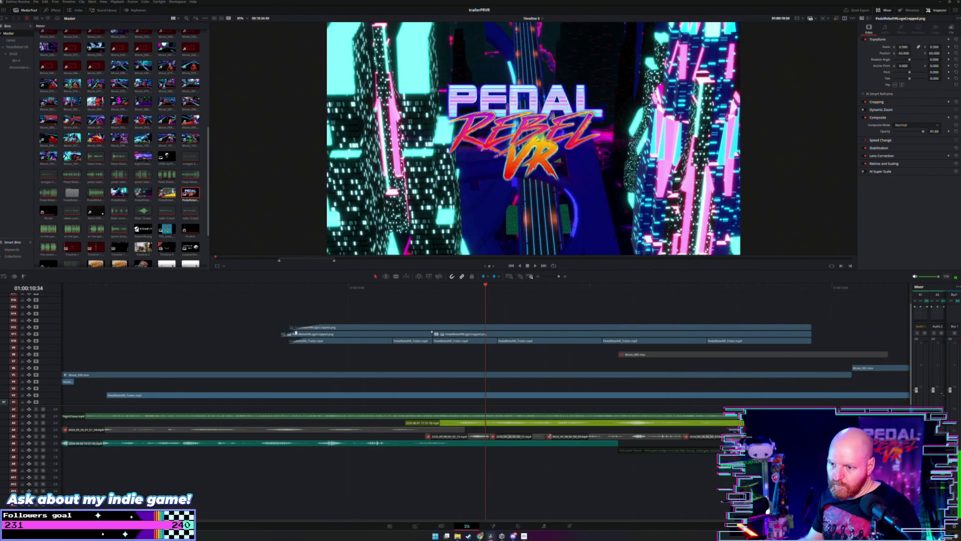
pyautogui.moveTo(291, 327); pyautogui.dragTo(317, 327)
pyautogui.press('space')
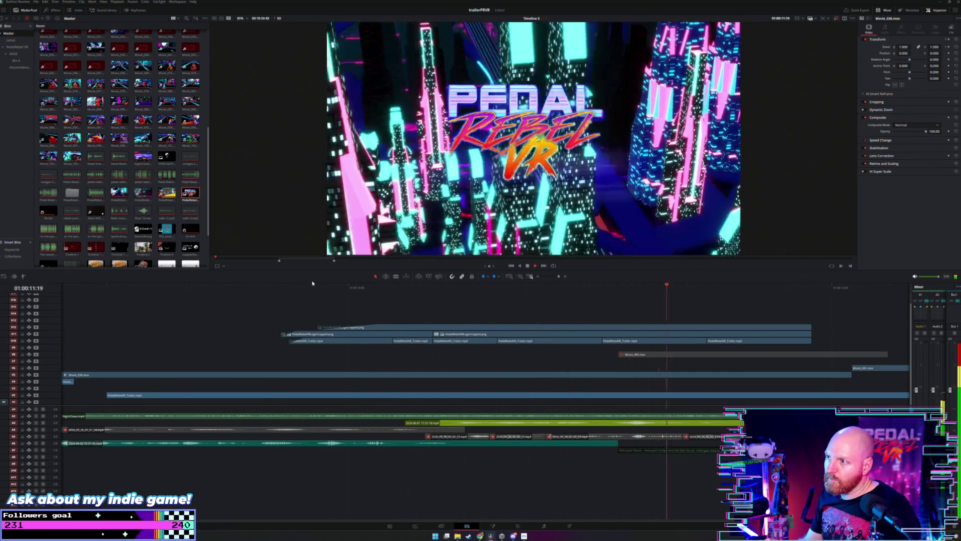
# Step: Trim the V11 logo clip to start later and scrub through its entrance
pyautogui.click(272, 288)
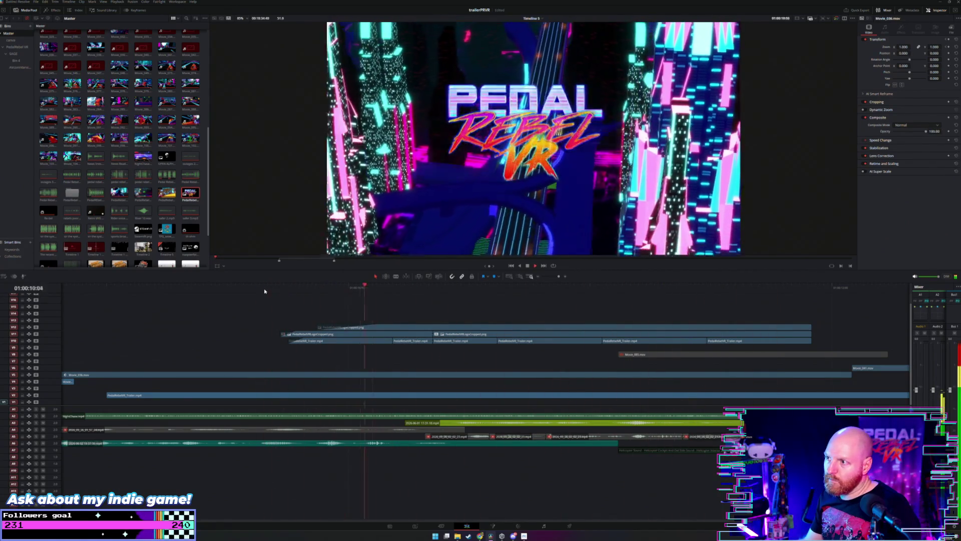
pyautogui.click(287, 334)
pyautogui.moveTo(282, 335)
pyautogui.mouseDown()
pyautogui.moveTo(322, 325)
pyautogui.moveTo(316, 335)
pyautogui.mouseUp()
pyautogui.click(255, 290)
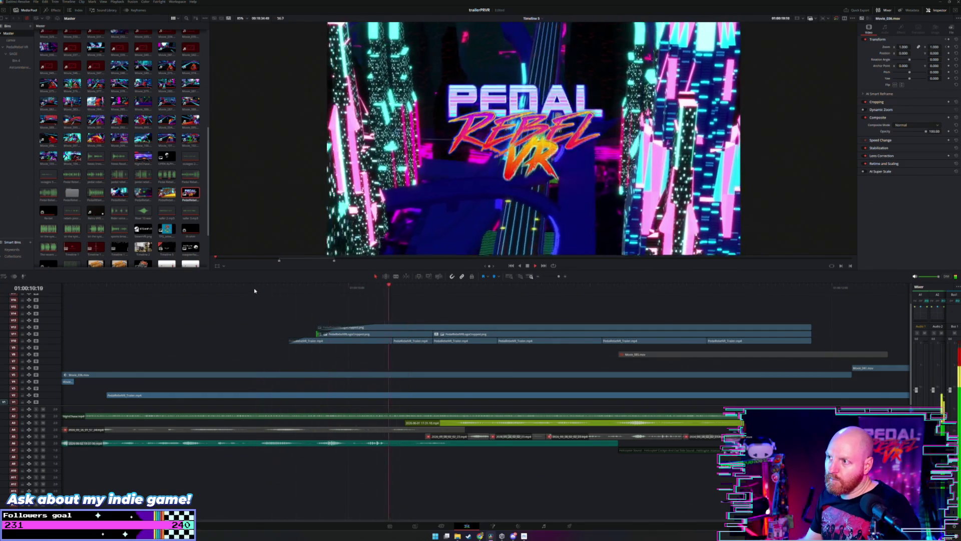
pyautogui.press('space')
pyautogui.click(288, 289)
pyautogui.moveTo(288, 289); pyautogui.dragTo(337, 290)
pyautogui.press('space')
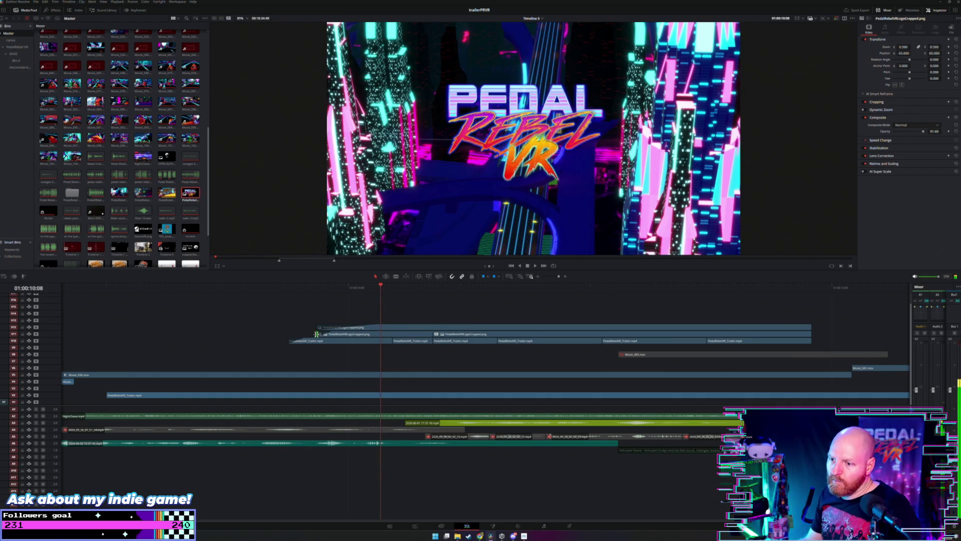
# Step: Lengthen the V11 clip to start earlier, then trim it back later and replay
pyautogui.moveTo(319, 333)
pyautogui.mouseDown()
pyautogui.moveTo(252, 333)
pyautogui.moveTo(317, 341)
pyautogui.mouseUp()
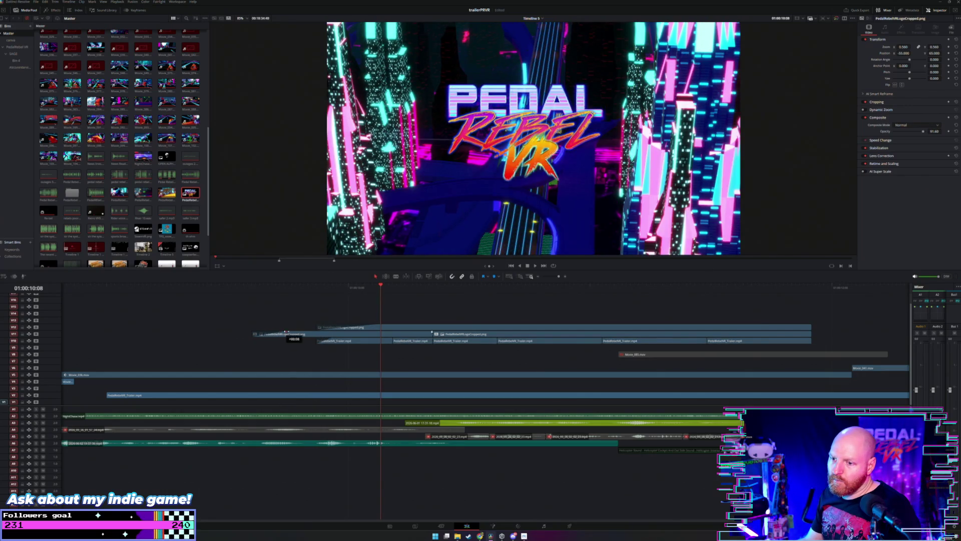
pyautogui.press('space')
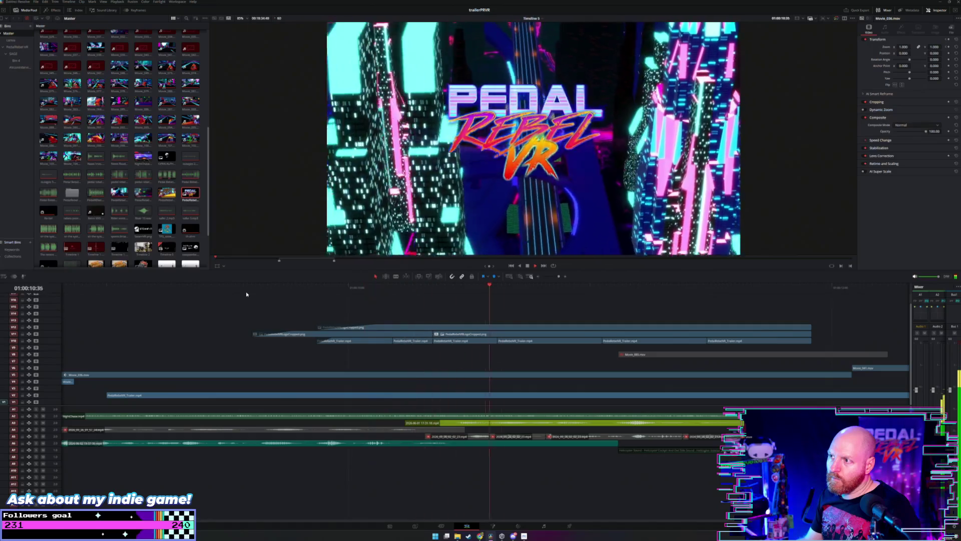
pyautogui.moveTo(248, 288)
pyautogui.mouseDown()
pyautogui.moveTo(388, 289)
pyautogui.moveTo(311, 290)
pyautogui.mouseUp()
pyautogui.moveTo(253, 333)
pyautogui.mouseDown()
pyautogui.moveTo(320, 334)
pyautogui.moveTo(262, 340)
pyautogui.moveTo(299, 341)
pyautogui.mouseUp()
pyautogui.moveTo(283, 295)
pyautogui.mouseDown()
pyautogui.moveTo(366, 293)
pyautogui.moveTo(349, 291)
pyautogui.moveTo(300, 335)
pyautogui.moveTo(357, 326)
pyautogui.mouseUp()
pyautogui.click(279, 288)
pyautogui.press('space')
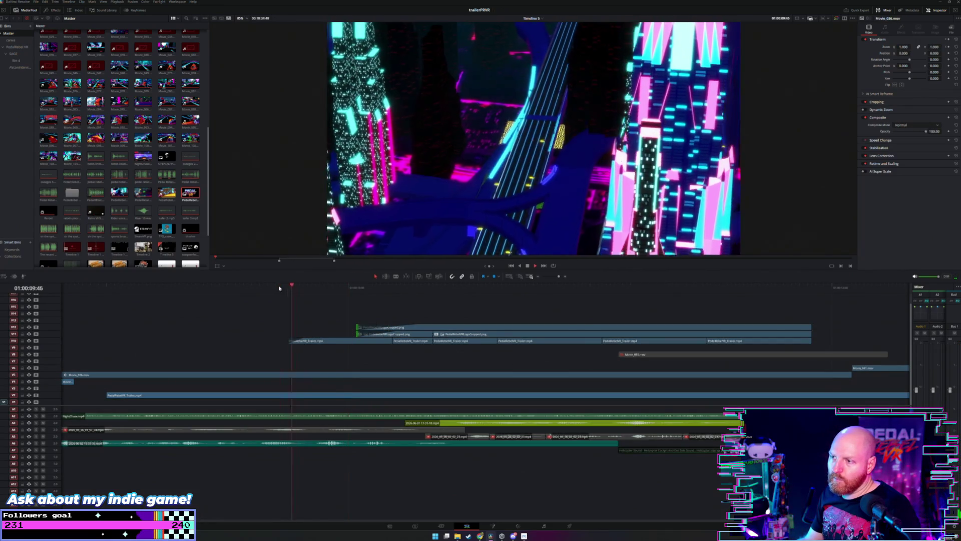
# Step: Scrub the logo fade-in and select the PedalRebelVR_Trailer clip on V10
pyautogui.press('space')
pyautogui.click(325, 291)
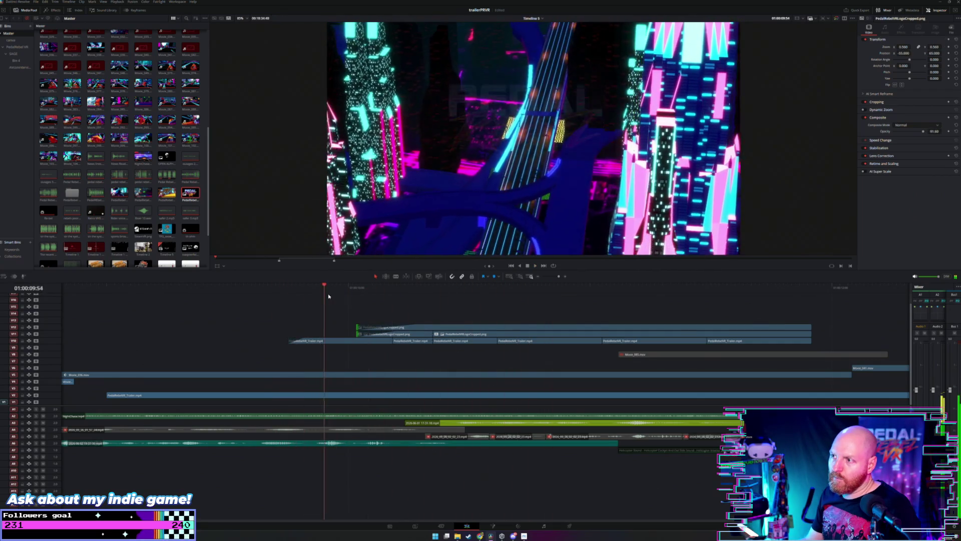
pyautogui.moveTo(328, 296); pyautogui.dragTo(423, 302)
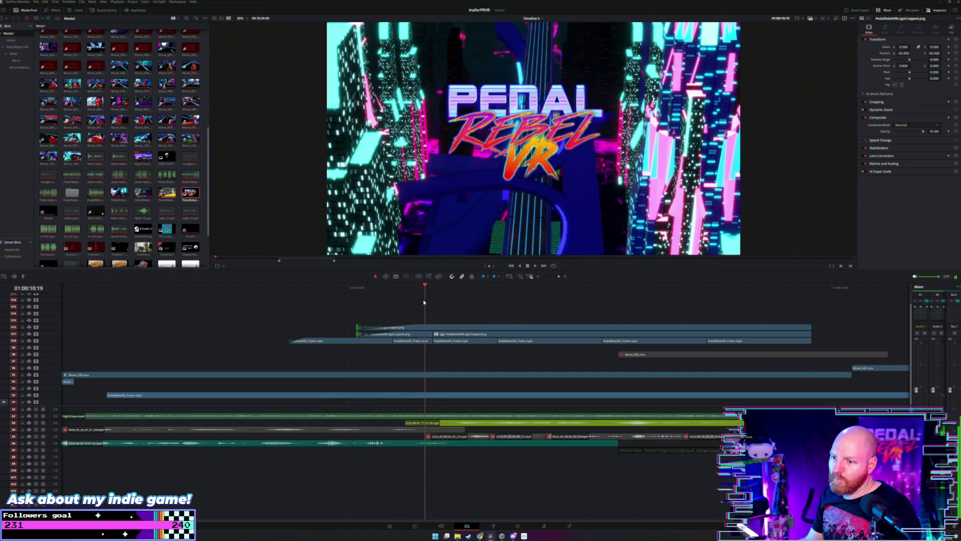
pyautogui.click(316, 291)
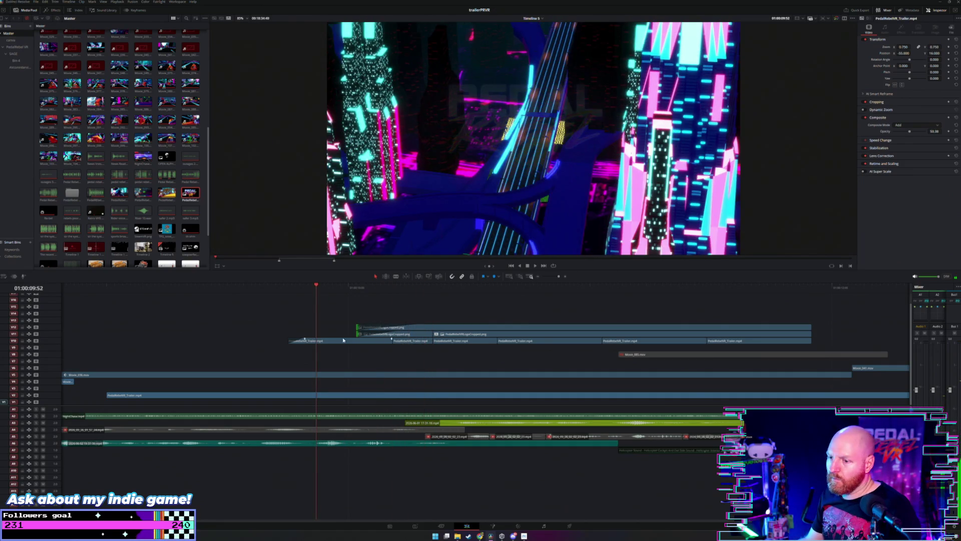
pyautogui.click(343, 340)
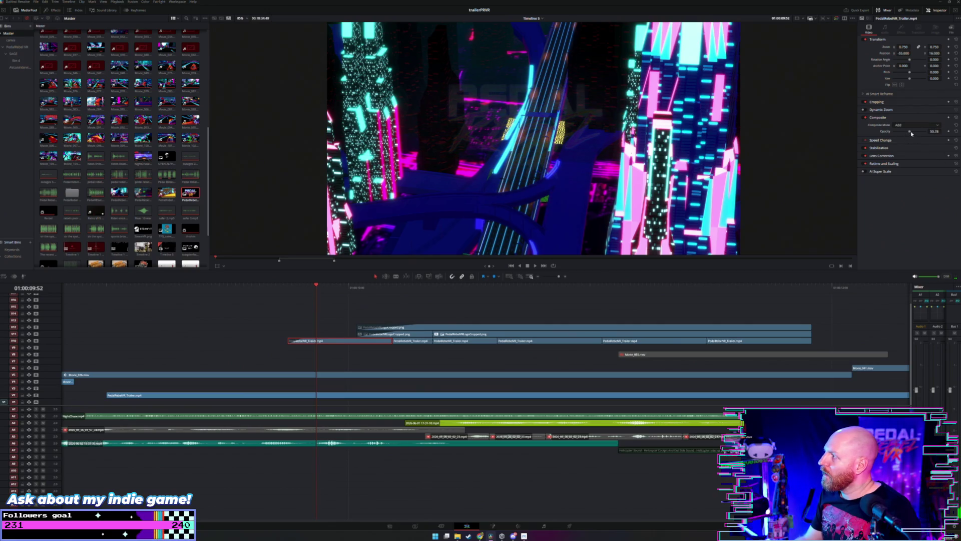
pyautogui.press('space')
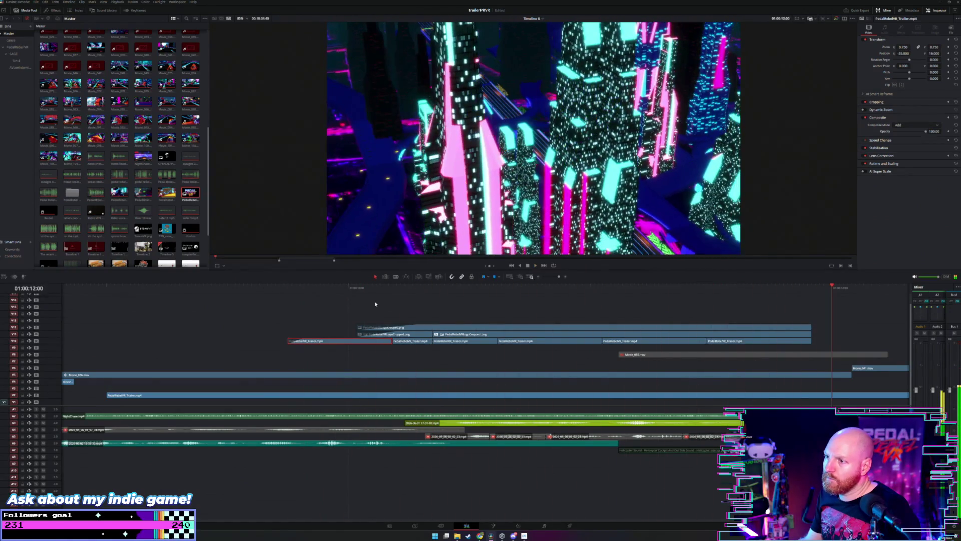
pyautogui.scroll(-2, 376, 303)
pyautogui.click(436, 290)
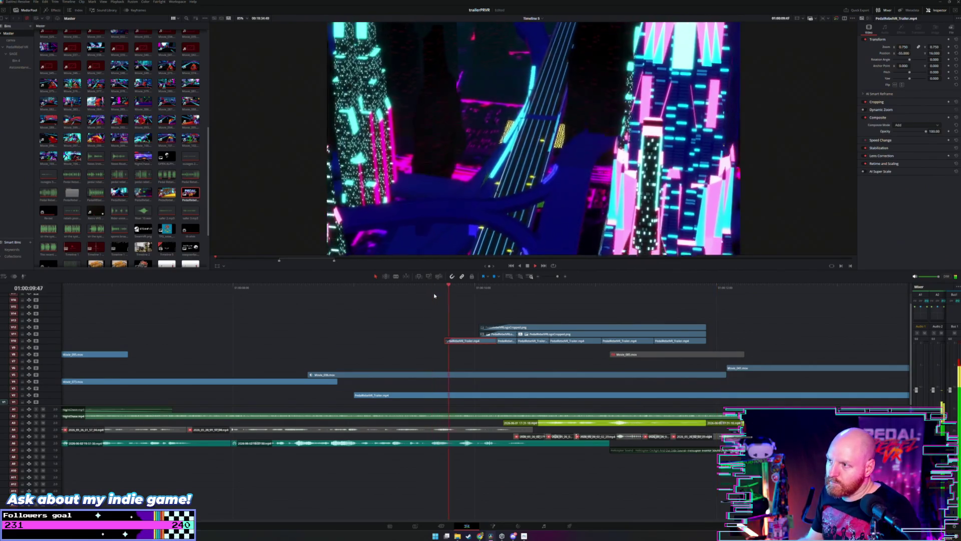
pyautogui.press('space')
pyautogui.moveTo(439, 289); pyautogui.dragTo(716, 283)
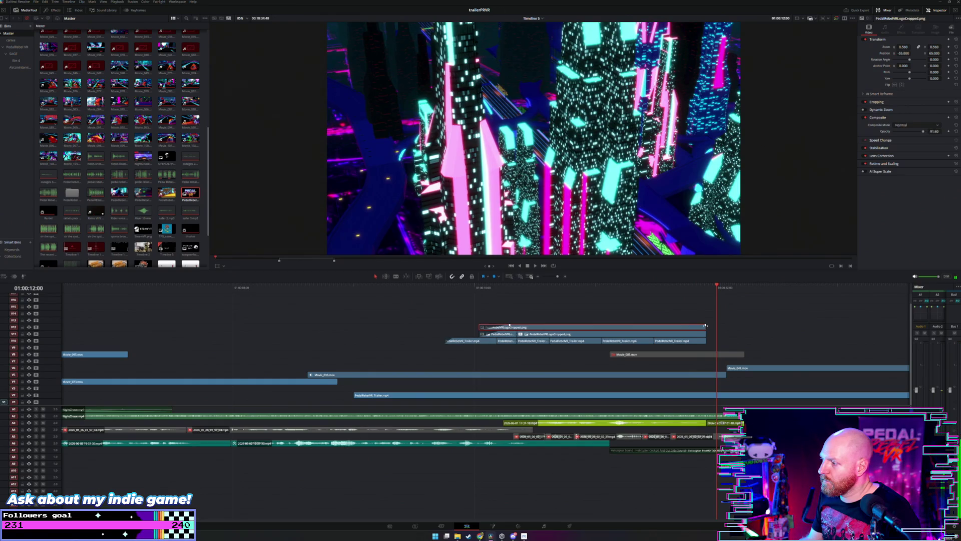
# Step: Extend the V10 trailer clip's end by 00:14, pull in V11's end, and extend V12's end
pyautogui.moveTo(704, 340); pyautogui.dragTo(734, 339)
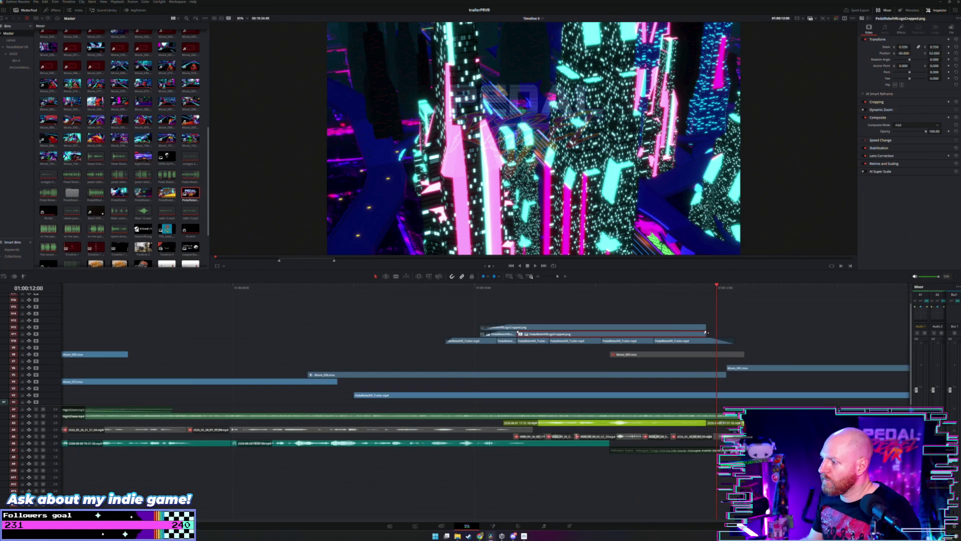
pyautogui.moveTo(701, 334); pyautogui.dragTo(695, 332)
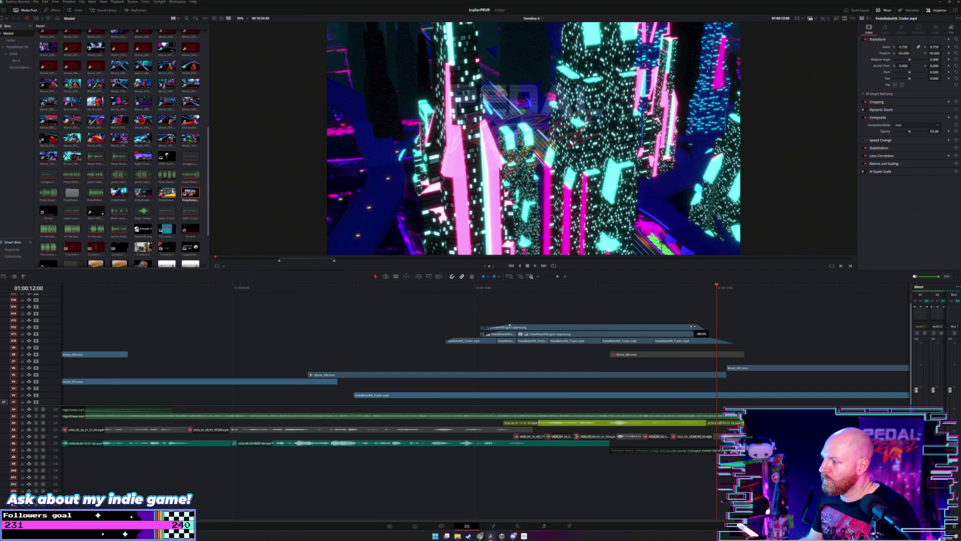
pyautogui.moveTo(703, 326); pyautogui.dragTo(716, 326)
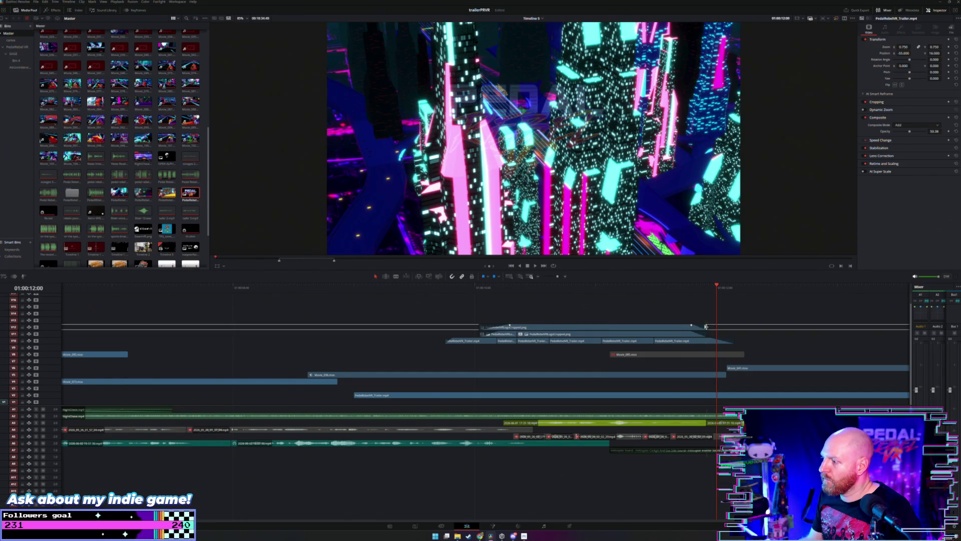
pyautogui.click(590, 286)
pyautogui.press('space')
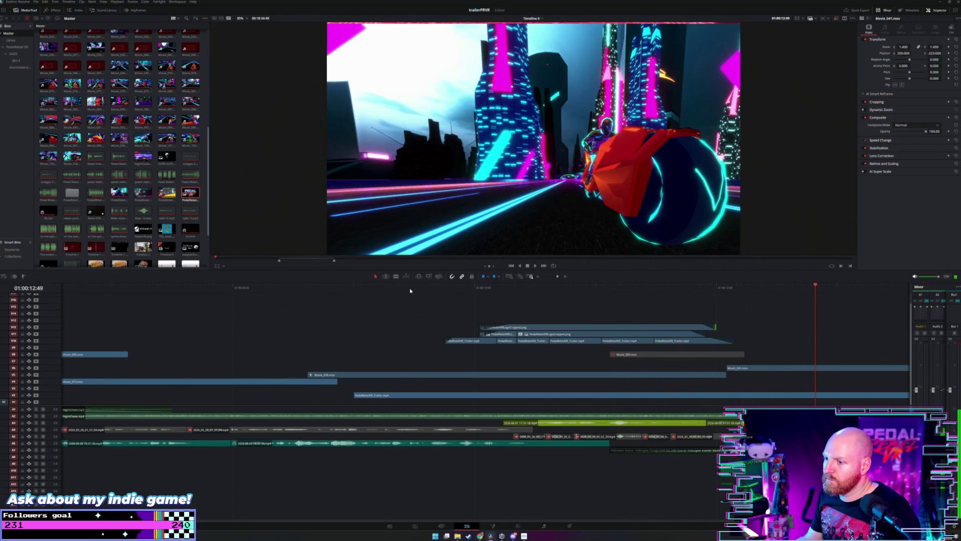
pyautogui.click(409, 289)
pyautogui.press('space')
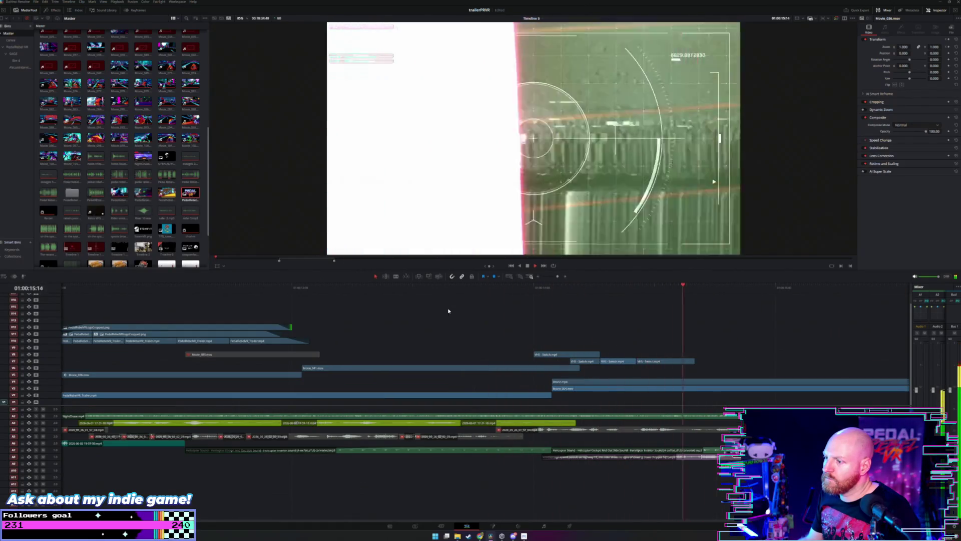
pyautogui.press('space')
pyautogui.click(563, 355)
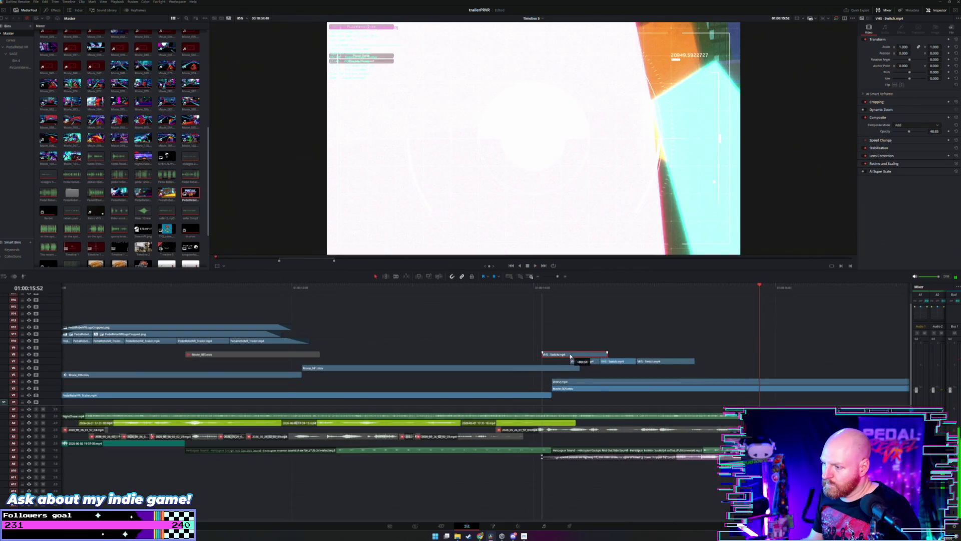
pyautogui.press('space')
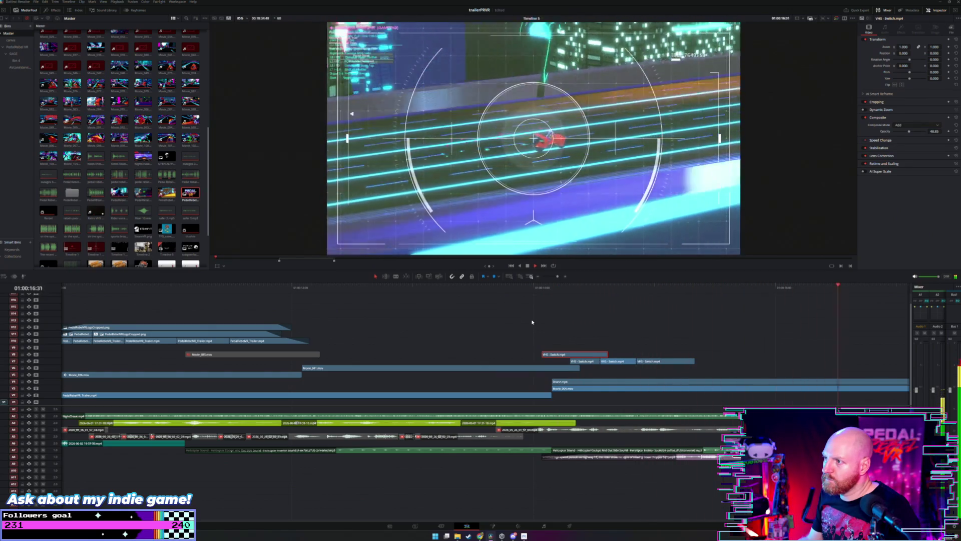
pyautogui.scroll(-2, 521, 315)
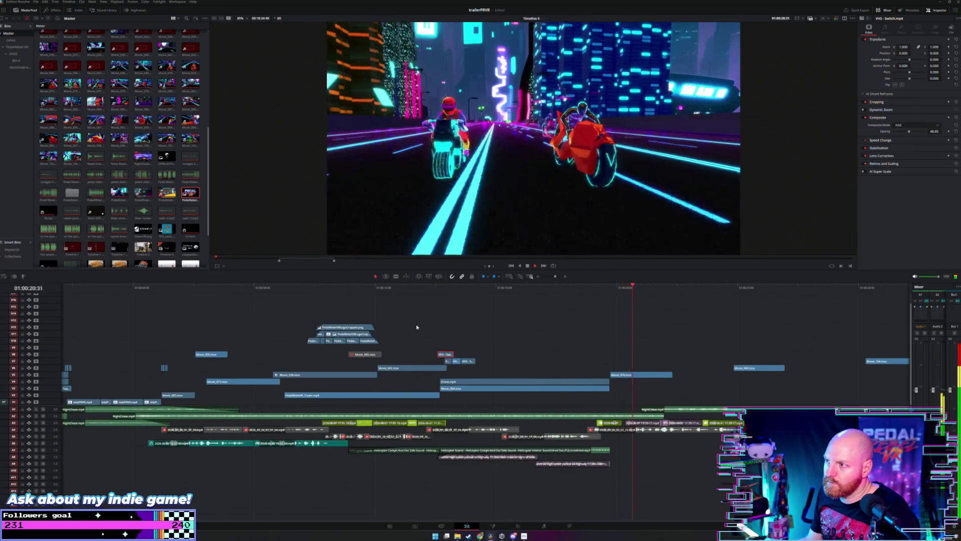
pyautogui.scroll(-2, 415, 327)
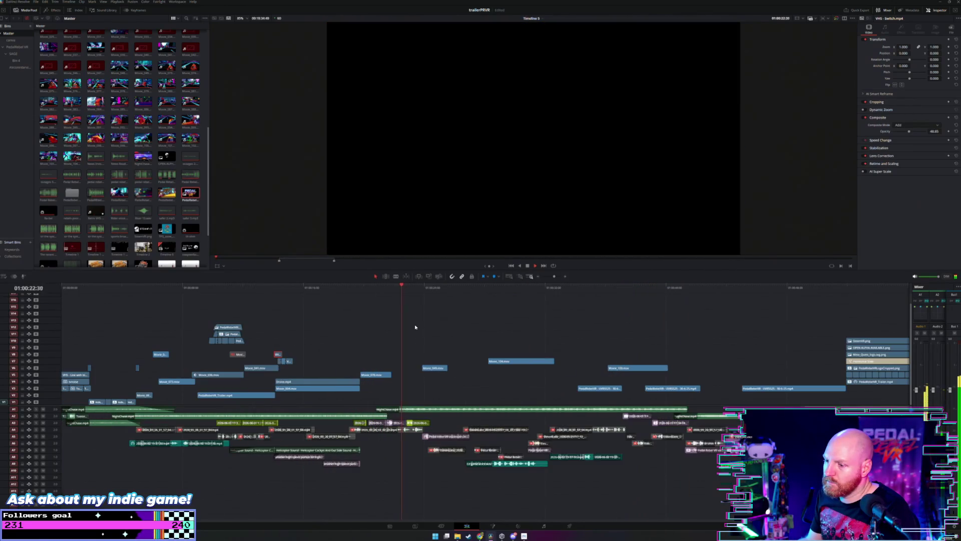
pyautogui.scroll(2, 394, 327)
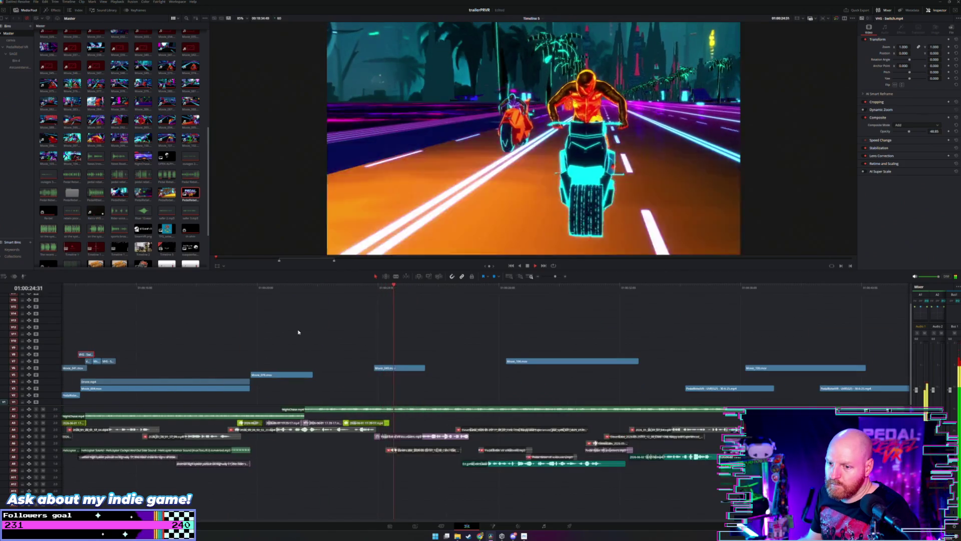
pyautogui.scroll(-2, 273, 333)
pyautogui.click(149, 288)
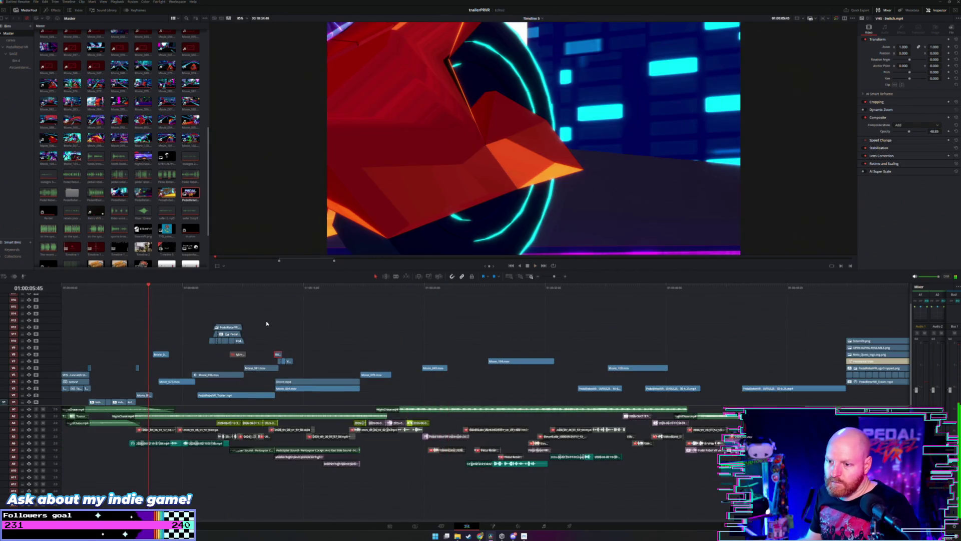
pyautogui.scroll(2, 243, 312)
pyautogui.press('space')
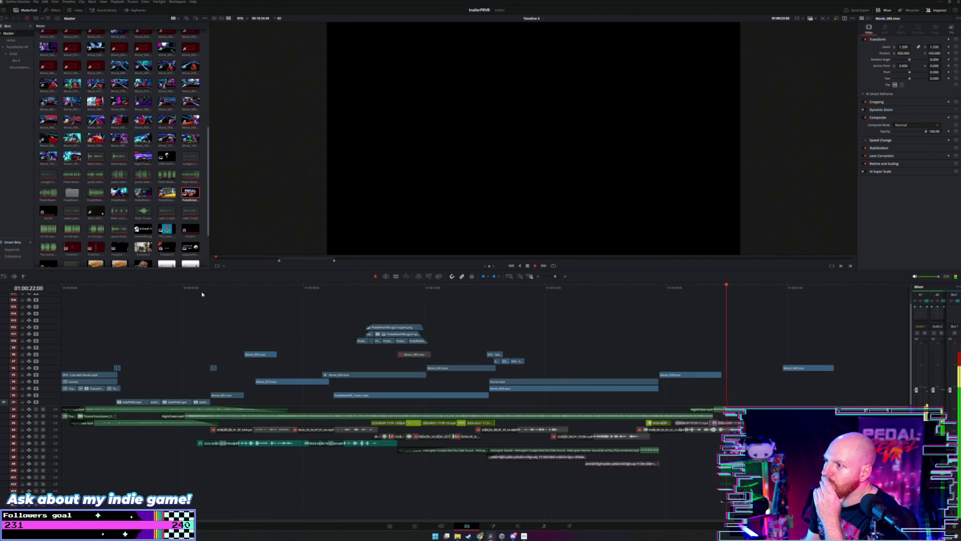
# Step: Trim Movie_078's end about 00:36 shorter, cutting near 01:00:21 in the neon road section
pyautogui.click(453, 290)
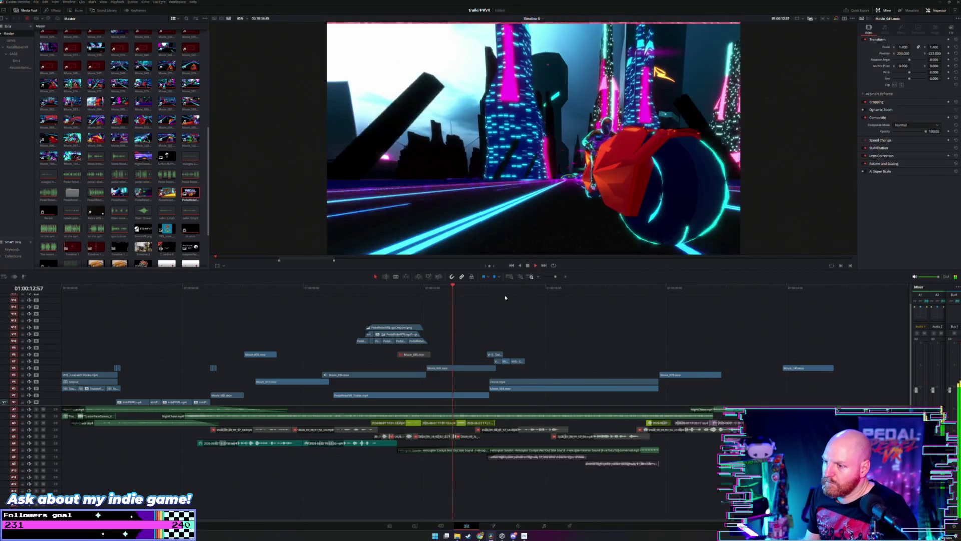
pyautogui.click(575, 289)
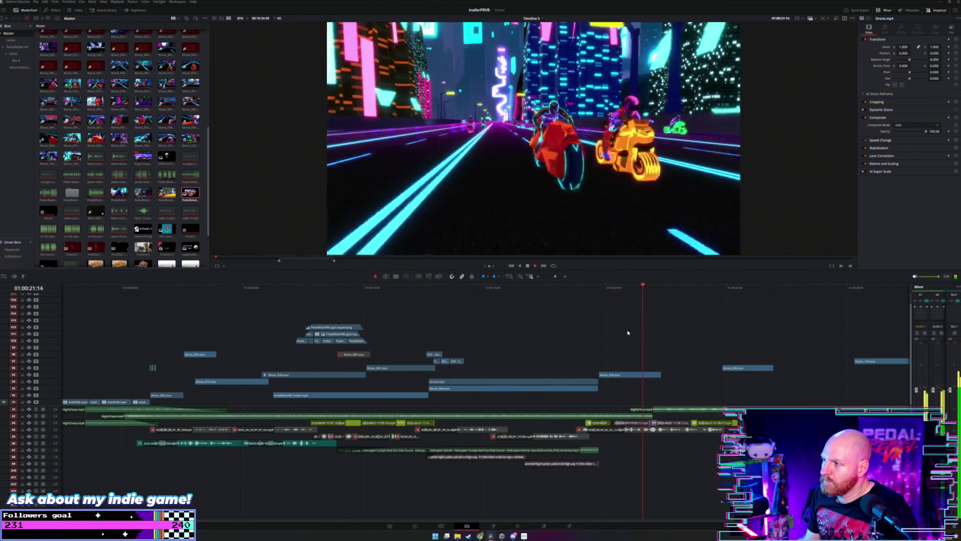
pyautogui.moveTo(650, 289); pyautogui.dragTo(643, 293)
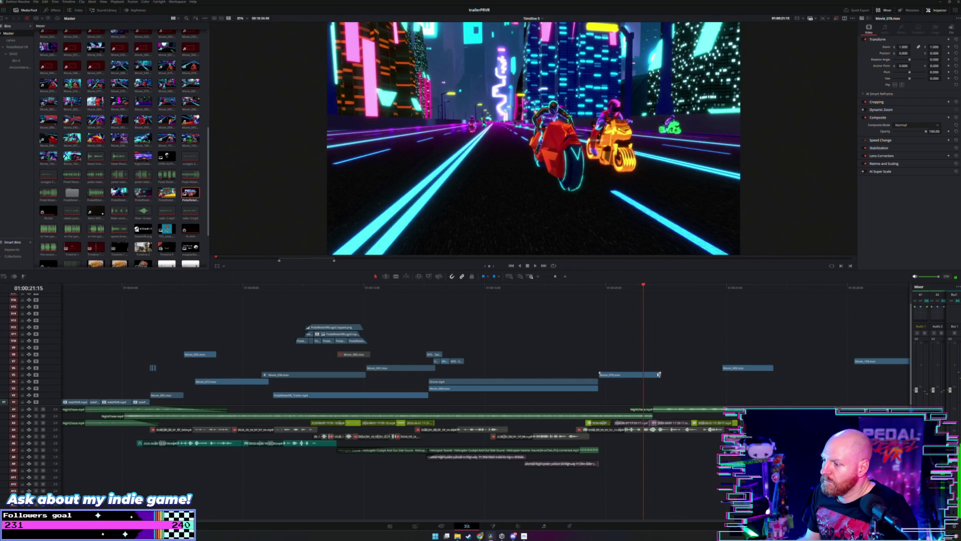
pyautogui.moveTo(658, 375); pyautogui.dragTo(644, 374)
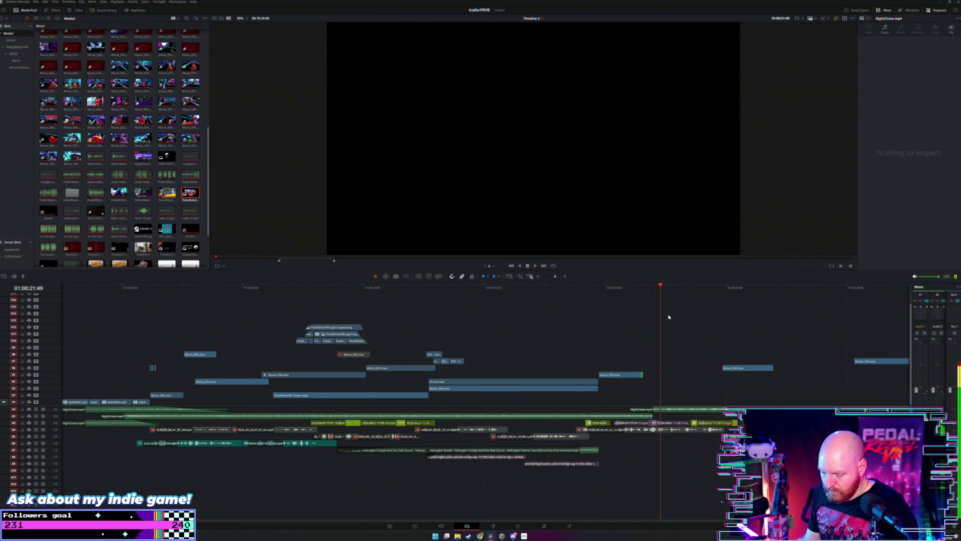
# Step: Move the two short stacked overlay clips, including Movie_086, to their new timeline slot and play the gameplay
pyautogui.hotkey('shift', 'z')
pyautogui.hotkey('ctrl', '-')
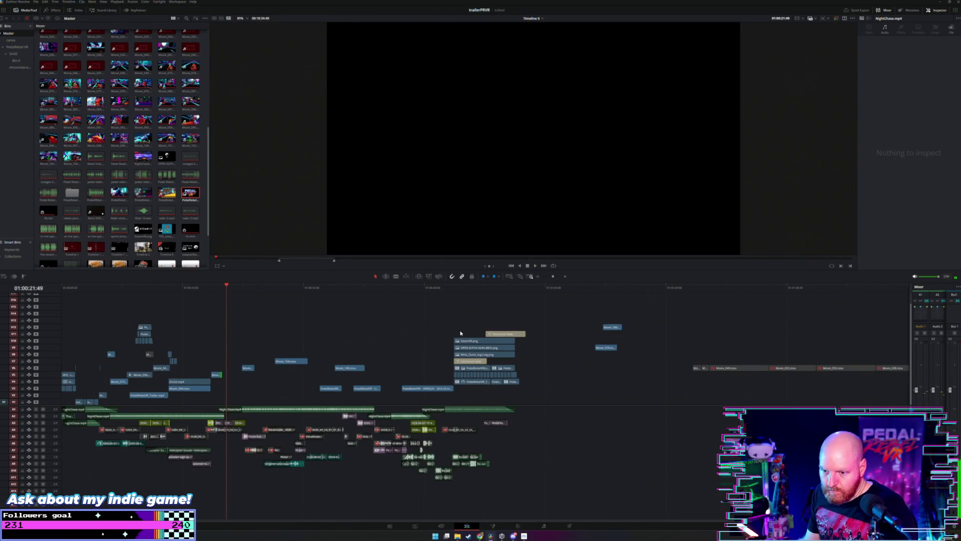
pyautogui.click(605, 287)
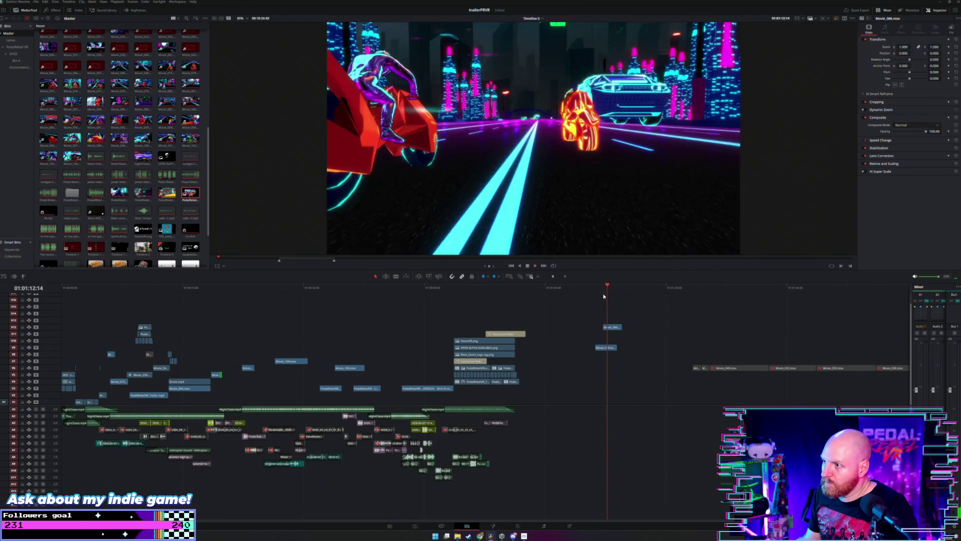
pyautogui.moveTo(627, 315)
pyautogui.mouseDown()
pyautogui.moveTo(607, 351)
pyautogui.moveTo(401, 328)
pyautogui.mouseUp()
pyautogui.click(219, 292)
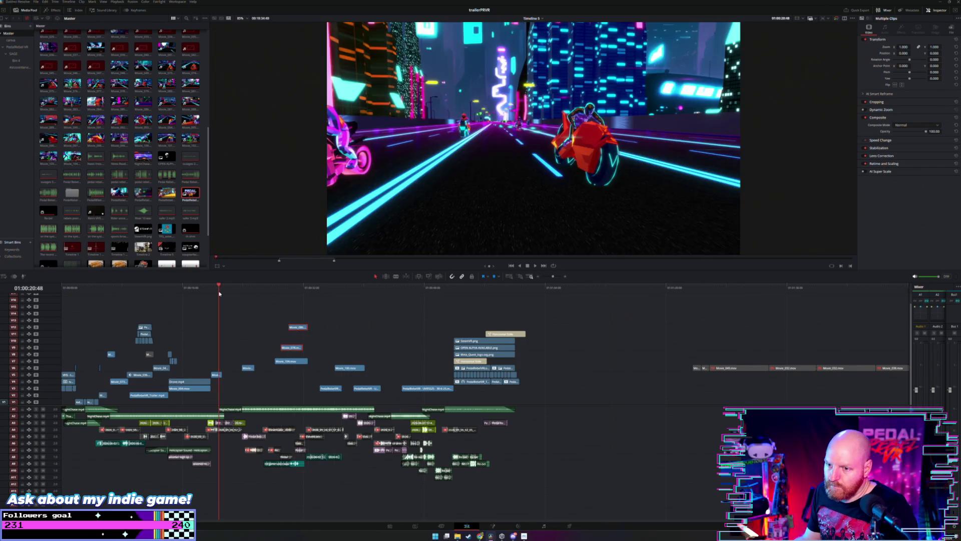
pyautogui.press('space')
pyautogui.hotkey('ctrl', '=')
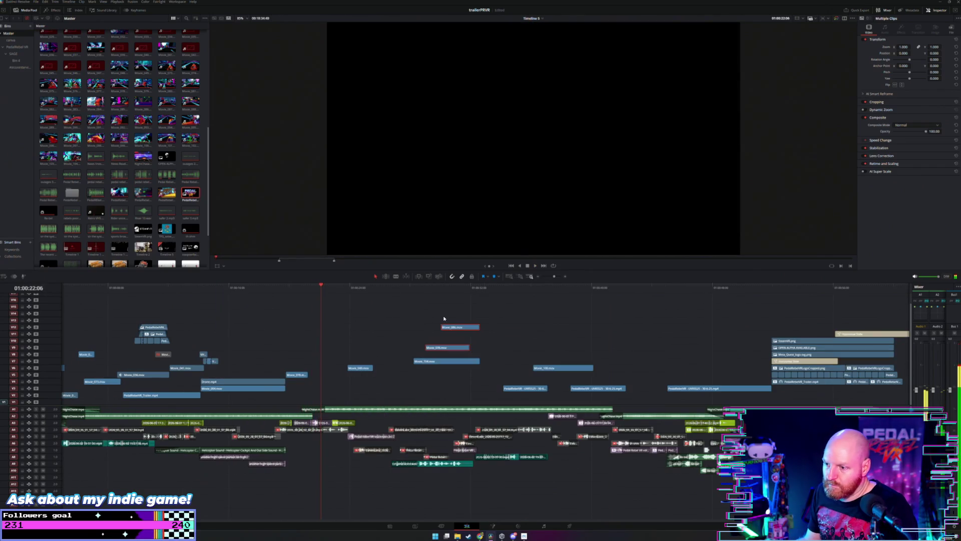
pyautogui.hotkey('ctrl', '-')
pyautogui.hotkey('ctrl', '-')
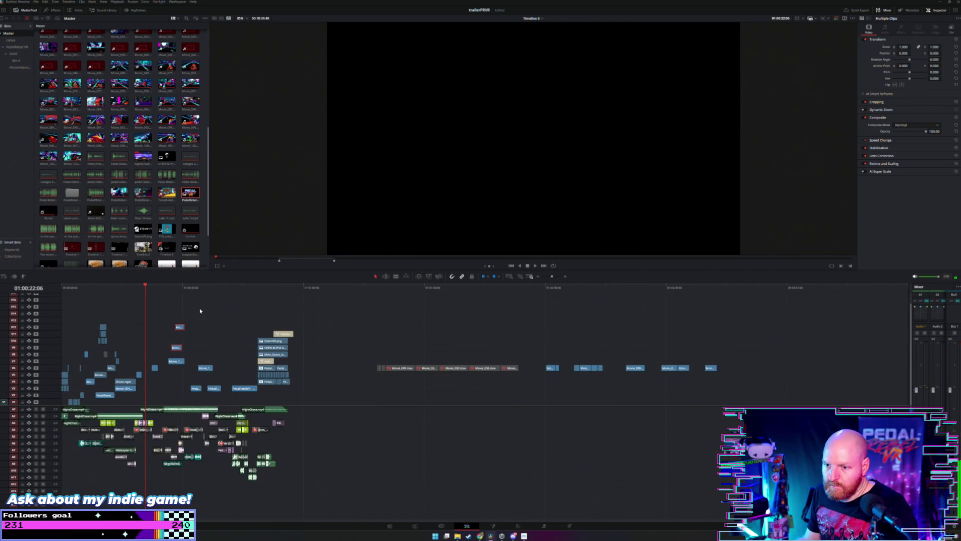
pyautogui.moveTo(200, 311); pyautogui.dragTo(176, 350)
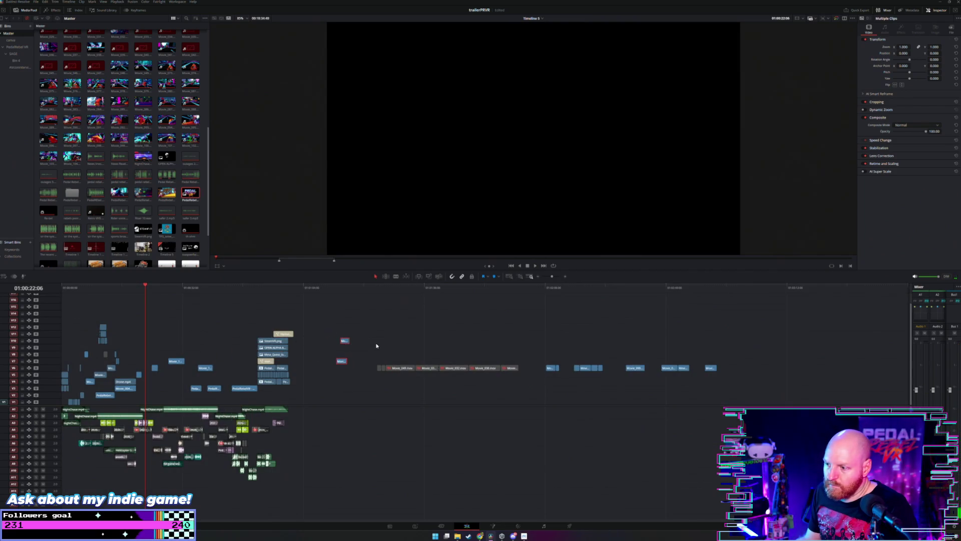
pyautogui.click(545, 293)
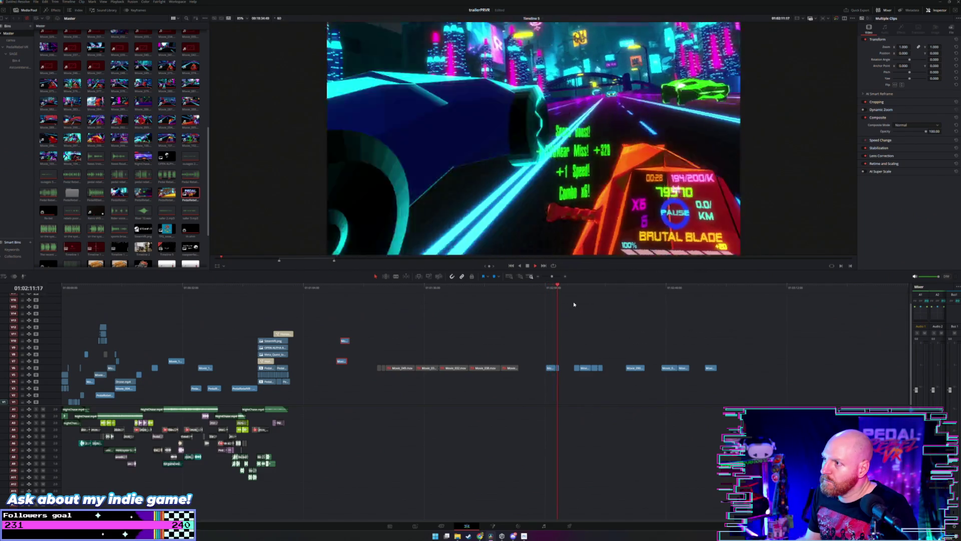
# Step: Play and scrub through the gameplay footage around the 2:08 mark
pyautogui.press('space')
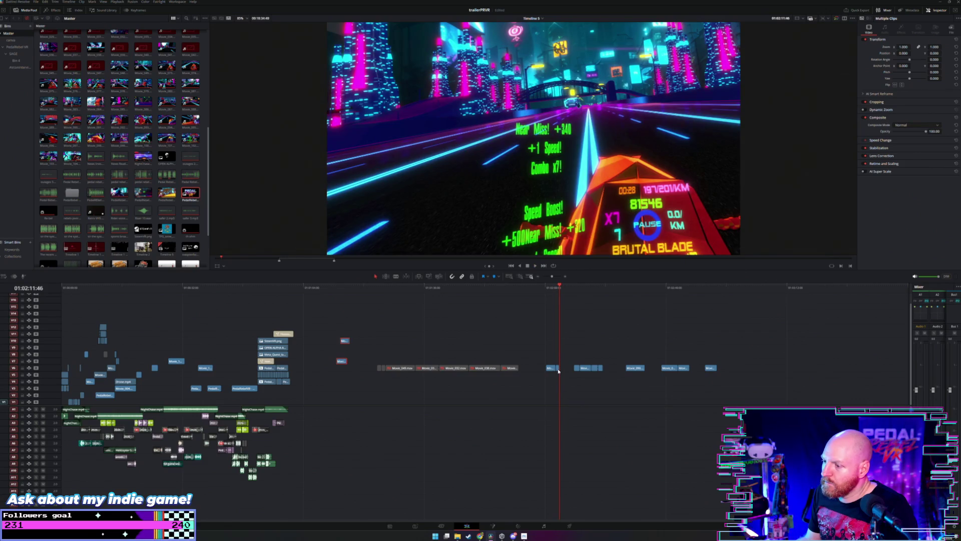
pyautogui.click(576, 298)
pyautogui.press('space')
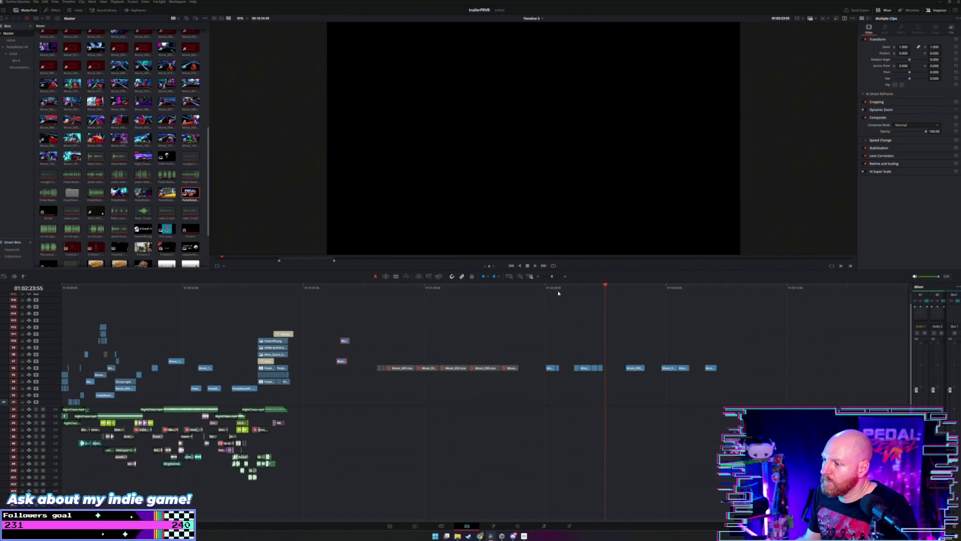
pyautogui.click(547, 288)
pyautogui.press('space')
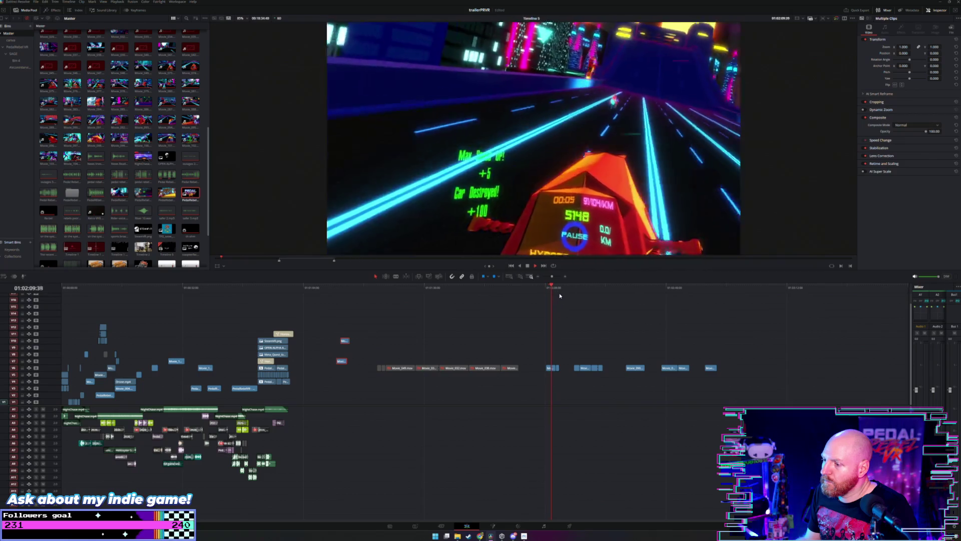
# Step: Find the HUD gameplay shot at 2:40 and move it from V6 to an earlier spot on V4
pyautogui.click(572, 289)
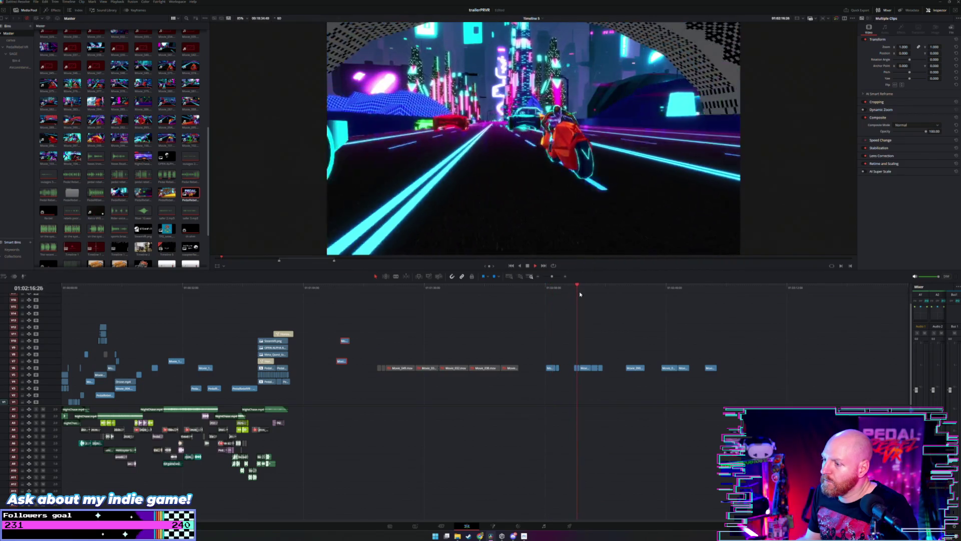
pyautogui.click(556, 289)
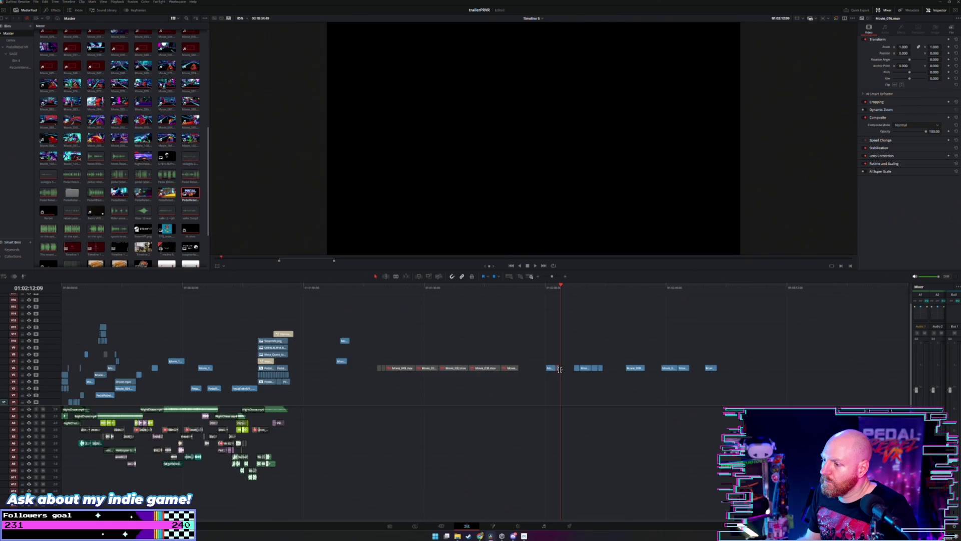
pyautogui.click(626, 289)
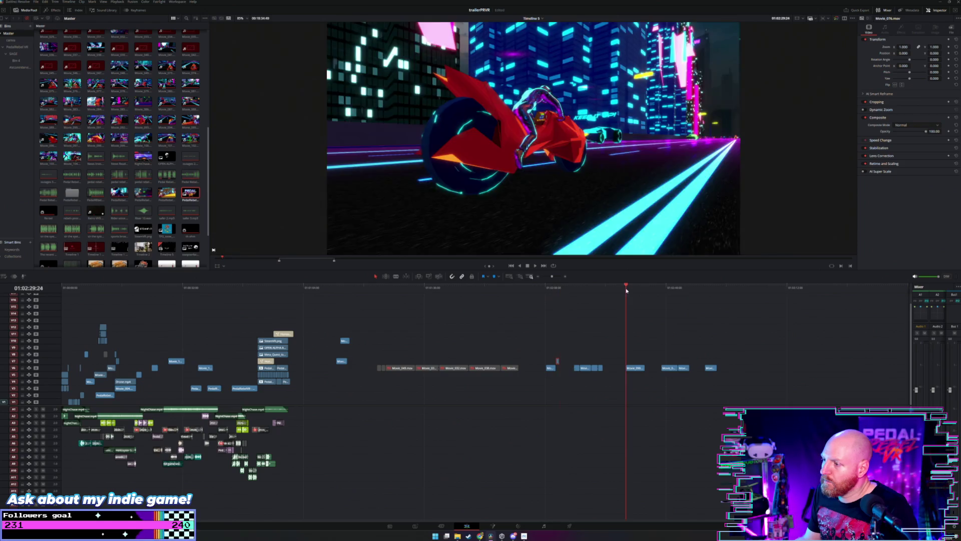
pyautogui.click(665, 289)
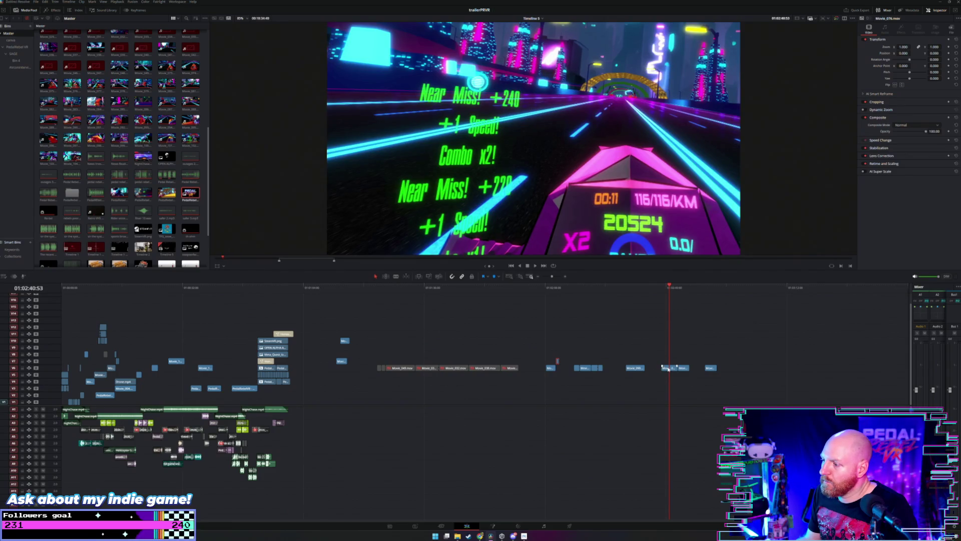
pyautogui.press('space')
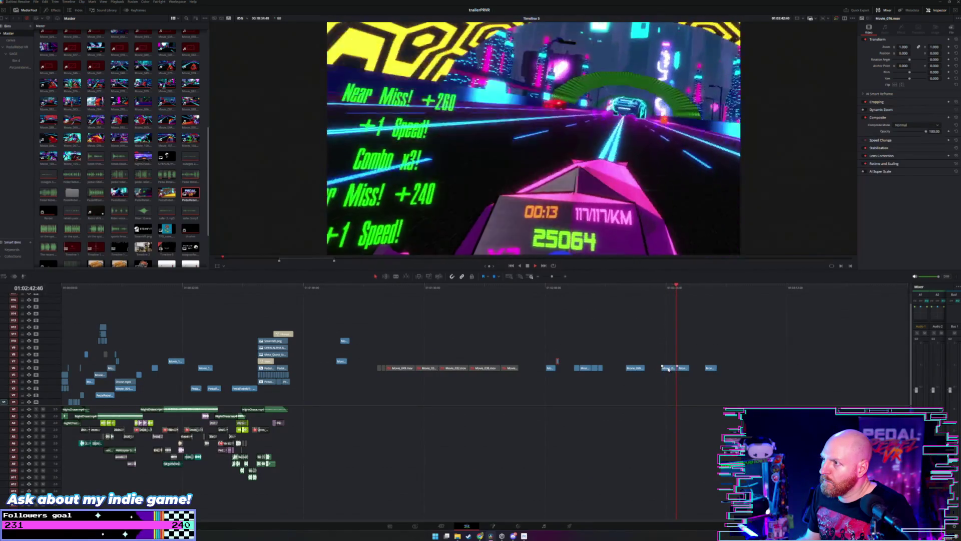
pyautogui.moveTo(669, 369); pyautogui.dragTo(563, 346)
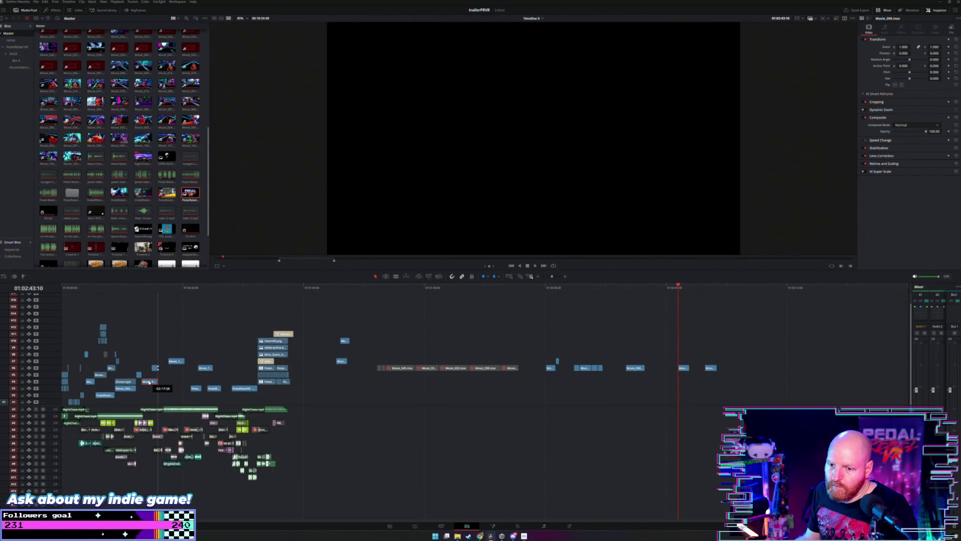
# Step: Trim the end of Movie_099 and play through that stretch of the edit
pyautogui.scroll(4, 134, 302)
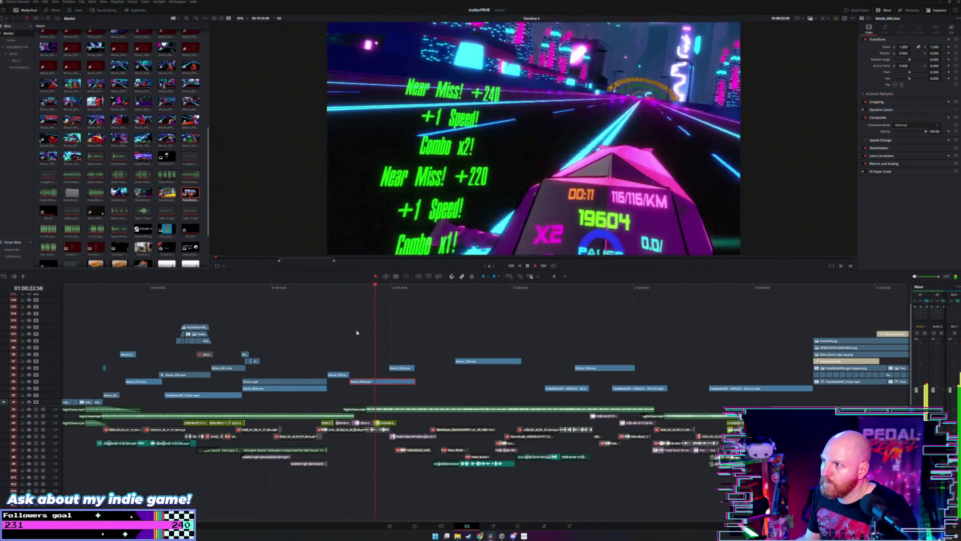
pyautogui.press('space')
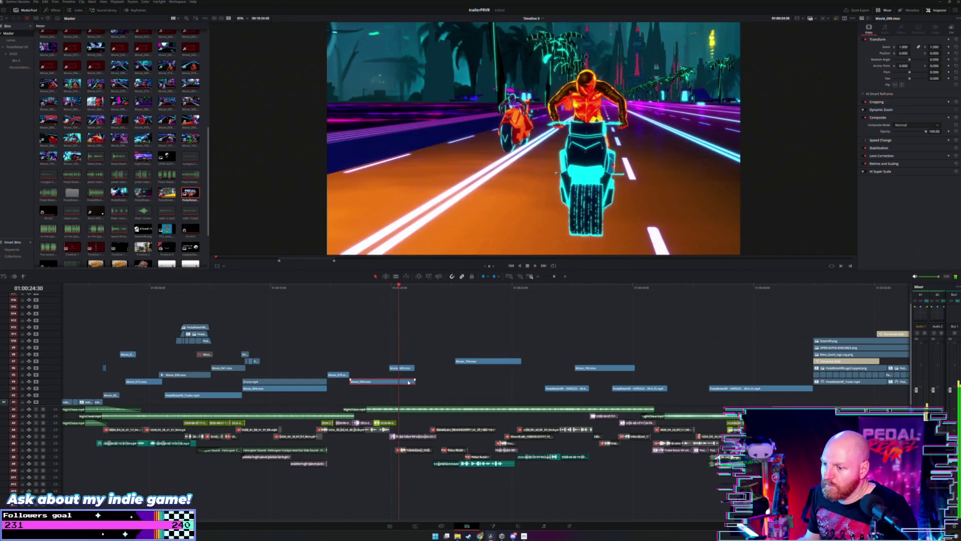
pyautogui.moveTo(414, 380); pyautogui.dragTo(451, 384)
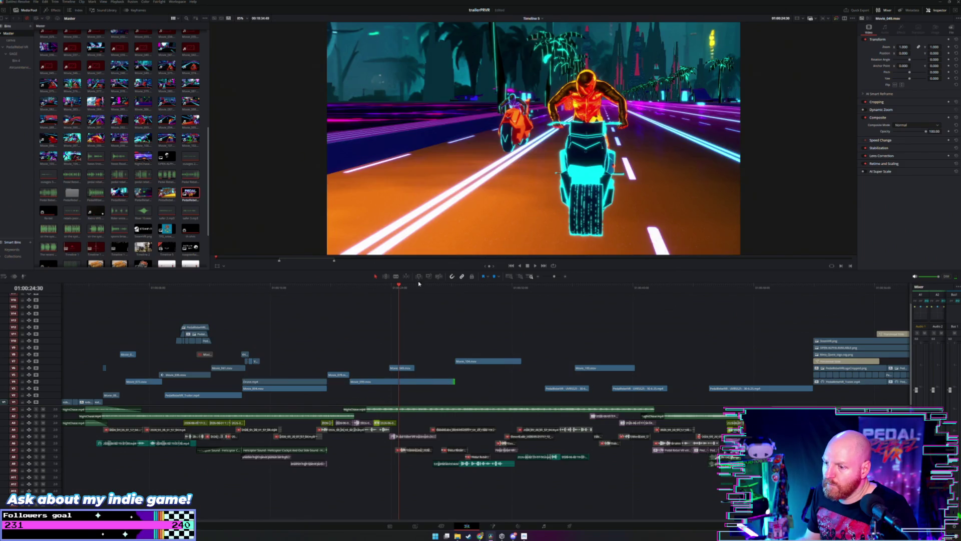
pyautogui.press('space')
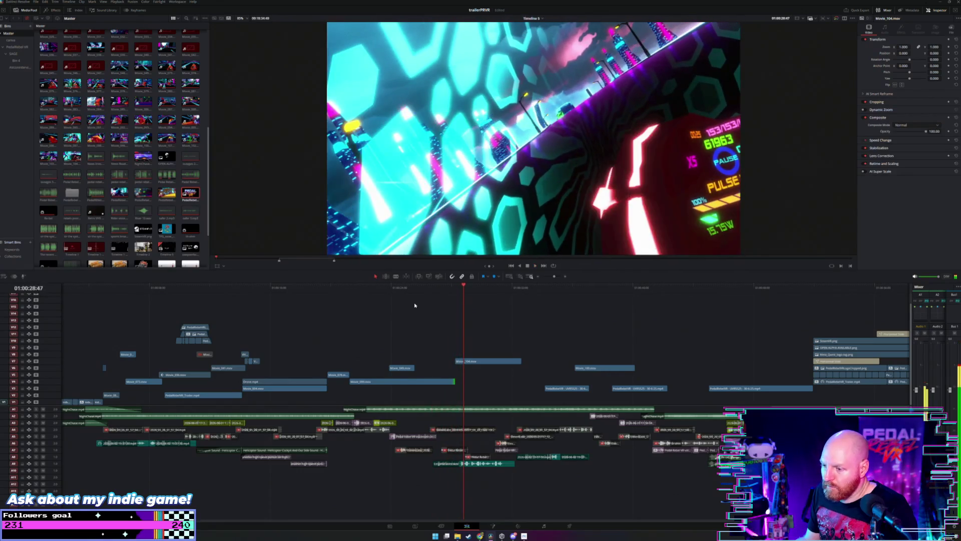
# Step: Zoom out to the full edit and move Movie_099.mov later on track V4
pyautogui.hotkey('shift', 'z')
pyautogui.hotkey('ctrl', '-')
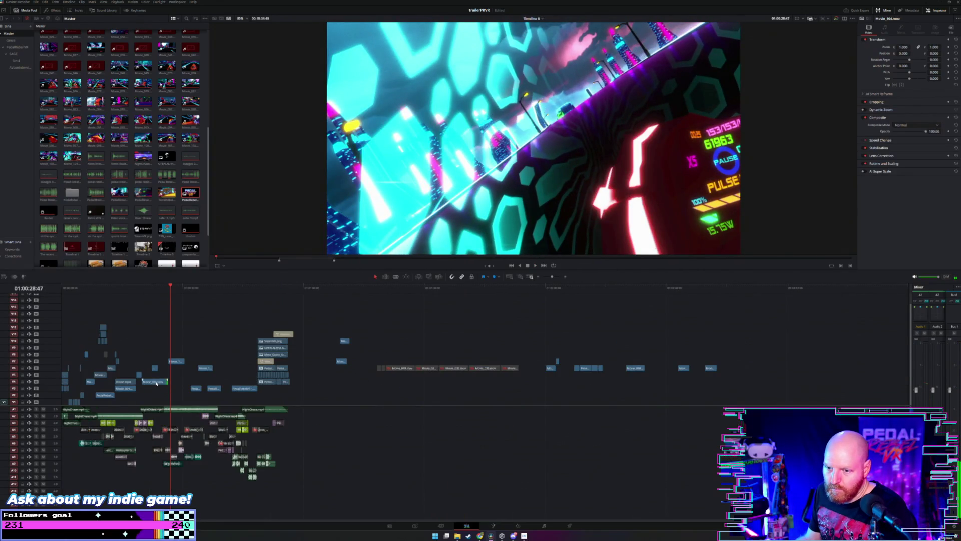
pyautogui.moveTo(156, 383); pyautogui.dragTo(421, 385)
# Step: Move the small V6 clip, Movie_108.mov, earlier to about 01:00:19 for review
pyautogui.click(627, 297)
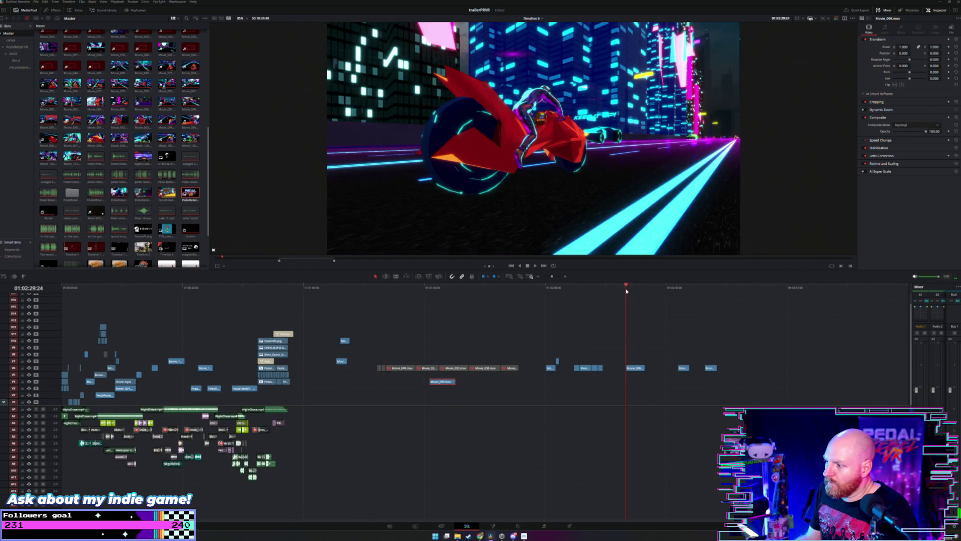
pyautogui.hscroll(1, 613, 297)
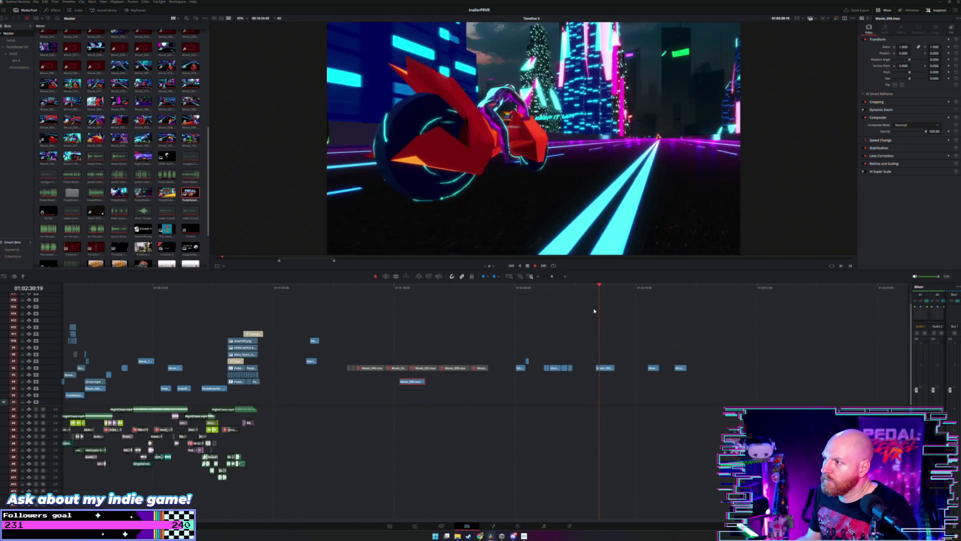
pyautogui.click(647, 286)
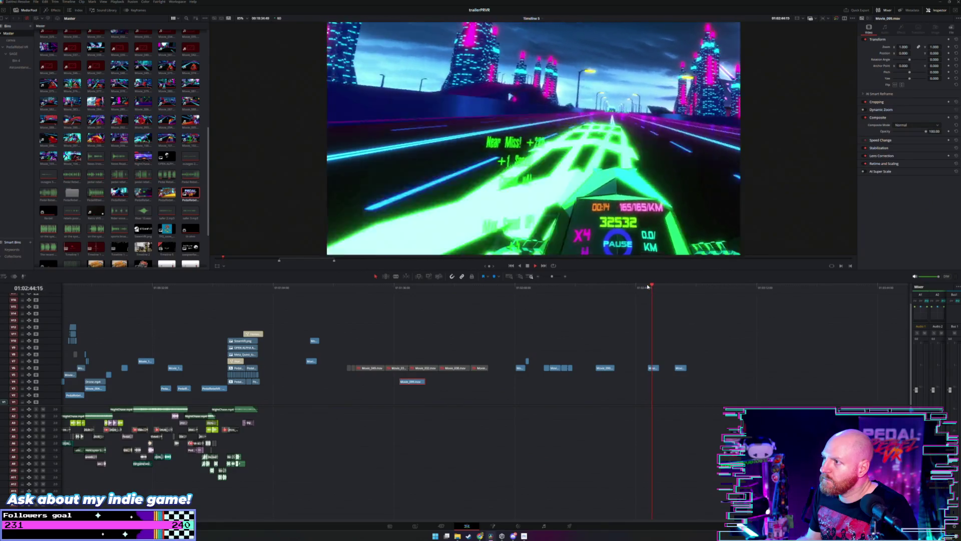
pyautogui.moveTo(648, 369); pyautogui.dragTo(275, 370)
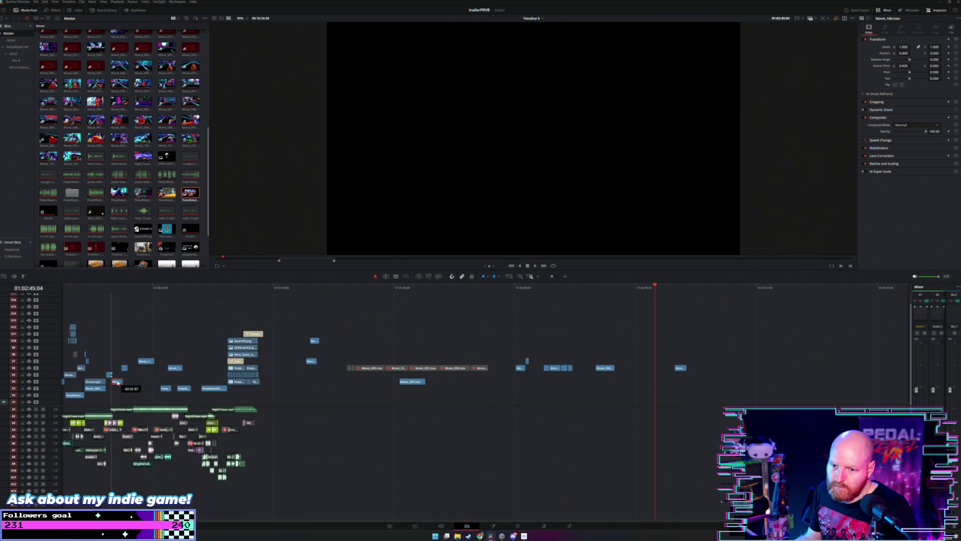
pyautogui.click(106, 291)
pyautogui.scroll(4, 111, 294)
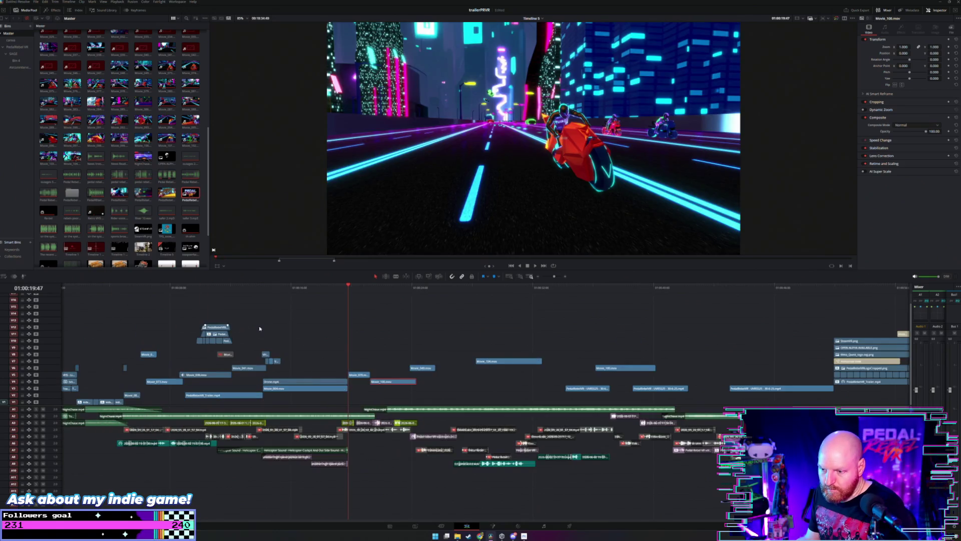
pyautogui.press('space')
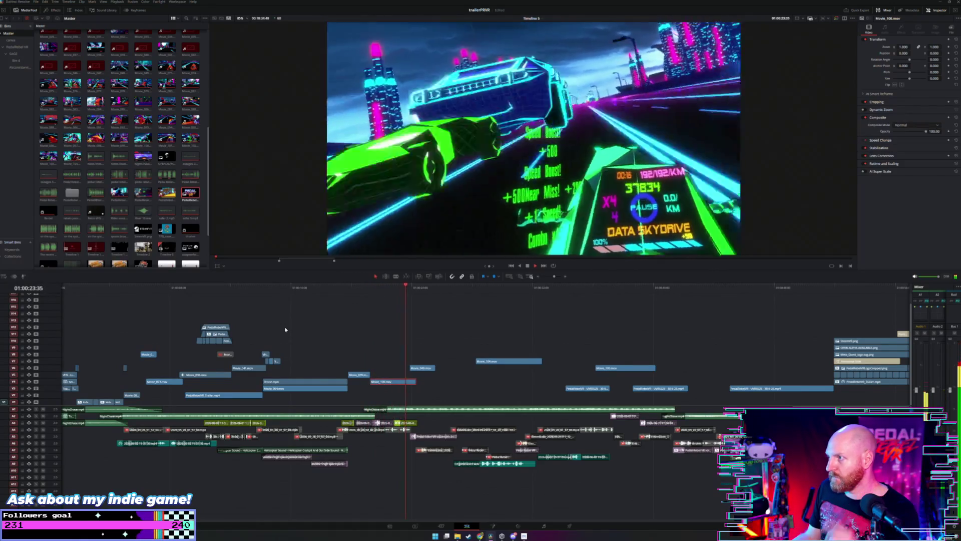
pyautogui.press('space')
pyautogui.hotkey('shift', 'z')
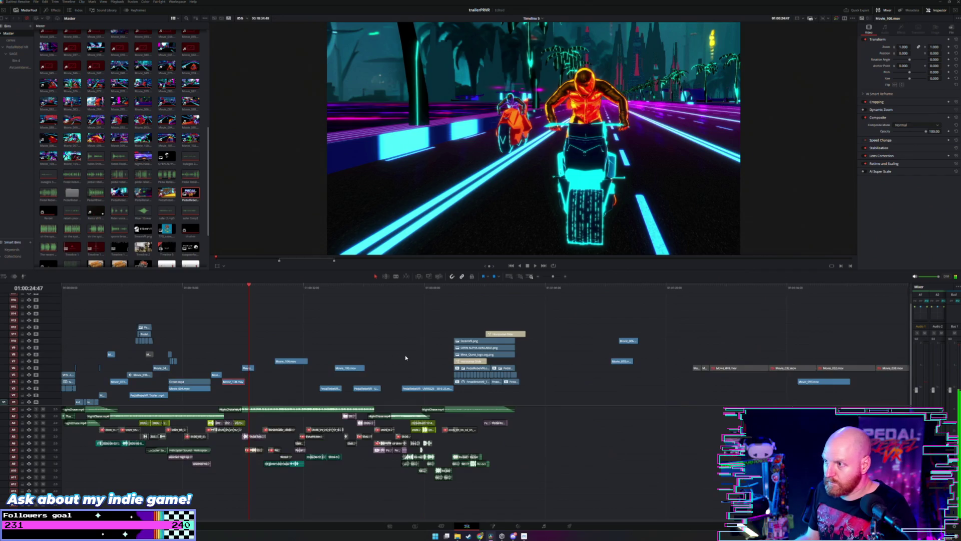
pyautogui.press('space')
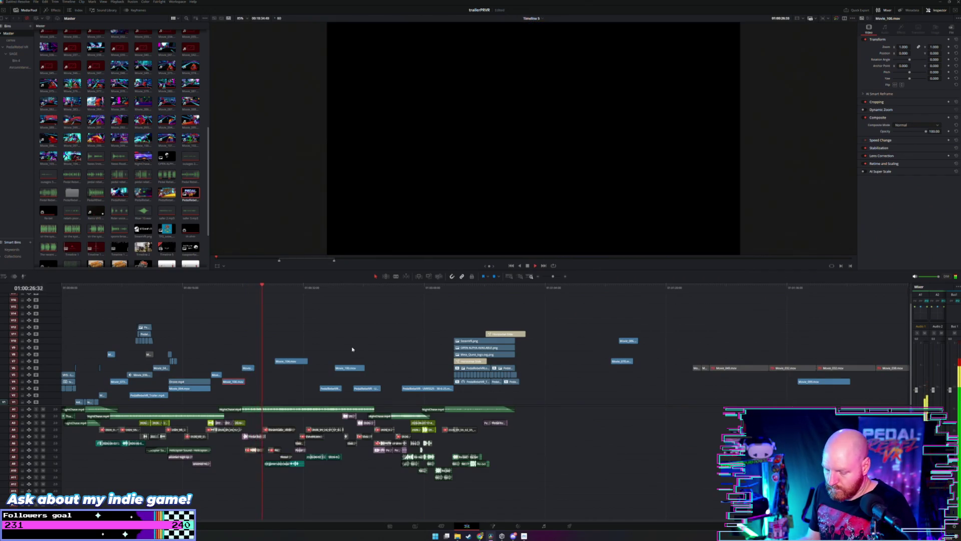
pyautogui.scroll(2, 398, 340)
pyautogui.click(303, 292)
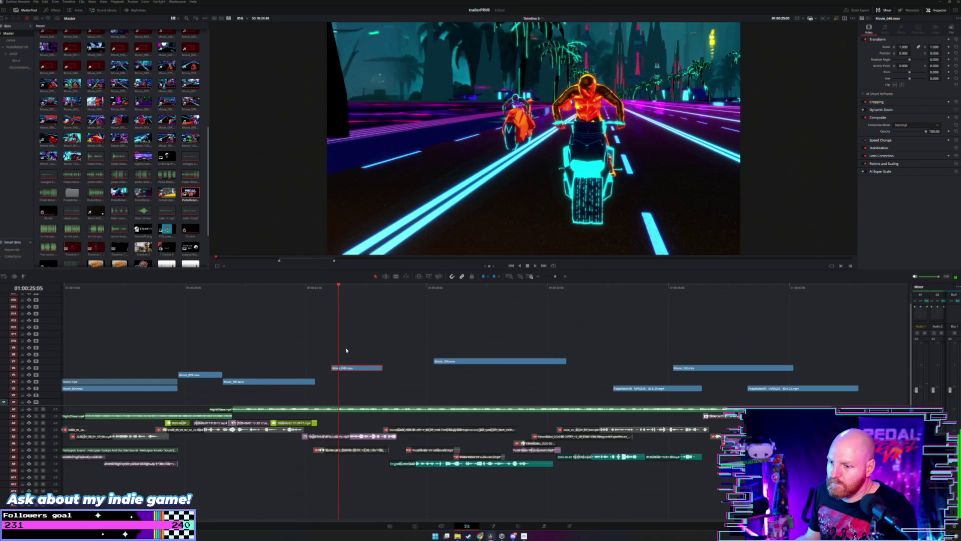
pyautogui.click(295, 295)
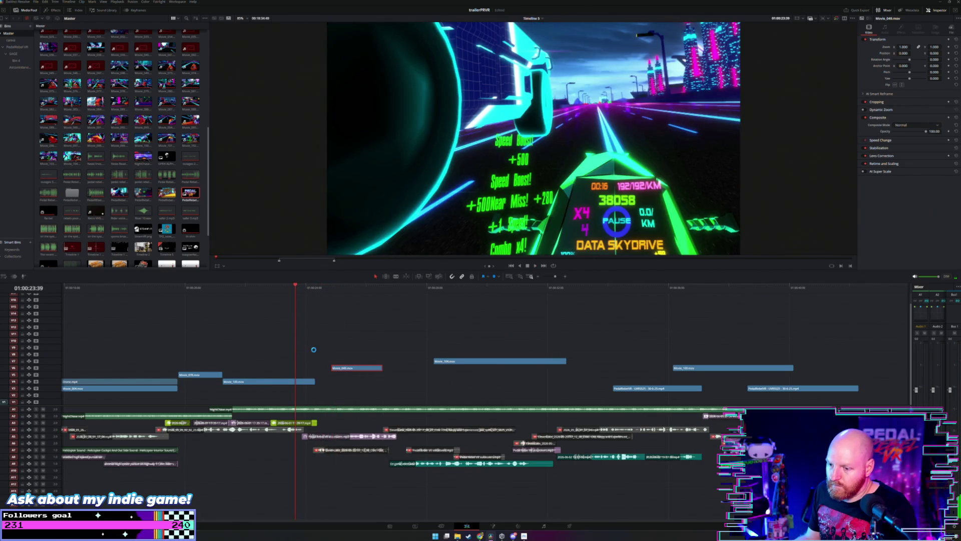
pyautogui.scroll(-2, 322, 352)
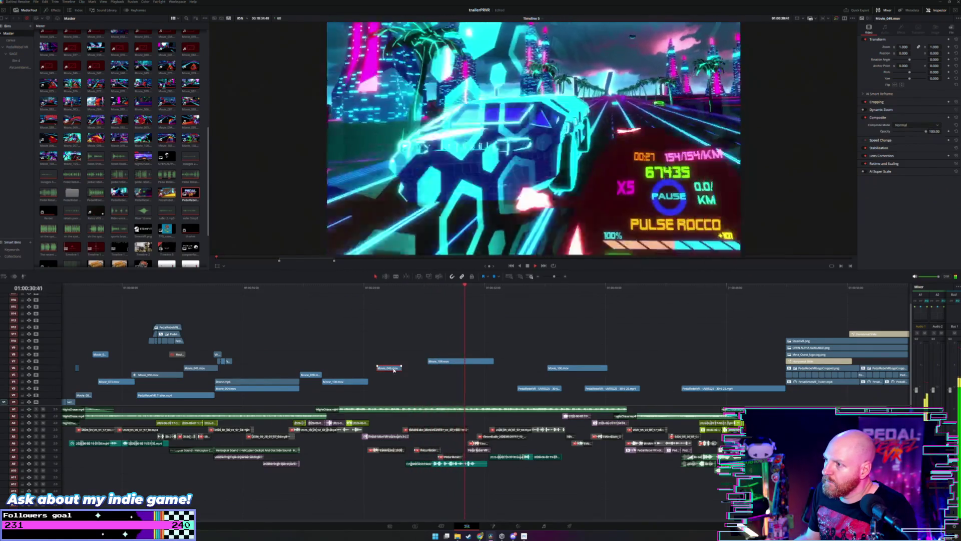
pyautogui.scroll(-2, 393, 370)
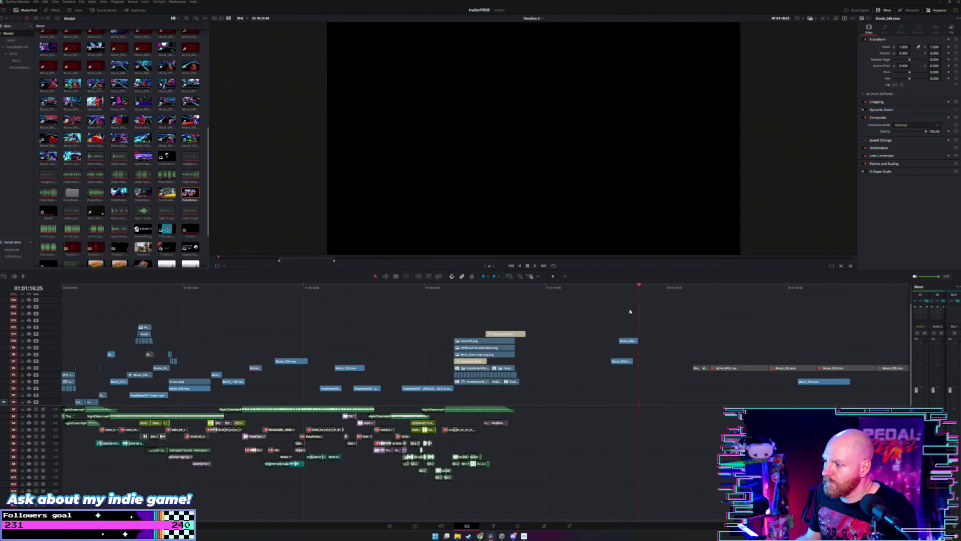
pyautogui.hscroll(3, 641, 308)
pyautogui.click(682, 288)
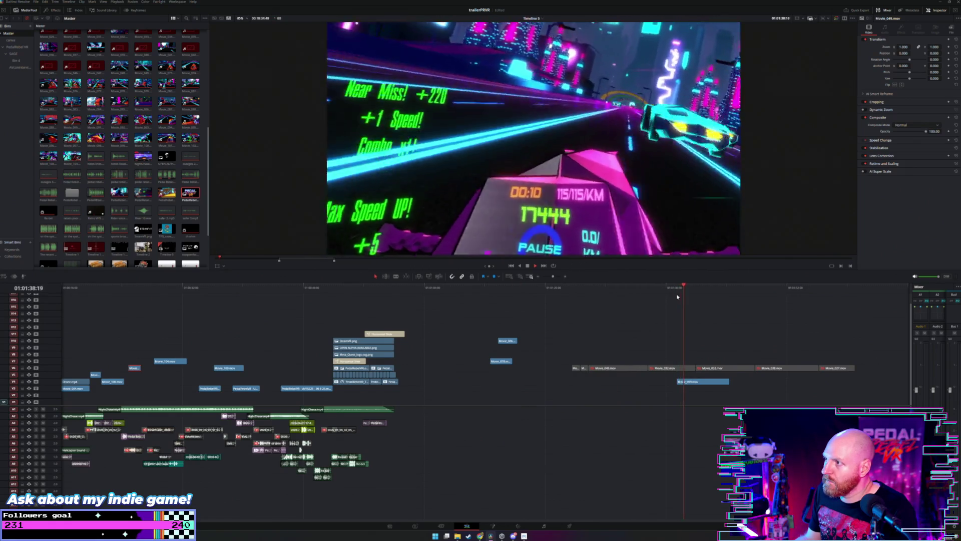
# Step: Marquee-select the small V7 overlay clip group and drag it later in the timeline
pyautogui.scroll(-2, 629, 315)
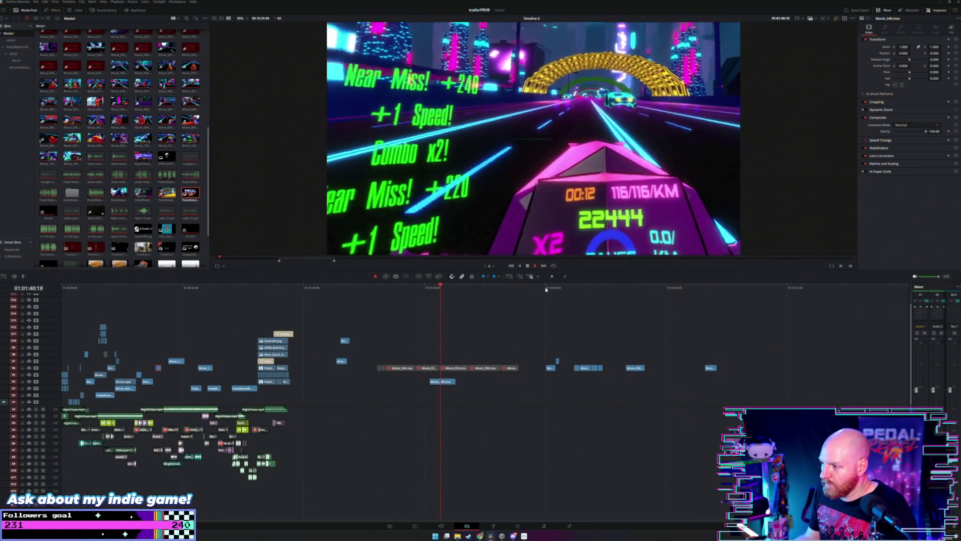
pyautogui.click(547, 289)
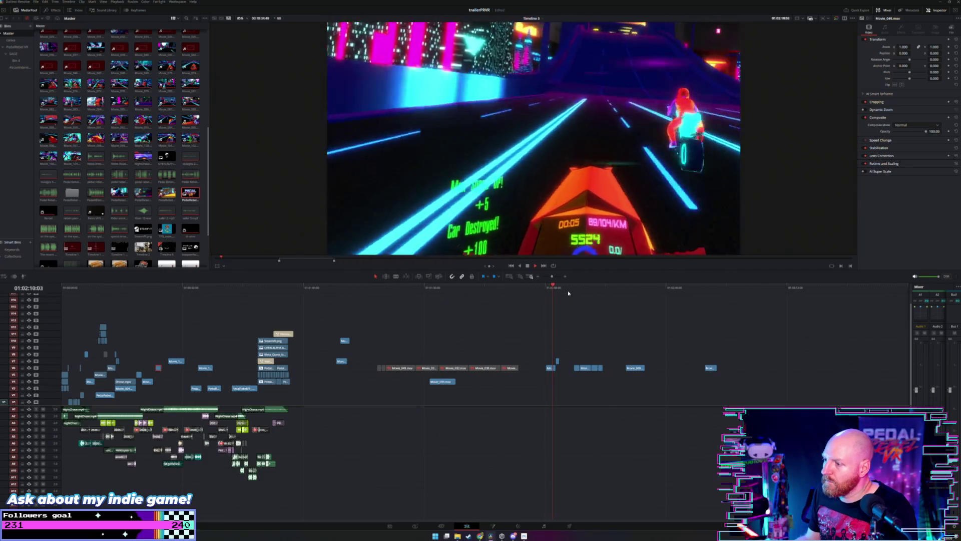
pyautogui.scroll(-2, 585, 300)
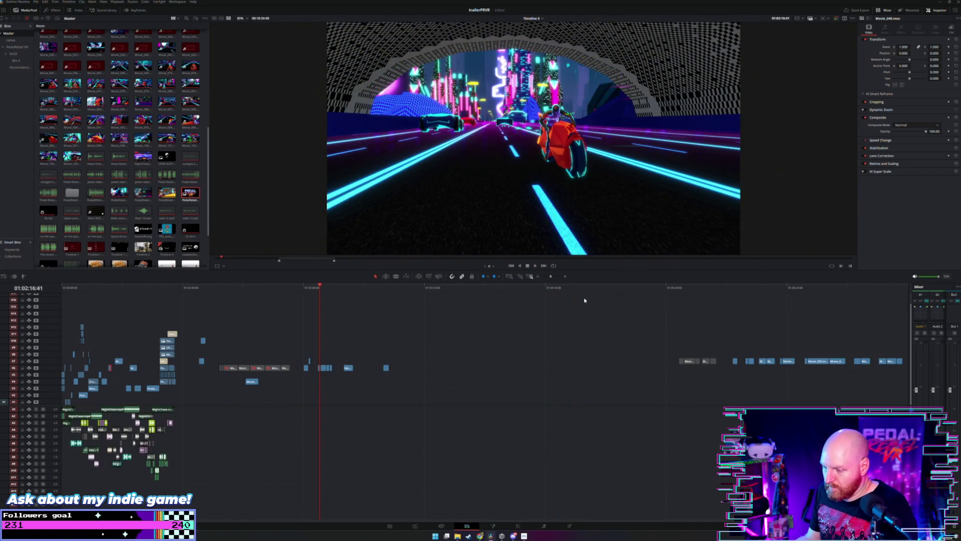
pyautogui.scroll(-2, 576, 345)
pyautogui.moveTo(536, 343); pyautogui.dragTo(398, 376)
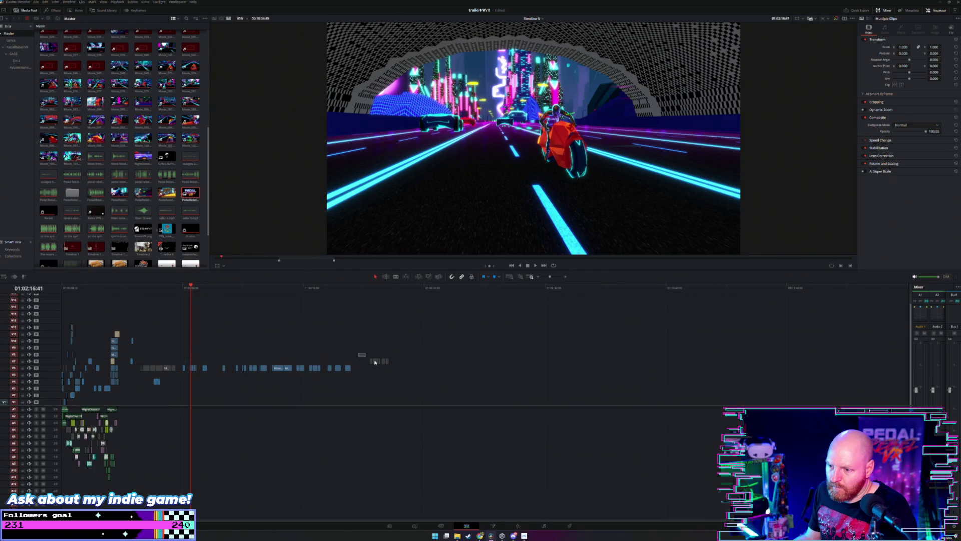
pyautogui.click(379, 361)
pyautogui.moveTo(379, 361); pyautogui.dragTo(478, 361)
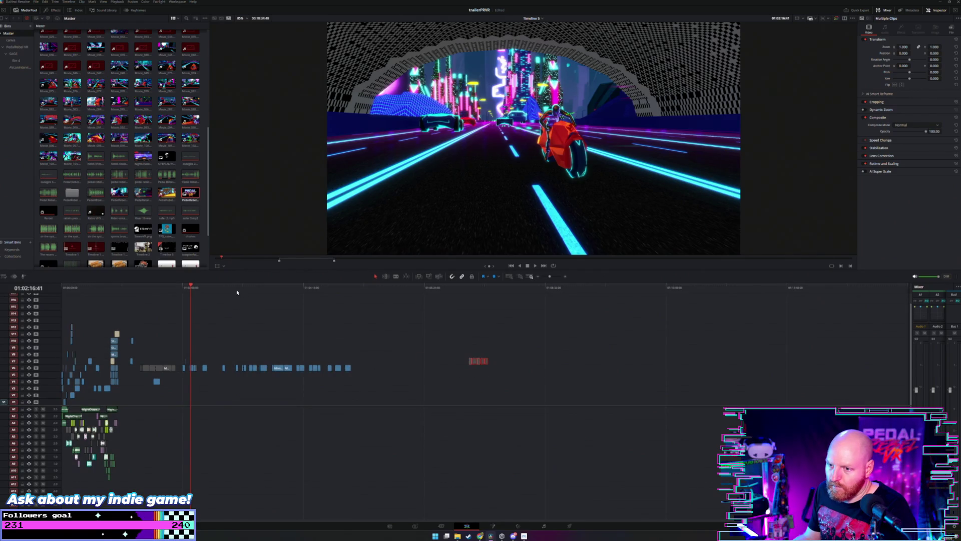
# Step: Review the edit from 01:03:04 through 01:03:22
pyautogui.click(242, 288)
pyautogui.scroll(4, 251, 302)
pyautogui.press('space')
pyautogui.click(430, 288)
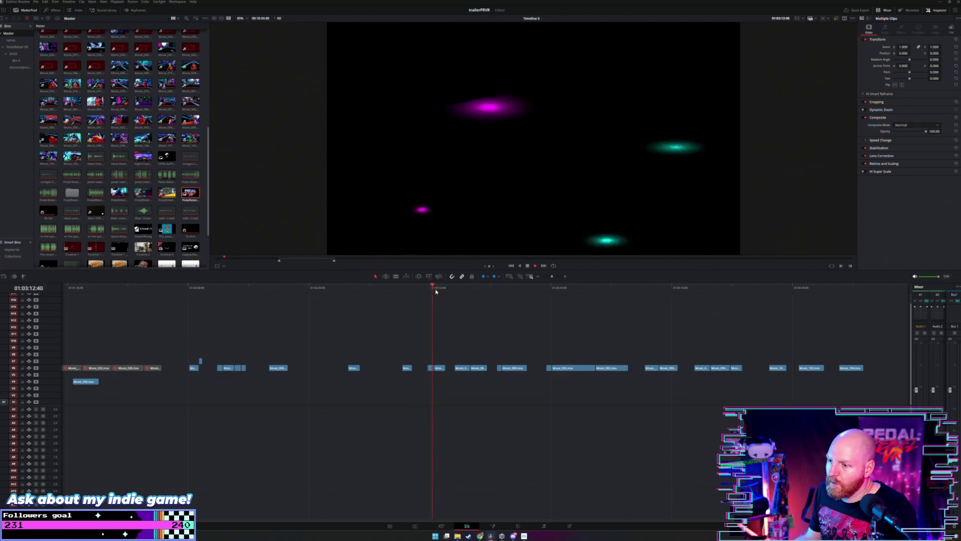
pyautogui.moveTo(435, 291); pyautogui.dragTo(595, 291)
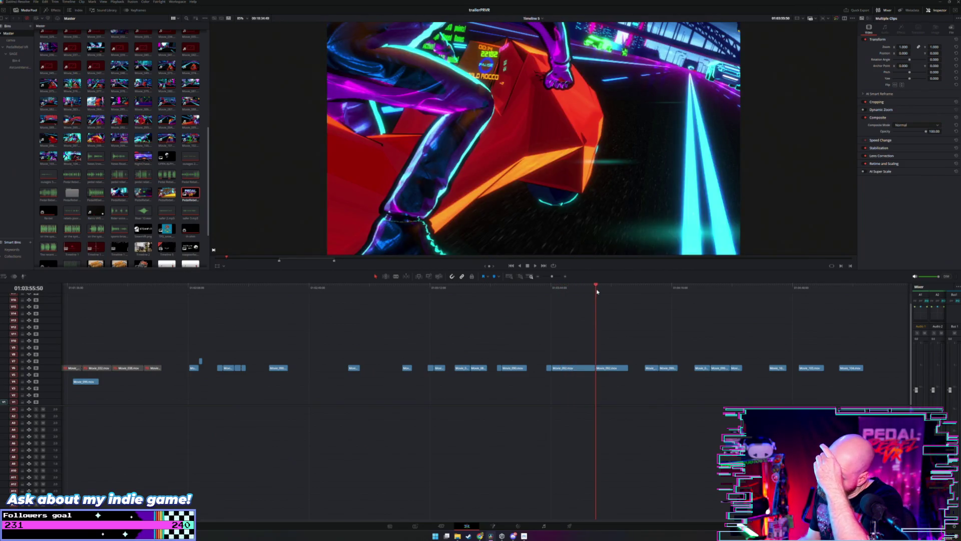
pyautogui.press('space')
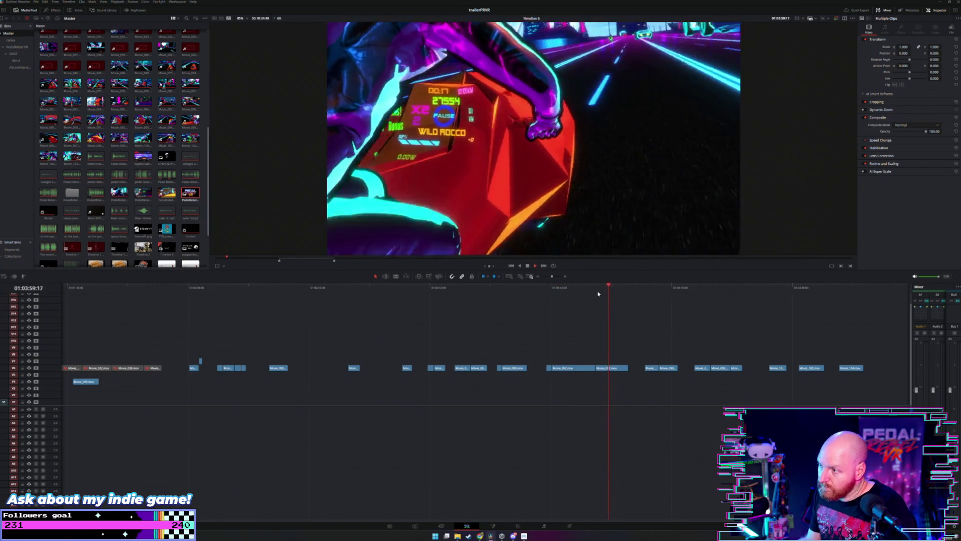
# Step: Check the footage around 01:04:09–01:04:23, then move Movie_099.mov earlier on its track
pyautogui.hotkey('shift', 'z')
pyautogui.click(534, 290)
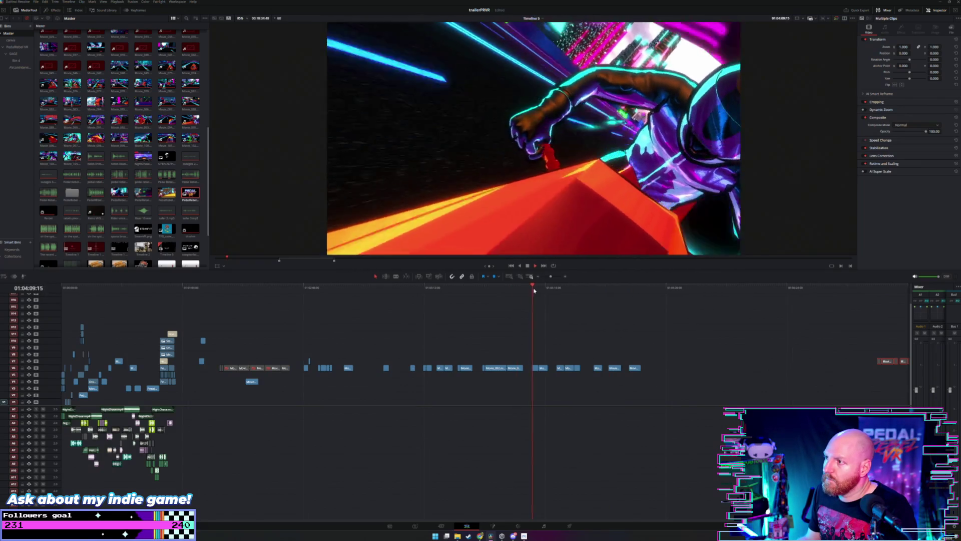
pyautogui.moveTo(534, 290); pyautogui.dragTo(541, 290)
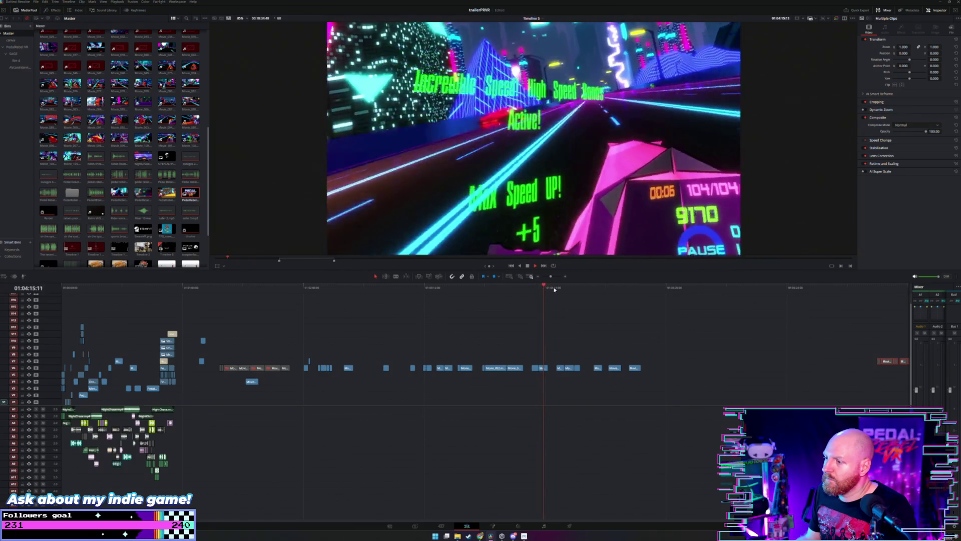
pyautogui.click(557, 288)
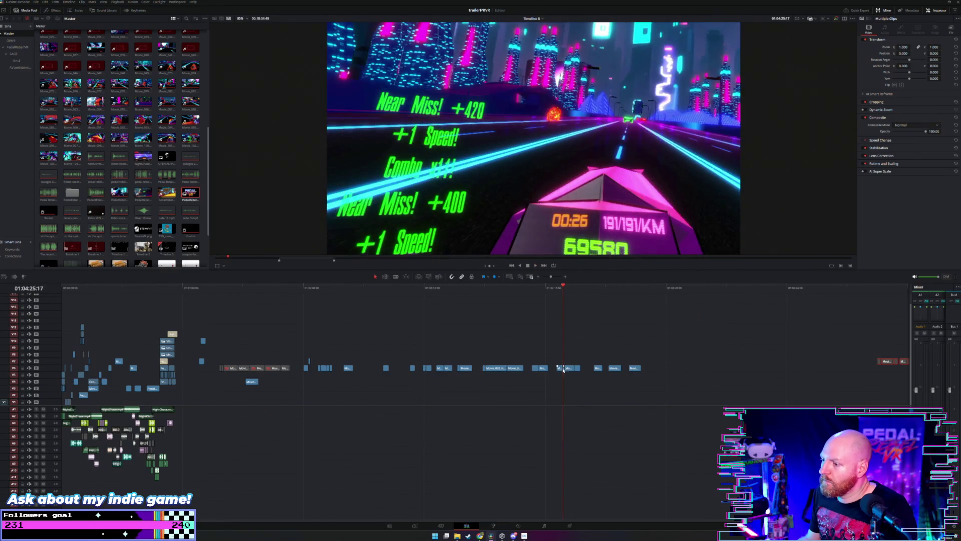
pyautogui.moveTo(560, 370); pyautogui.dragTo(288, 351)
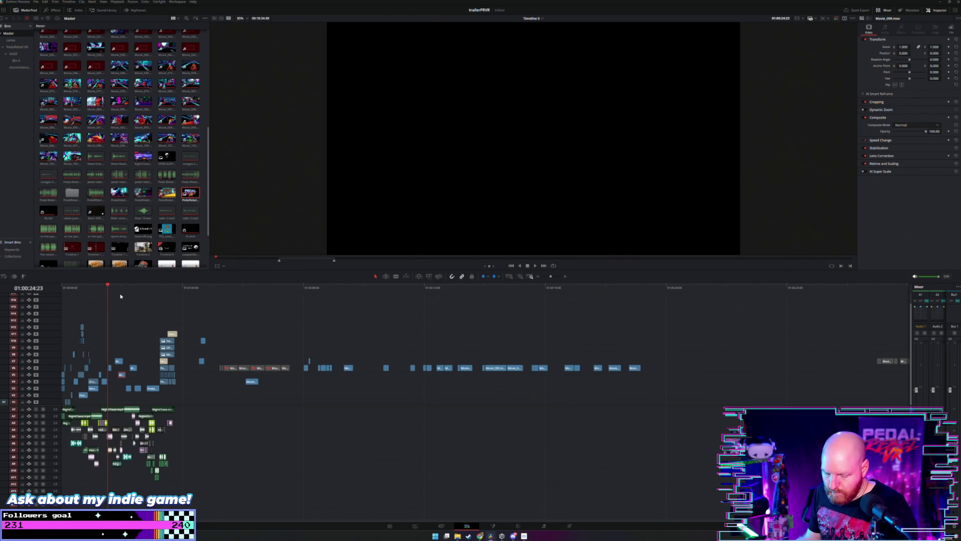
pyautogui.hotkey('ctrl', 'z')
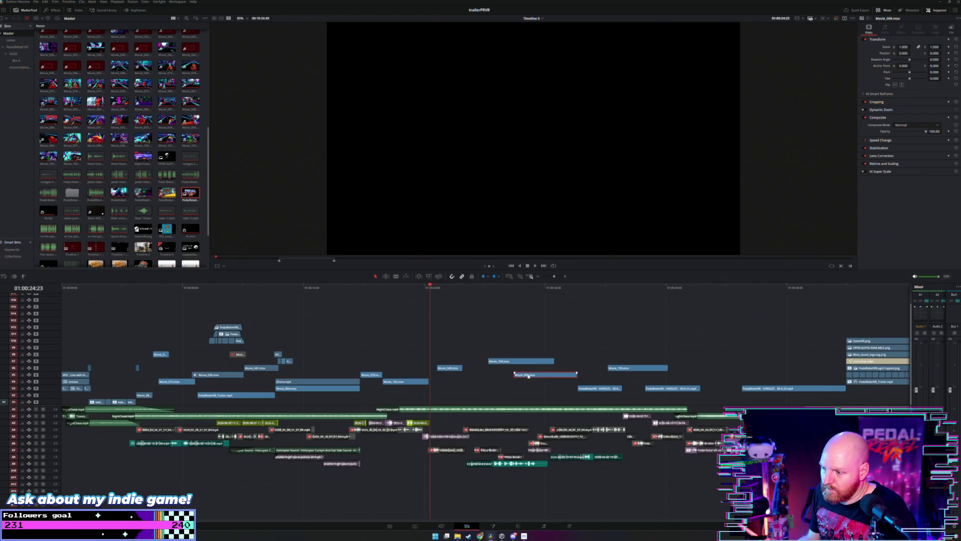
pyautogui.moveTo(449, 386); pyautogui.dragTo(454, 383)
pyautogui.press('space')
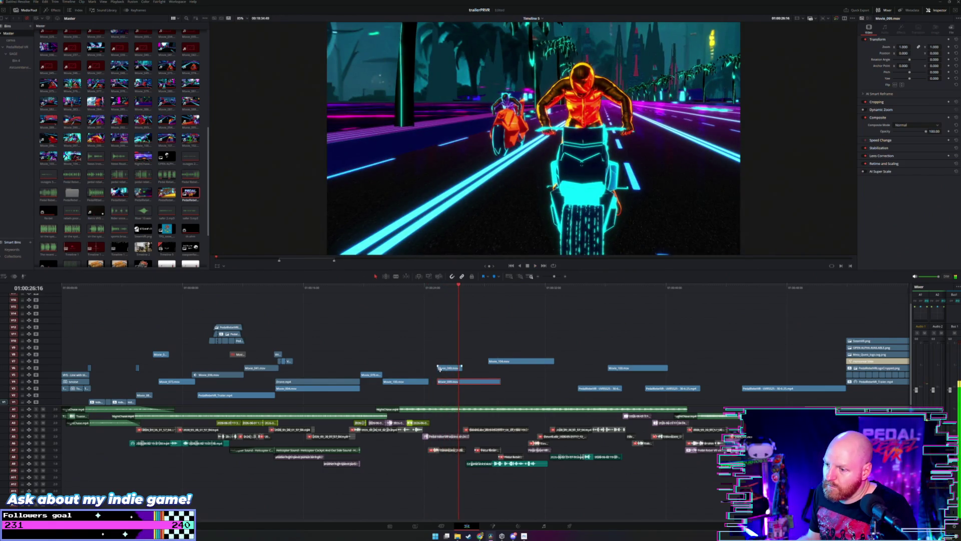
pyautogui.click(400, 287)
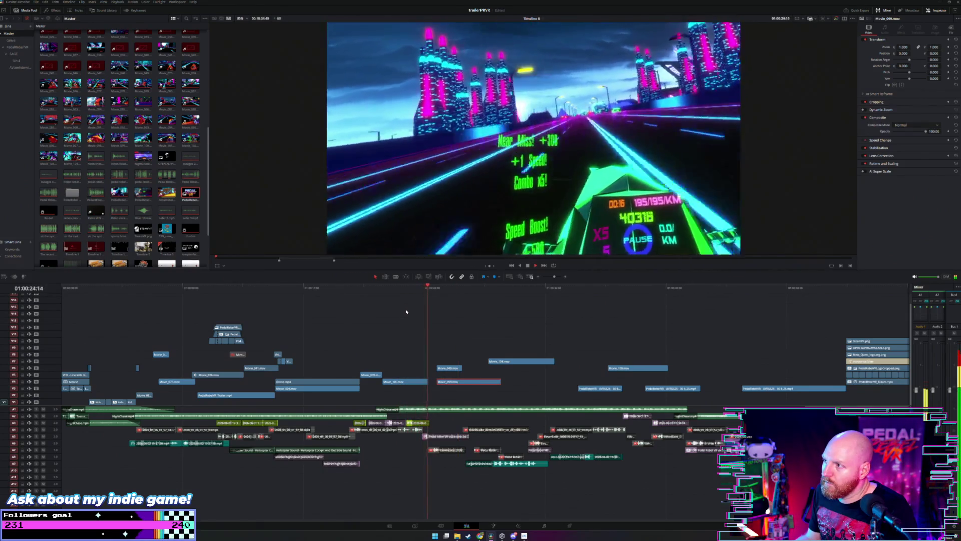
pyautogui.moveTo(427, 381); pyautogui.dragTo(436, 382)
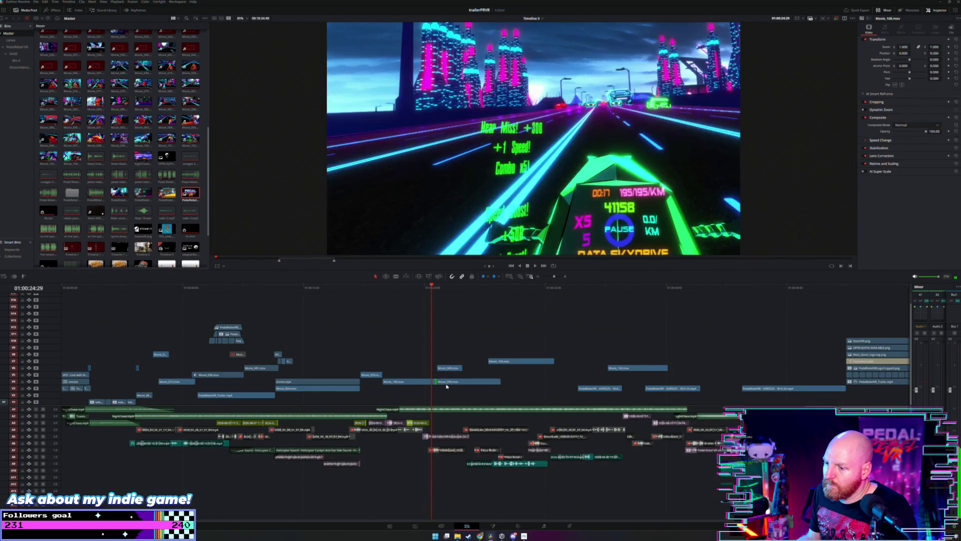
pyautogui.press('space')
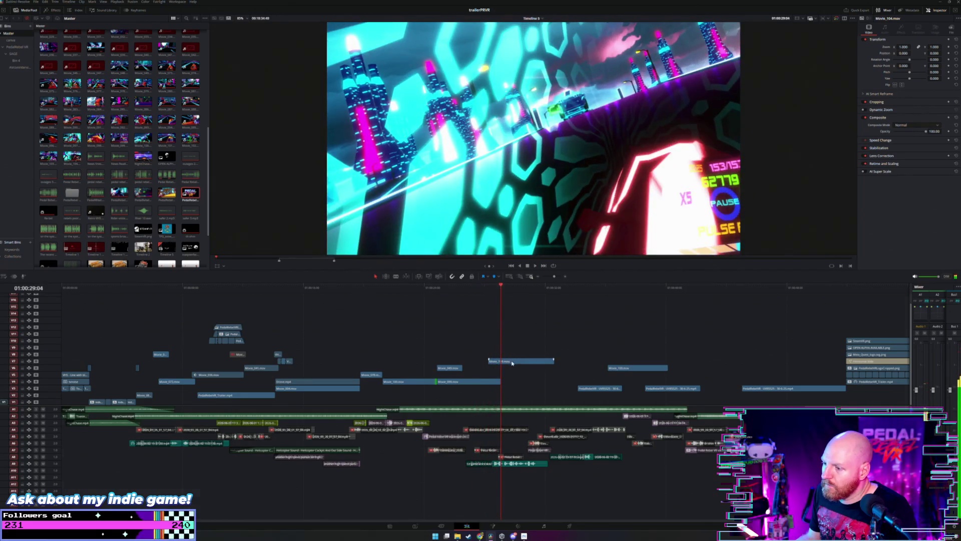
pyautogui.moveTo(511, 363); pyautogui.dragTo(518, 363)
pyautogui.click(474, 288)
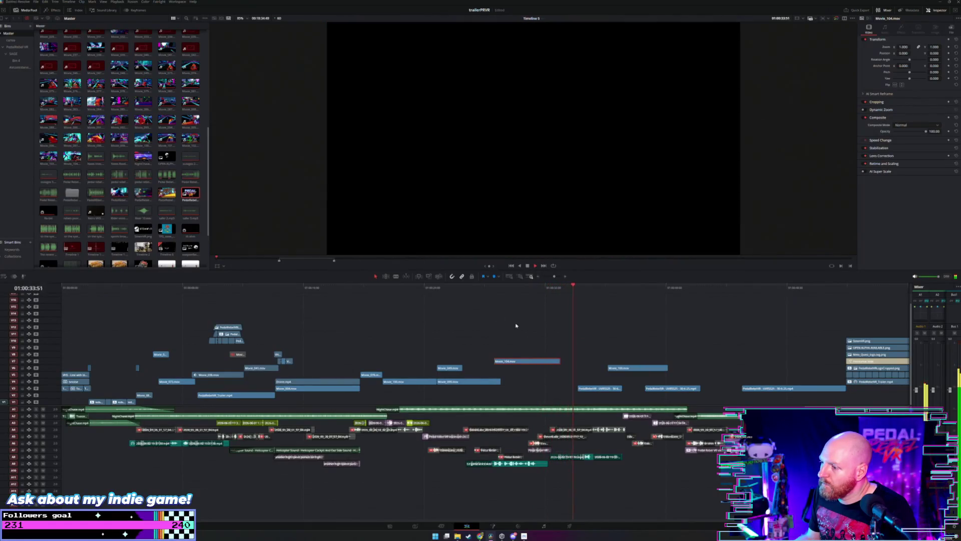
pyautogui.moveTo(559, 361); pyautogui.dragTo(559, 362)
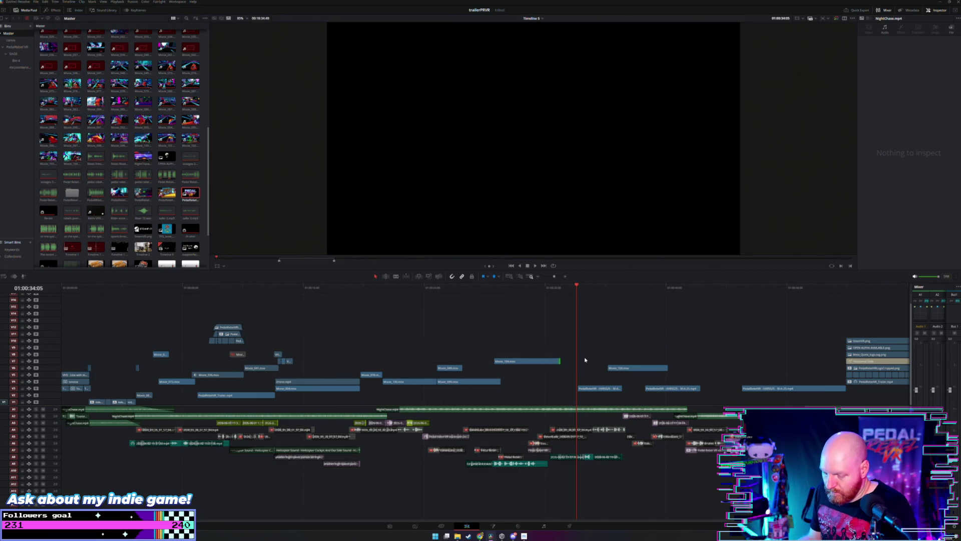
pyautogui.hotkey('shift', 'z')
pyautogui.hscroll(3, 591, 296)
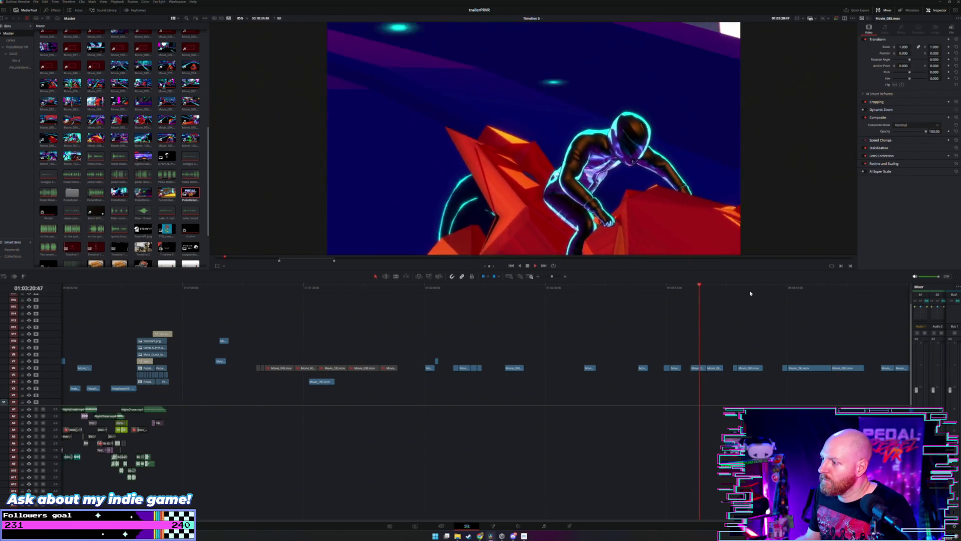
# Step: Scroll right and scrub through the gameplay clips that follow the trailer
pyautogui.hscroll(1, 759, 292)
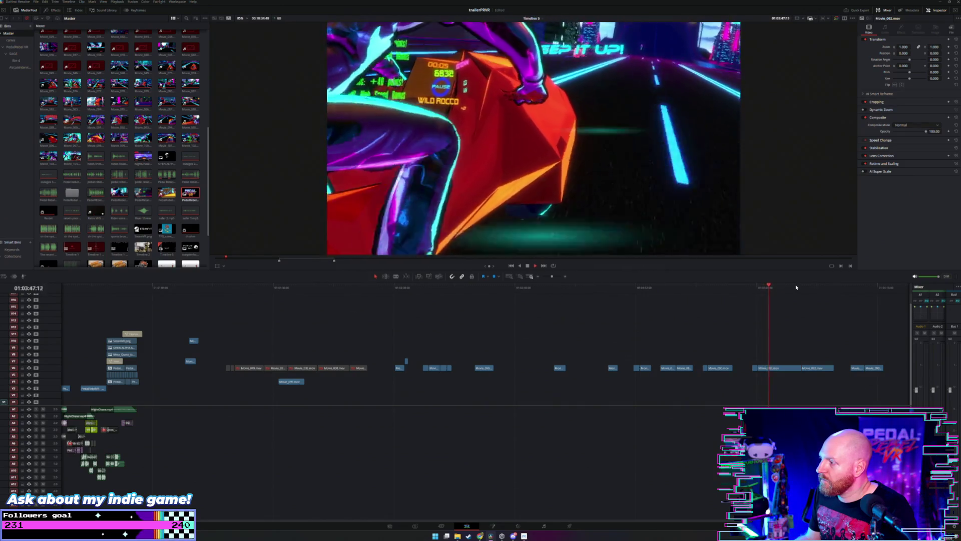
pyautogui.hscroll(1, 800, 287)
pyautogui.hscroll(1, 795, 288)
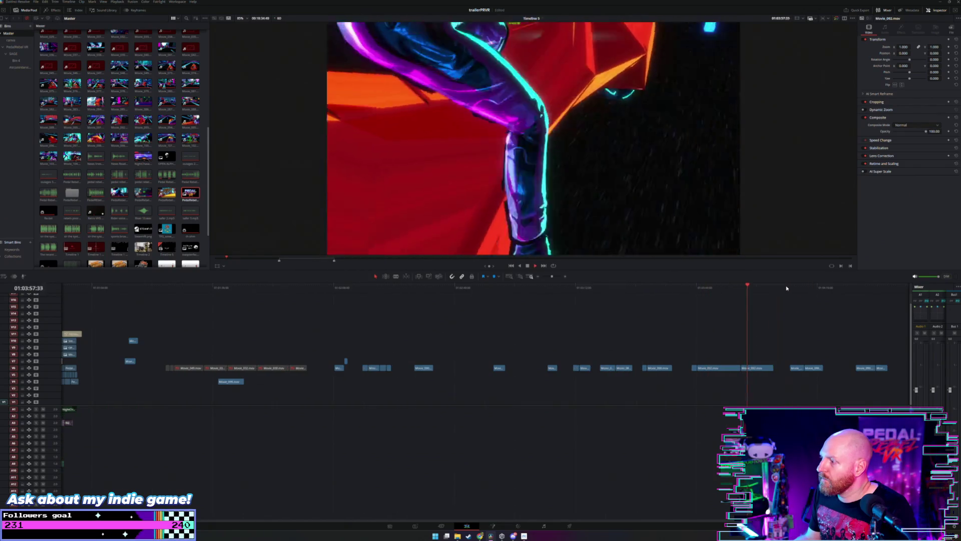
pyautogui.hscroll(1, 791, 290)
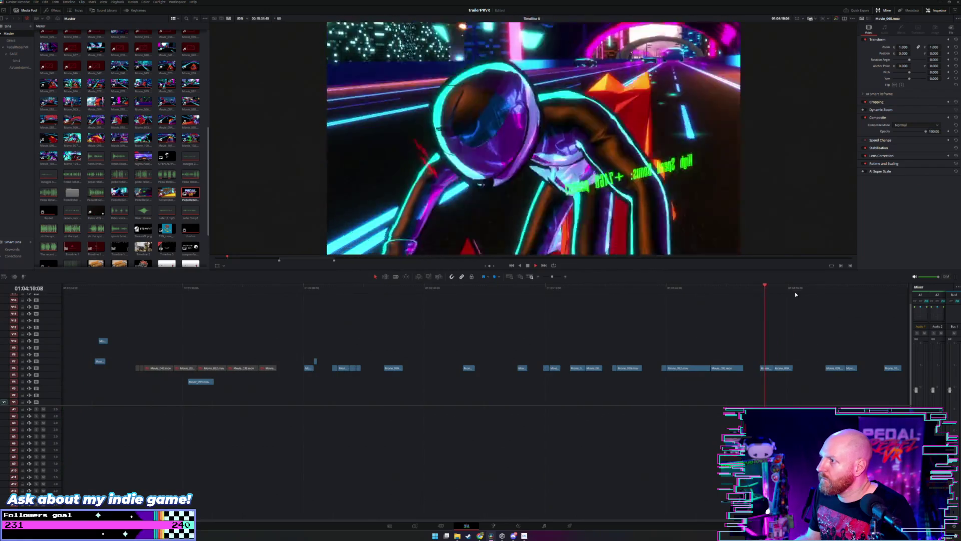
pyautogui.moveTo(799, 291); pyautogui.dragTo(782, 294)
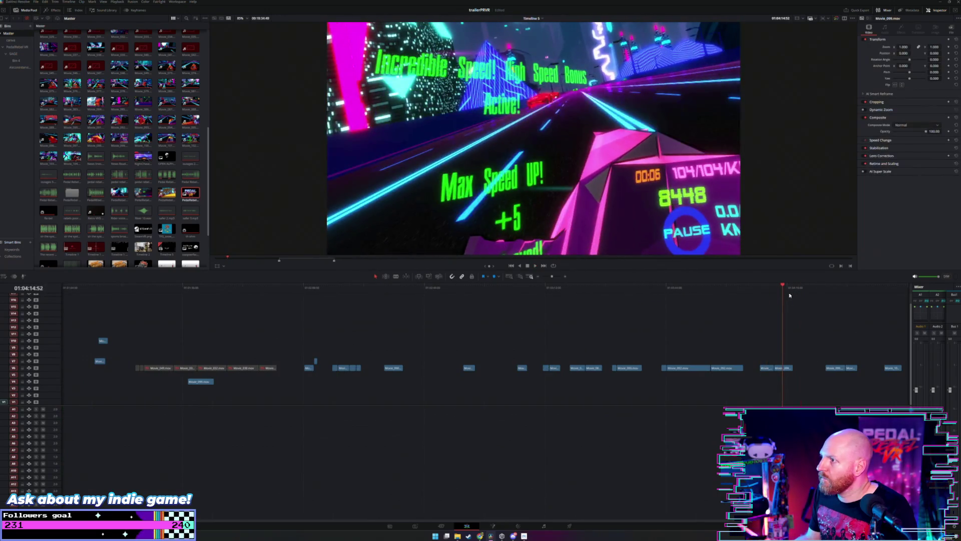
pyautogui.hscroll(1, 834, 292)
pyautogui.click(803, 292)
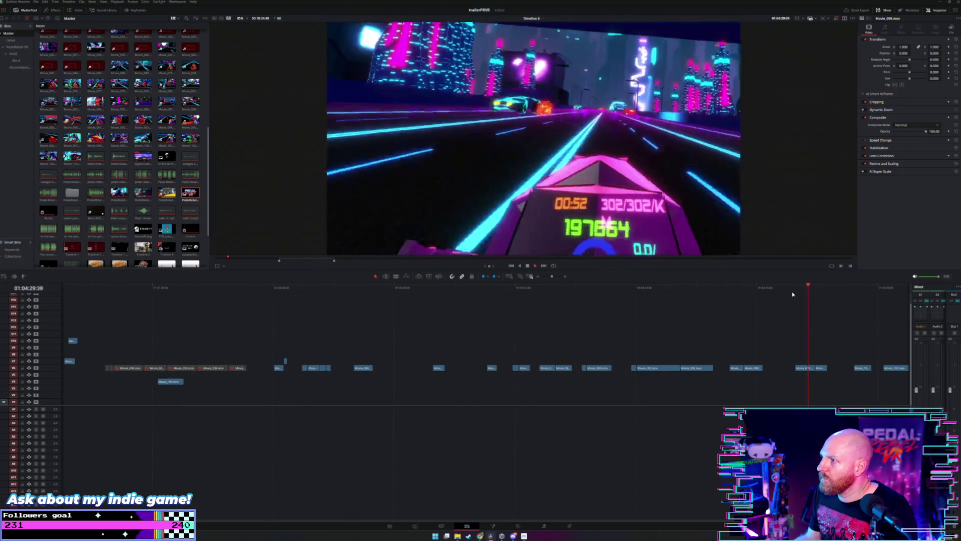
pyautogui.hscroll(1, 817, 289)
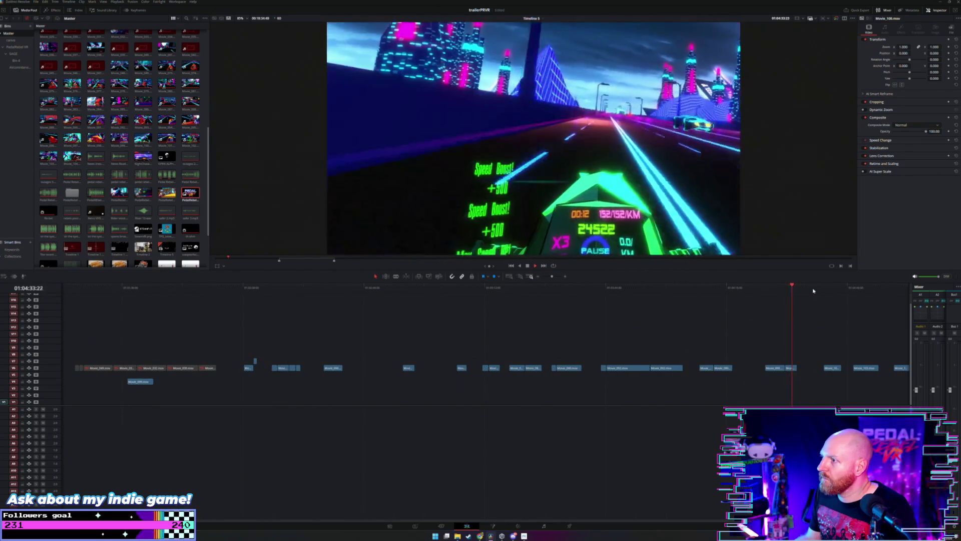
pyautogui.hscroll(2, 826, 289)
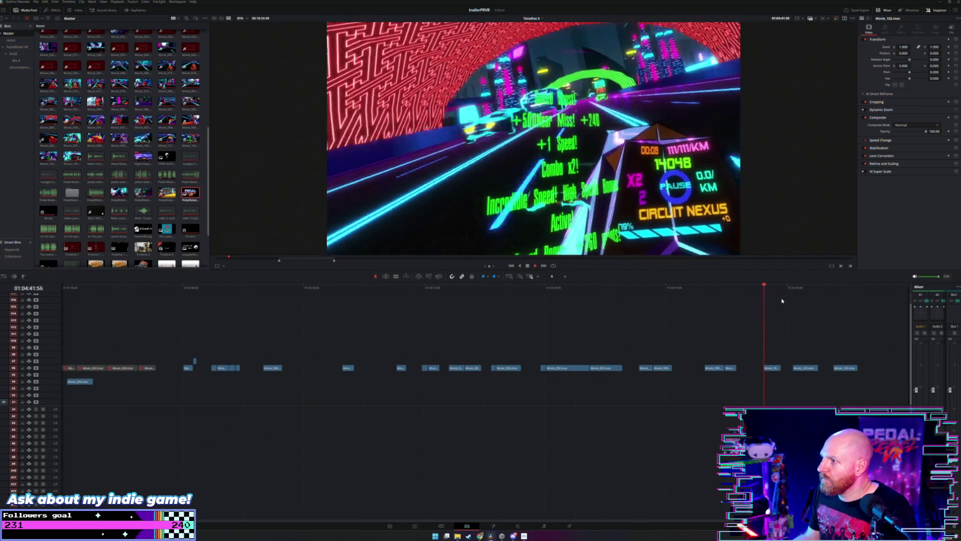
pyautogui.click(793, 289)
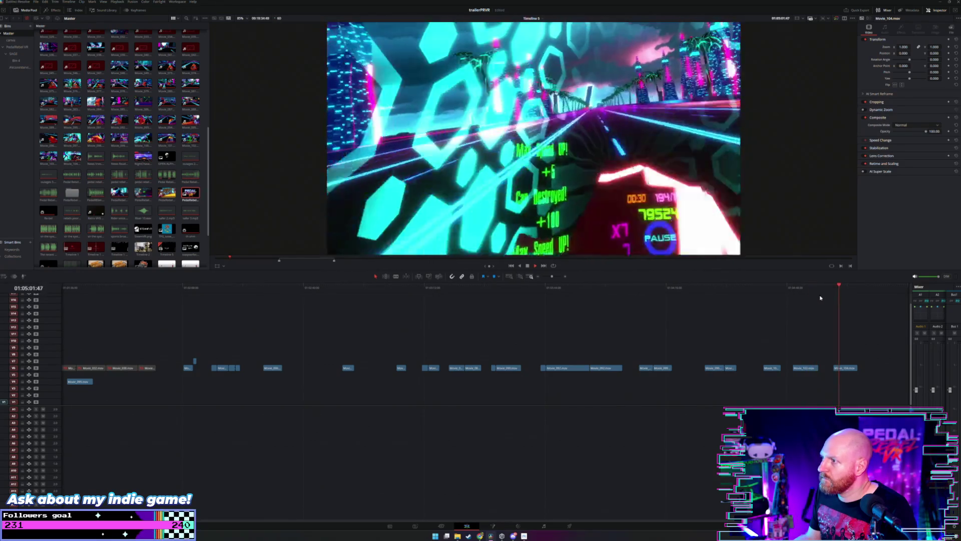
# Step: Jump between the later gameplay clips and play the footage from there
pyautogui.scroll(-3, 799, 318)
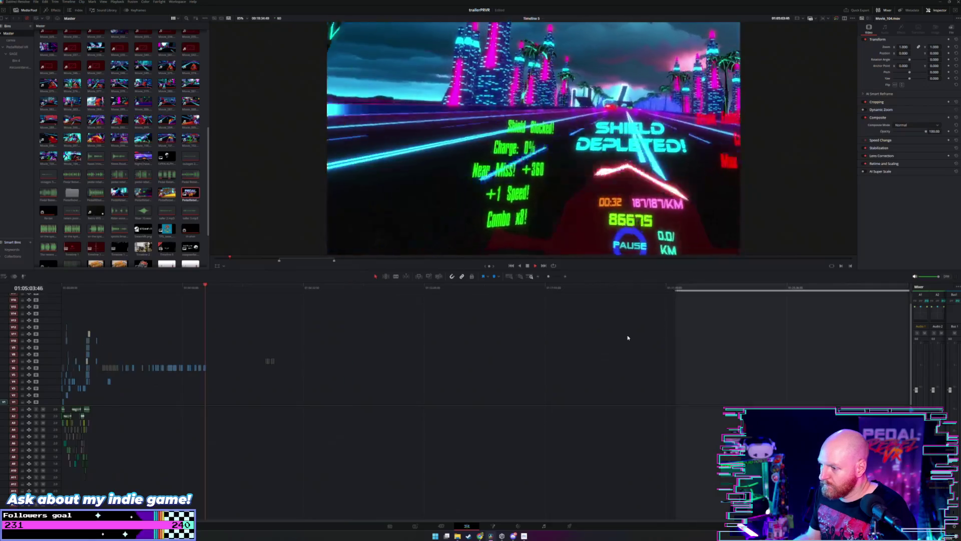
pyautogui.scroll(3, 608, 333)
pyautogui.click(545, 290)
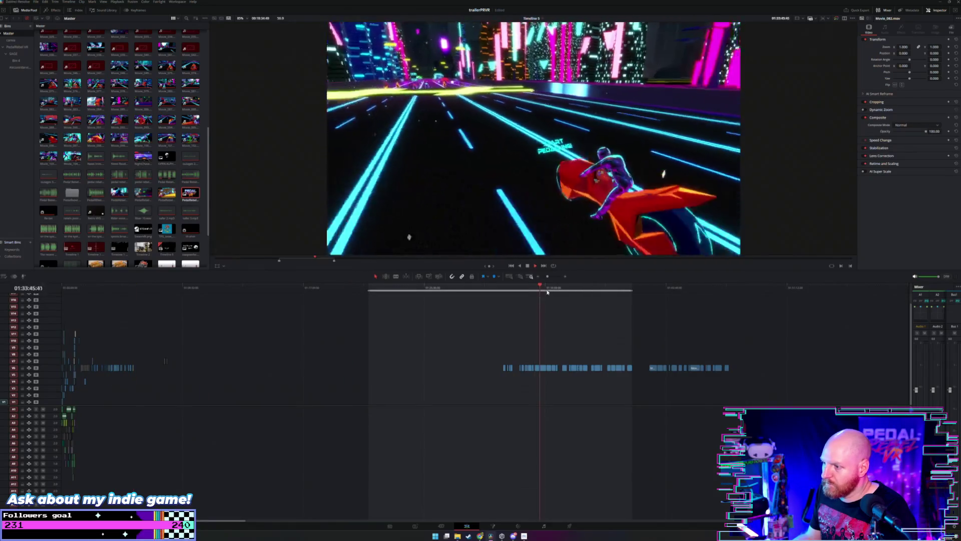
pyautogui.click(649, 290)
pyautogui.click(661, 289)
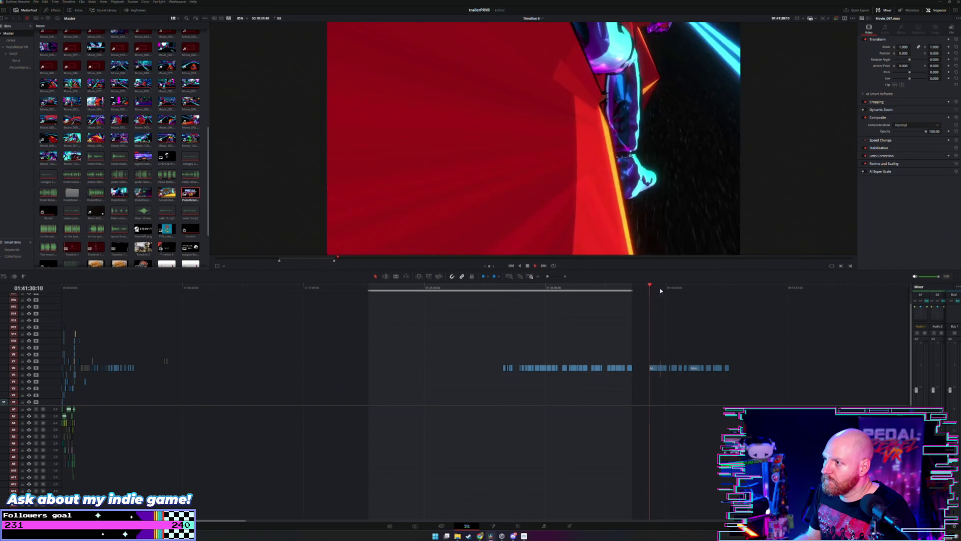
pyautogui.click(691, 290)
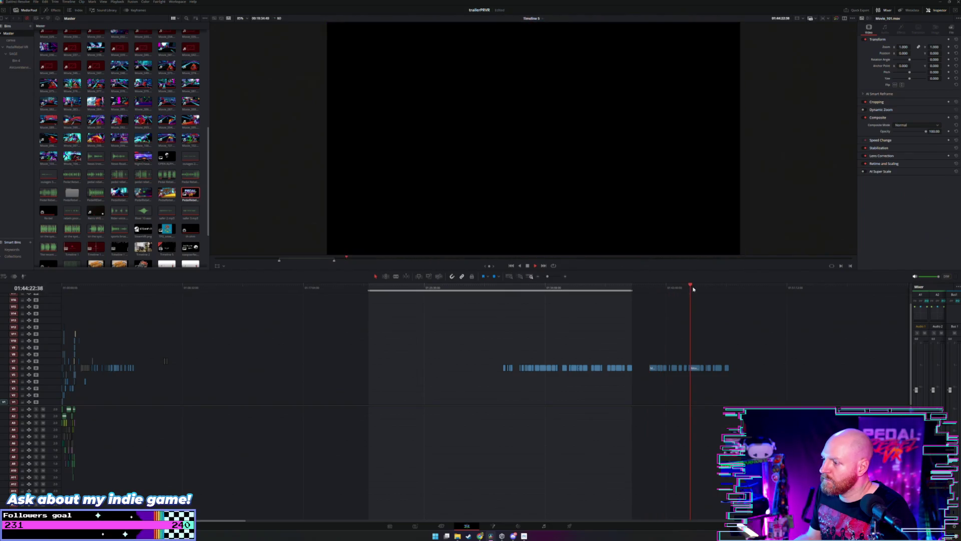
pyautogui.click(694, 288)
pyautogui.press('space')
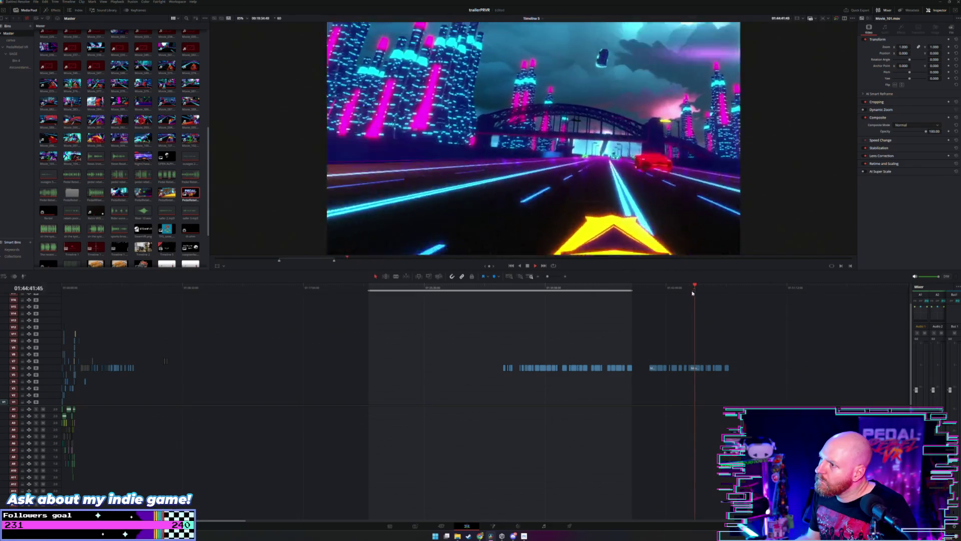
# Step: Play Movie_103 from the START PEDALLING moment, then drag it left toward the trailer
pyautogui.scroll(3, 672, 326)
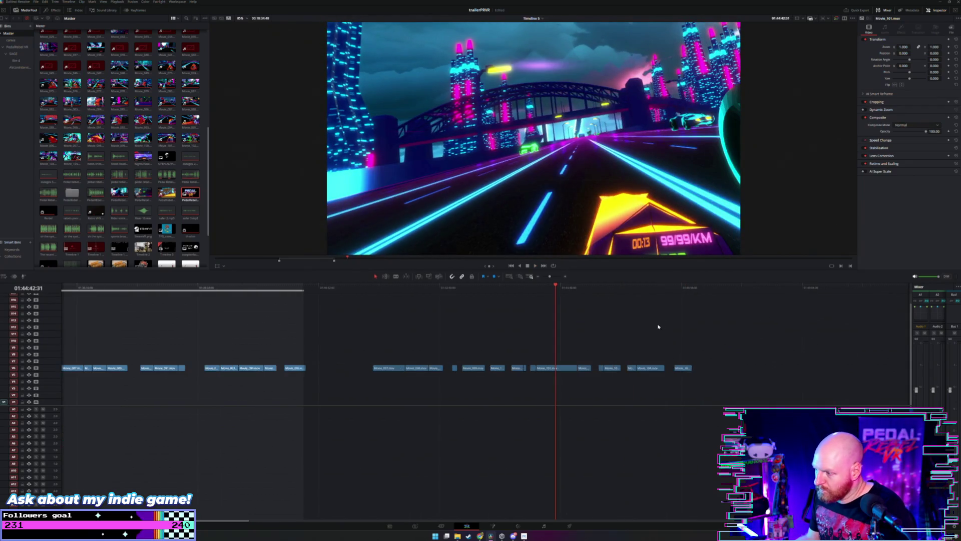
pyautogui.click(576, 288)
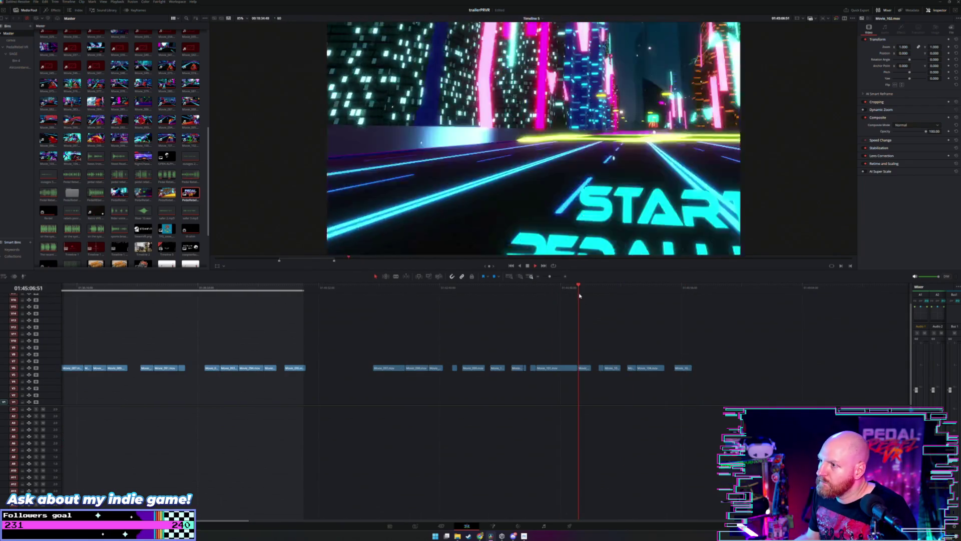
pyautogui.click(605, 289)
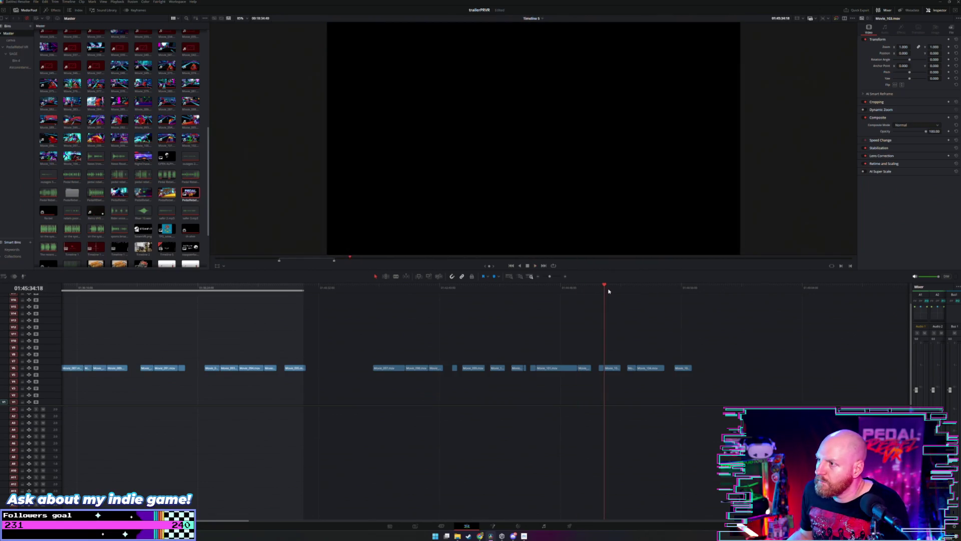
pyautogui.click(611, 288)
pyautogui.press('space')
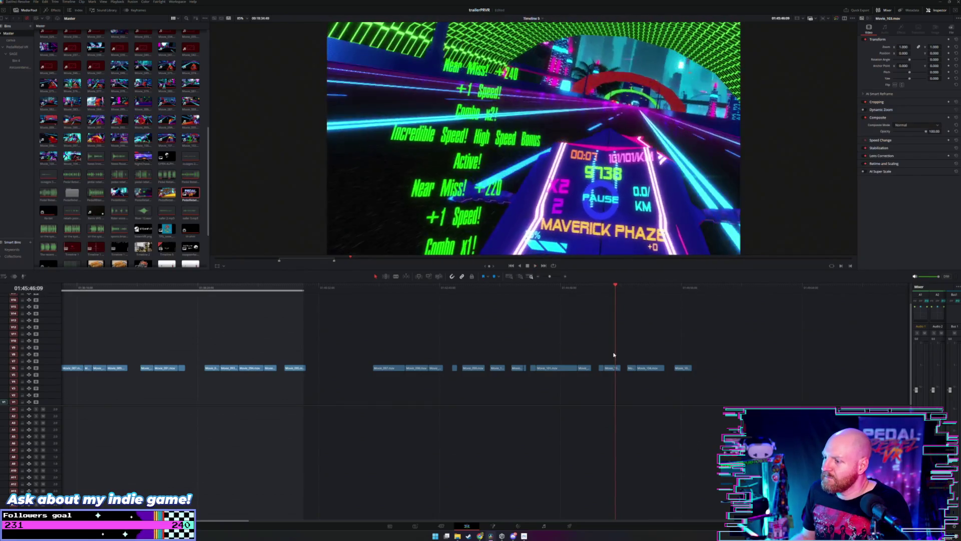
pyautogui.moveTo(615, 367)
pyautogui.mouseDown()
pyautogui.moveTo(508, 345)
pyautogui.moveTo(218, 336)
pyautogui.moveTo(71, 348)
pyautogui.mouseUp()
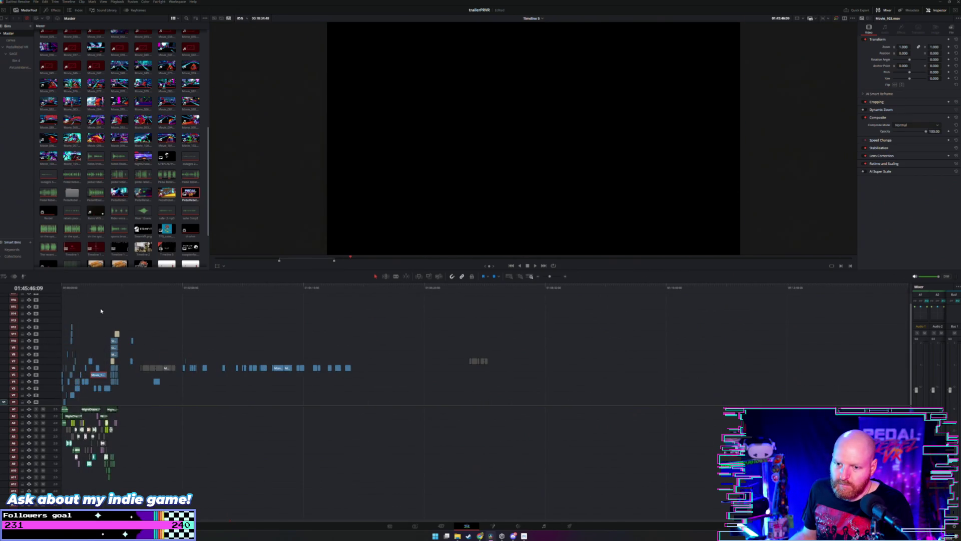
# Step: Trim the opening frames off Movie_103 and replay the section from around 01:00:28
pyautogui.click(88, 290)
pyautogui.hotkey('shift', 'z')
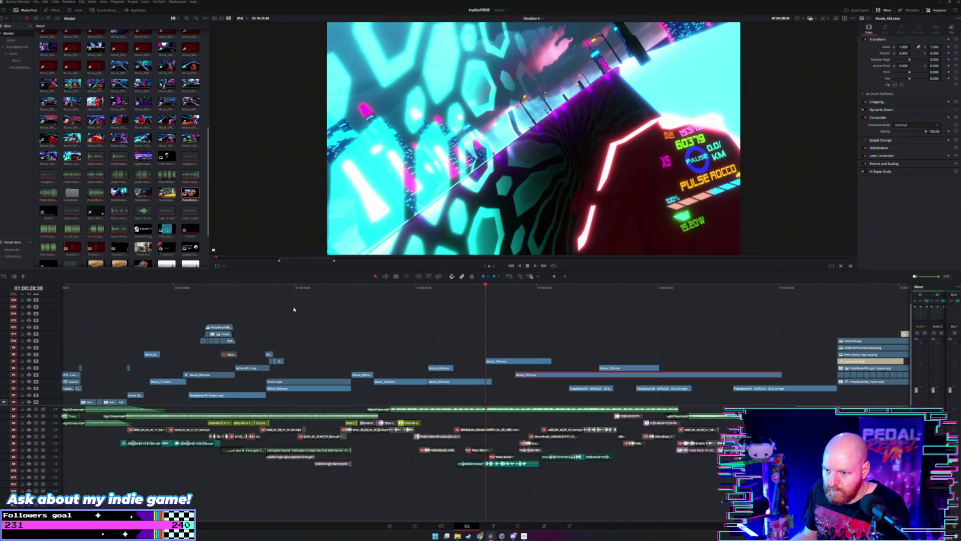
pyautogui.click(530, 289)
pyautogui.press('space')
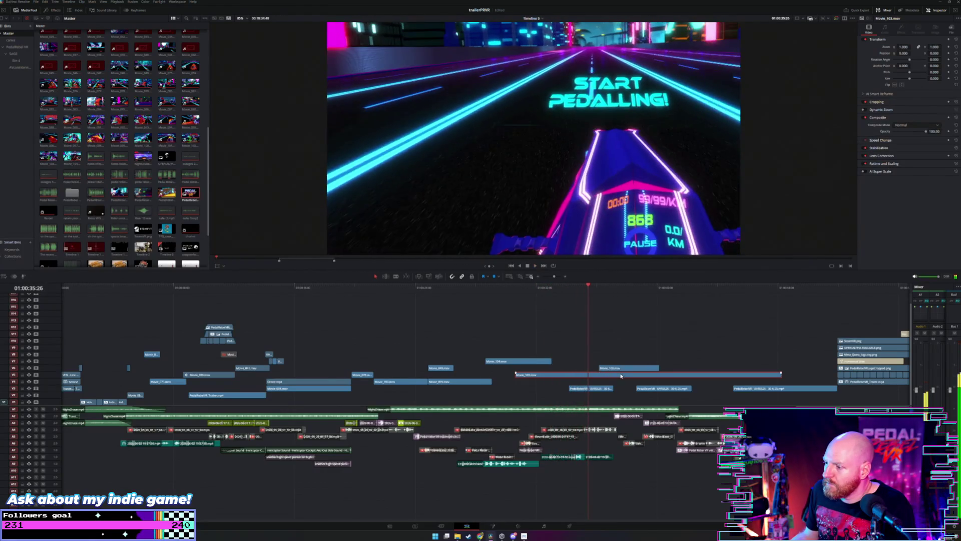
pyautogui.moveTo(519, 377)
pyautogui.mouseDown()
pyautogui.moveTo(570, 378)
pyautogui.moveTo(561, 375)
pyautogui.mouseUp()
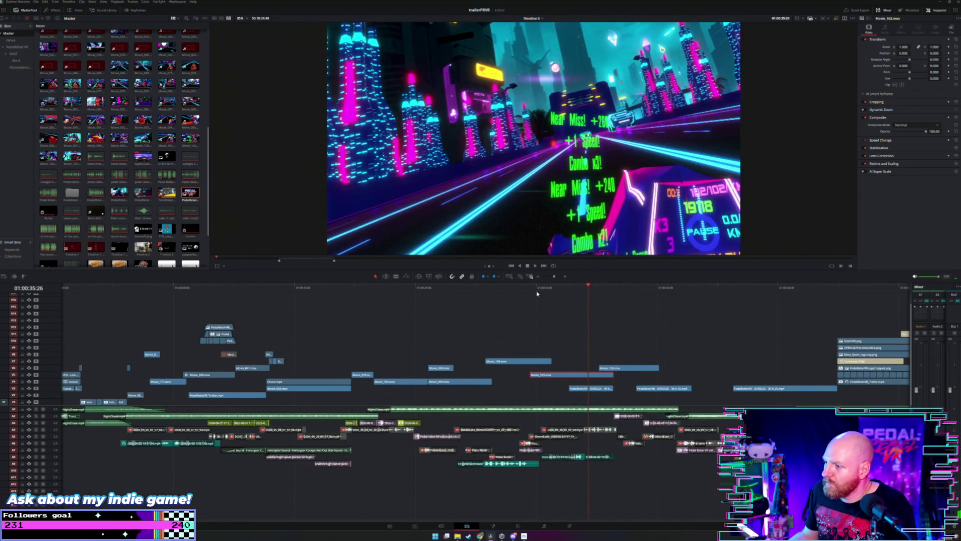
pyautogui.click(537, 290)
pyautogui.press('space')
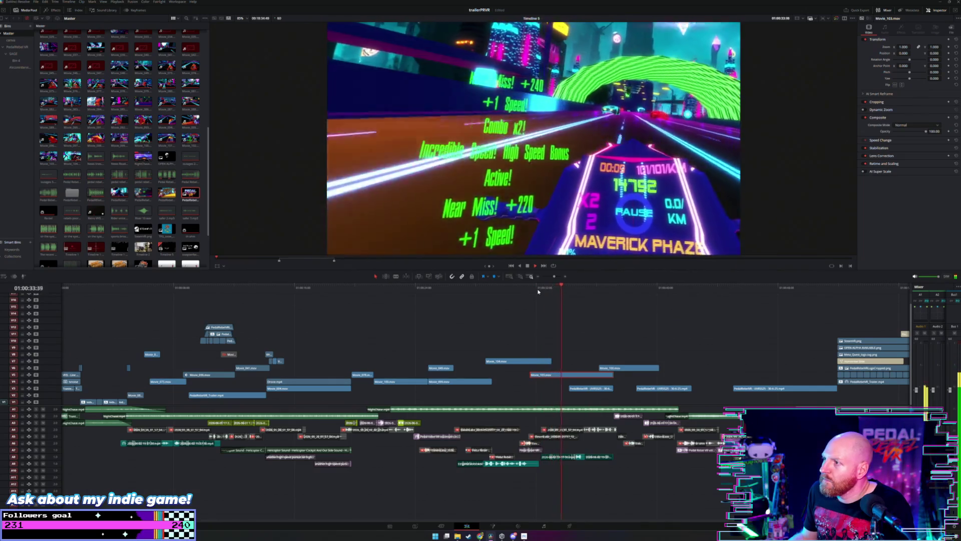
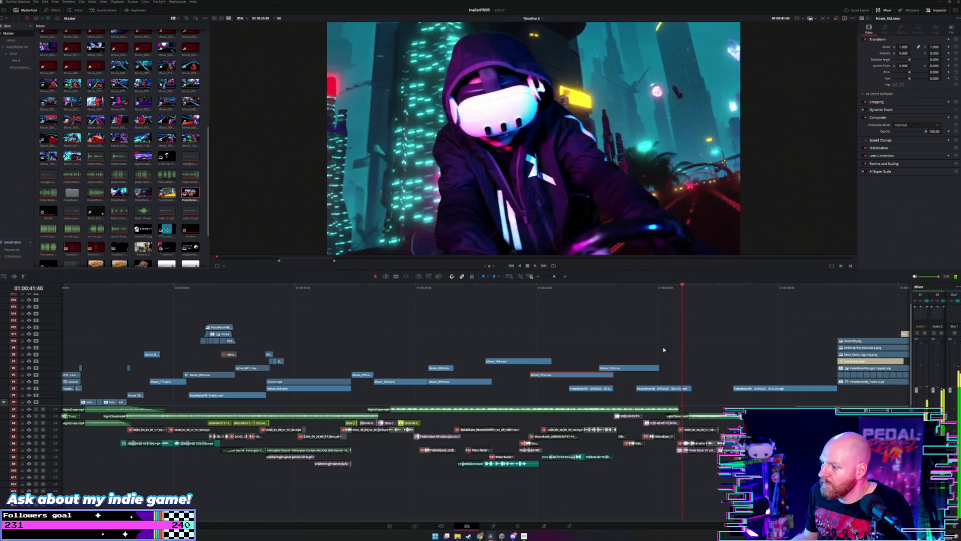
# Step: Lift the PedalRebelVR gameplay clip from V3 up to V9 and slide it earlier, reviewing playback
pyautogui.moveTo(658, 387); pyautogui.dragTo(574, 357)
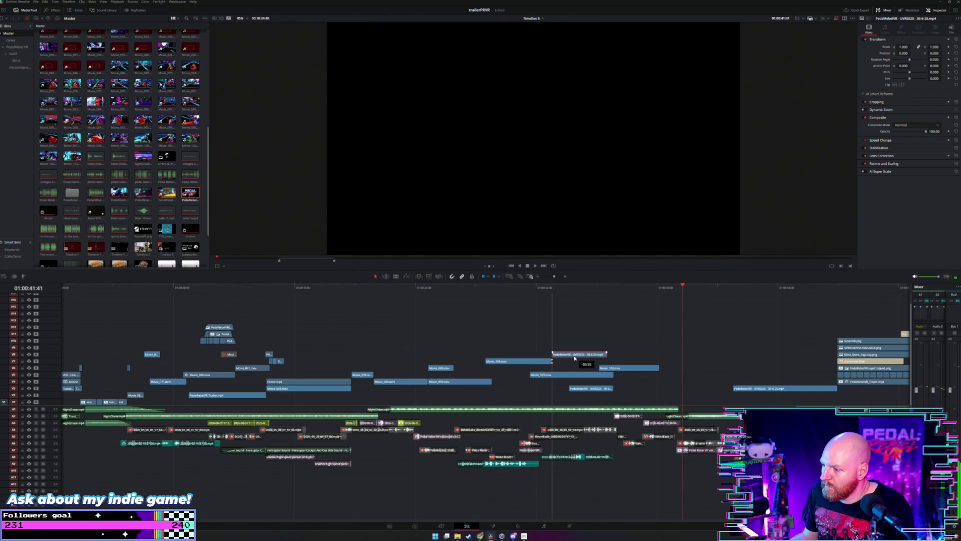
pyautogui.click(517, 289)
pyautogui.press('space')
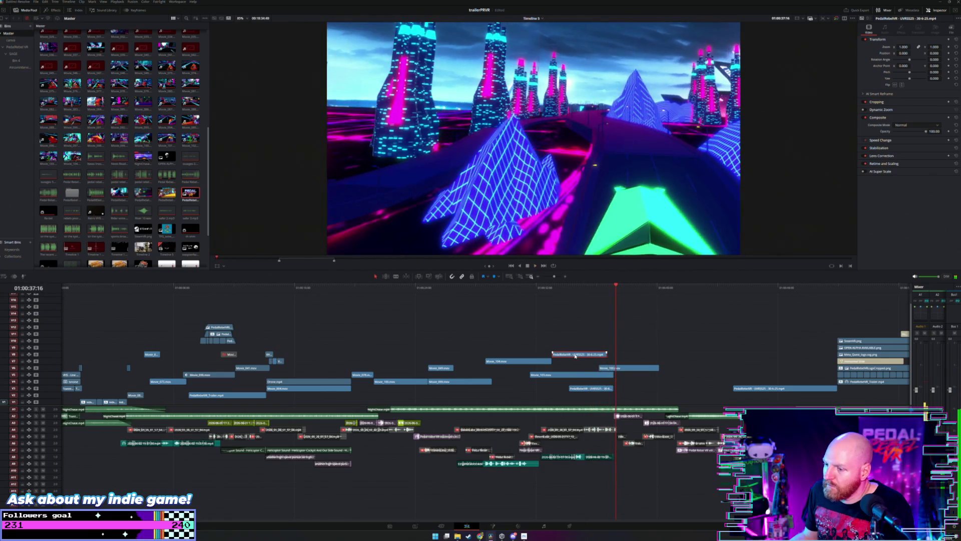
pyautogui.moveTo(575, 356); pyautogui.dragTo(445, 351)
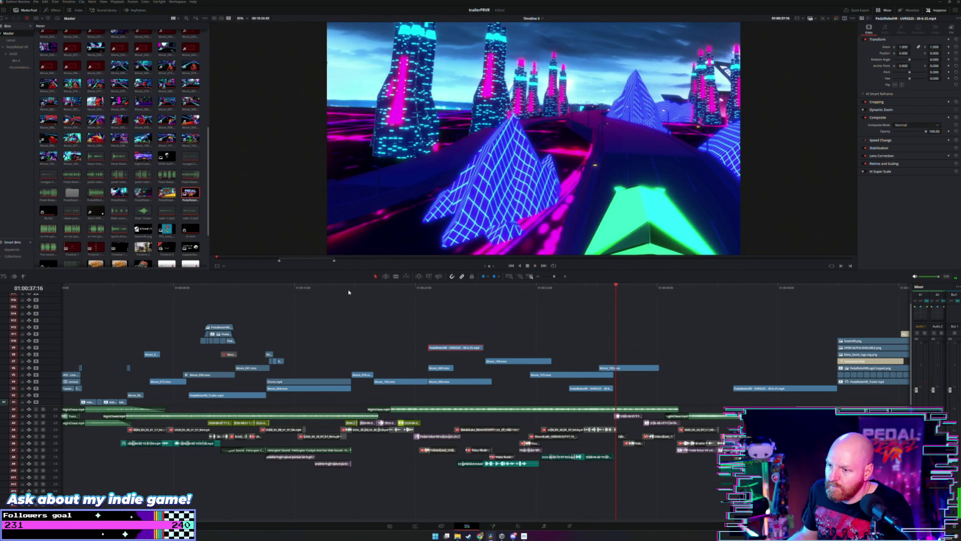
pyautogui.press('space')
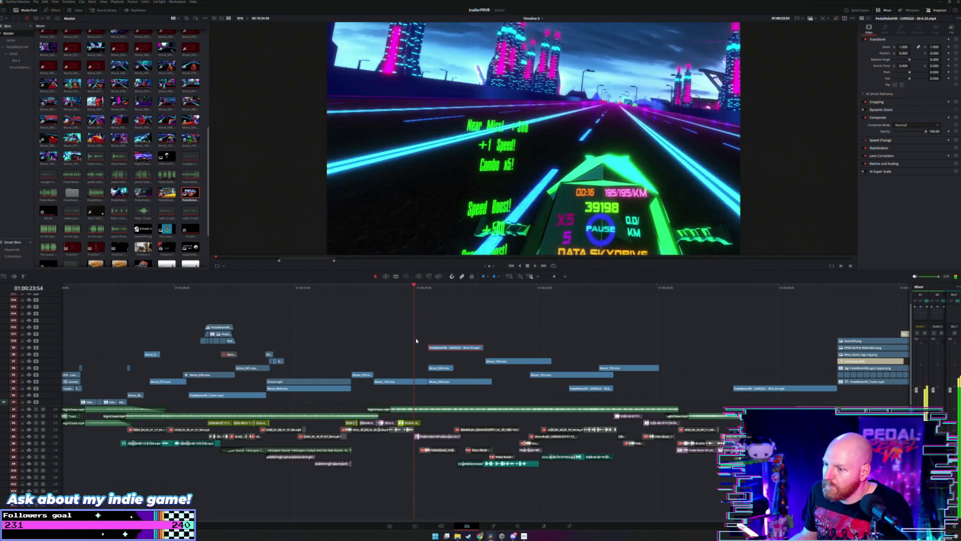
pyautogui.moveTo(450, 349); pyautogui.dragTo(396, 351)
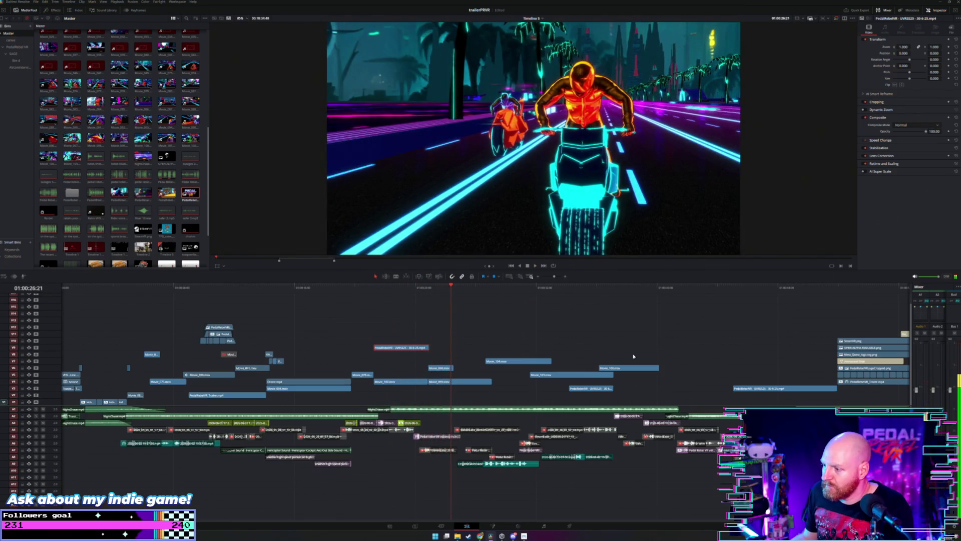
# Step: Shift the group of rider clips later in time and replay the rearranged section
pyautogui.moveTo(633, 356)
pyautogui.mouseDown()
pyautogui.moveTo(417, 390)
pyautogui.moveTo(460, 384)
pyautogui.mouseUp()
pyautogui.click(416, 348)
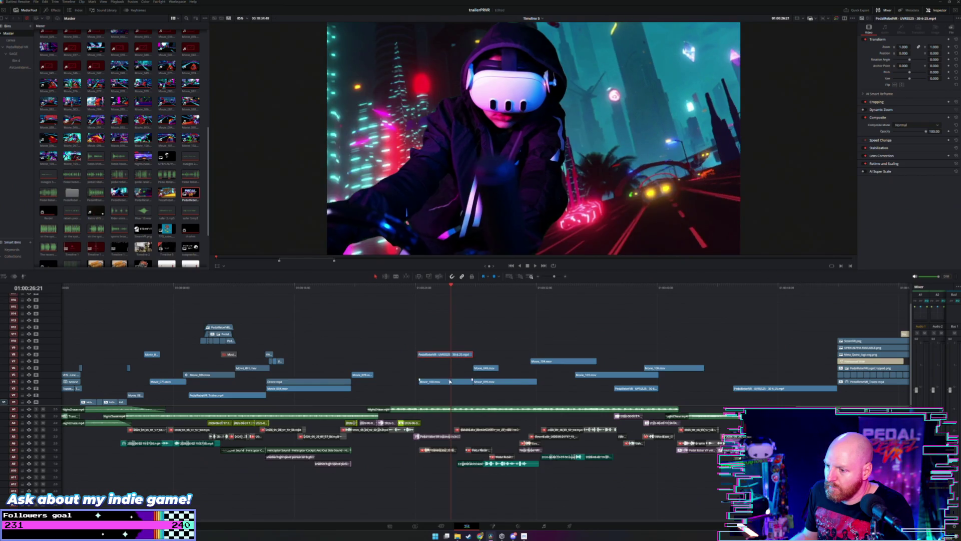
pyautogui.click(357, 287)
pyautogui.press('space')
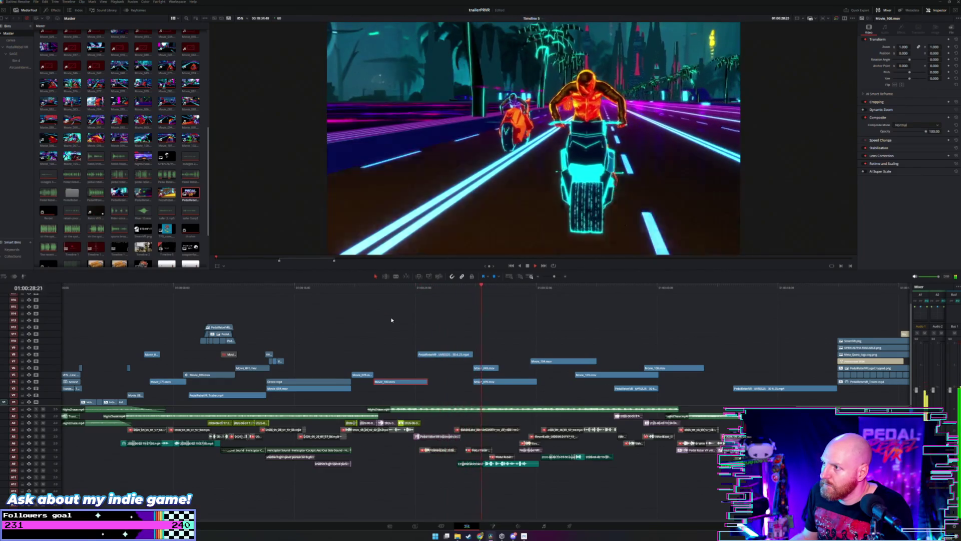
# Step: Move PedalRebelVR slightly later and nudge Movie_049 and Movie_099 later, then play back
pyautogui.moveTo(451, 357)
pyautogui.mouseDown()
pyautogui.moveTo(511, 355)
pyautogui.moveTo(485, 355)
pyautogui.mouseUp()
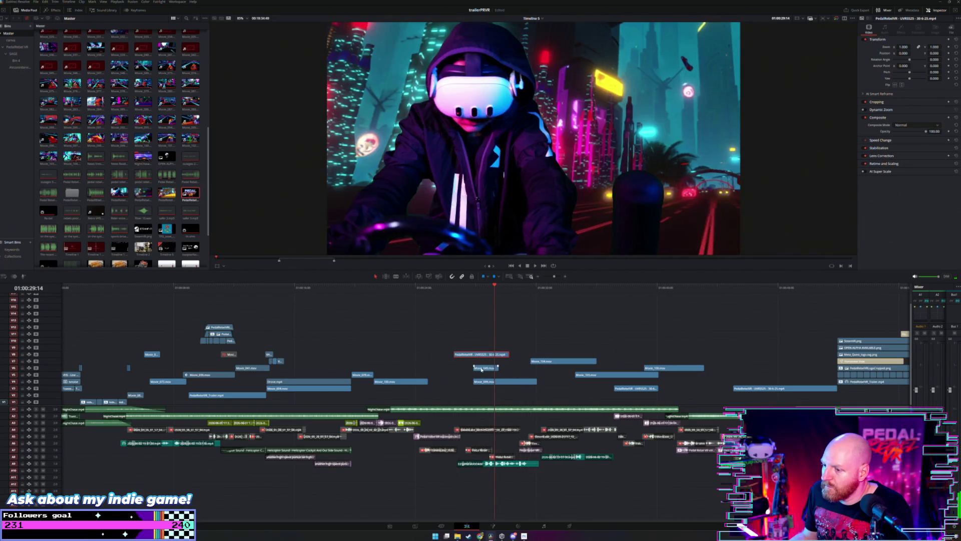
pyautogui.click(481, 370)
pyautogui.keyDown('ctrl'); pyautogui.click(489, 382); pyautogui.keyUp('ctrl')
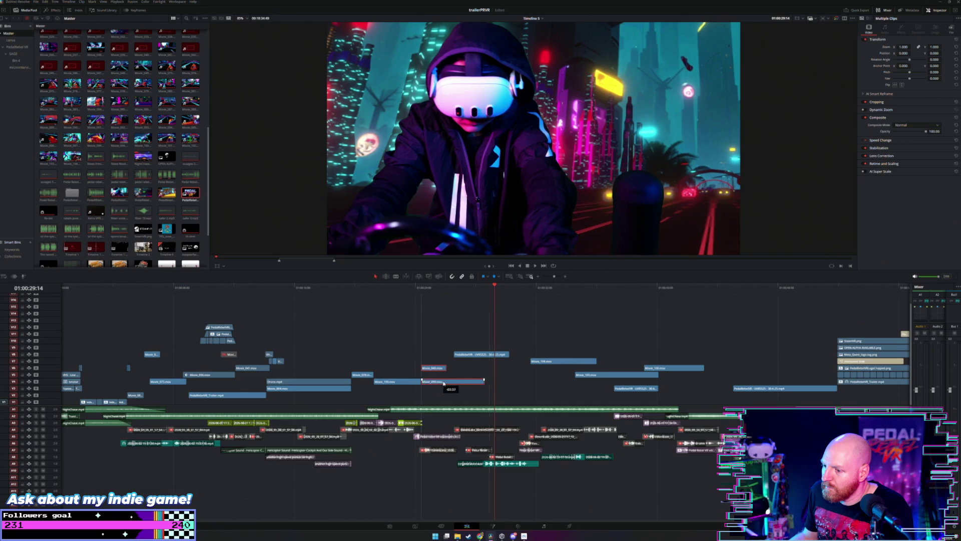
pyautogui.moveTo(443, 383); pyautogui.dragTo(446, 383)
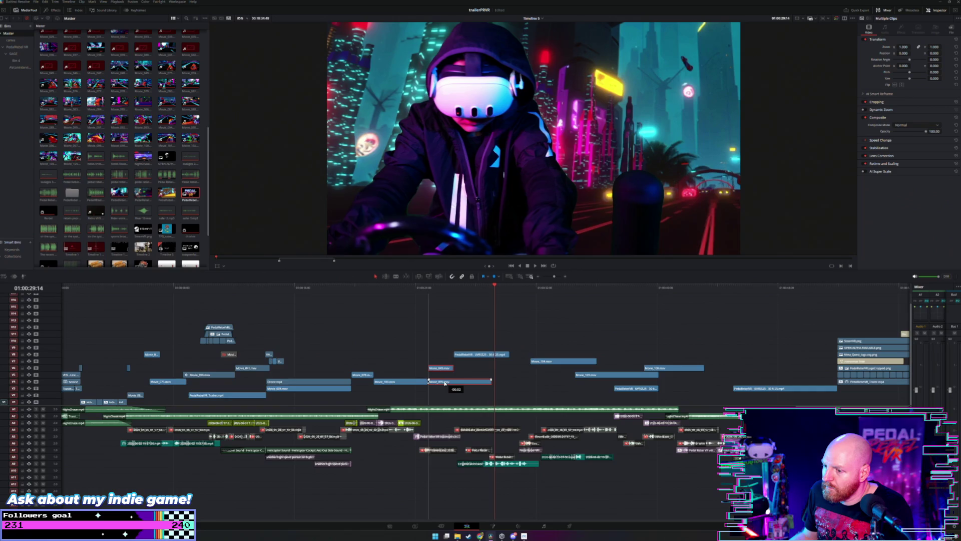
pyautogui.click(405, 288)
pyautogui.press('space')
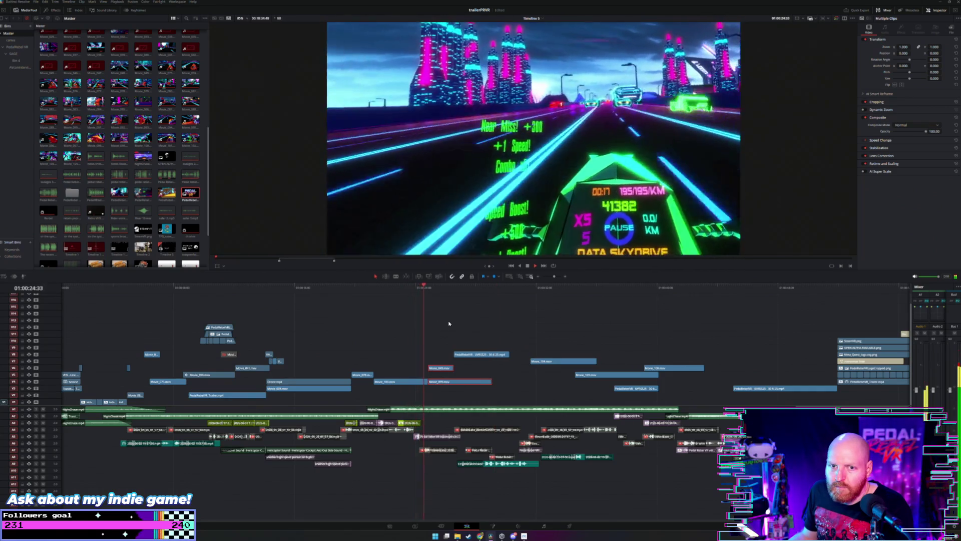
# Step: Move Movie_104 up to track V8, starting at the playhead
pyautogui.click(449, 323)
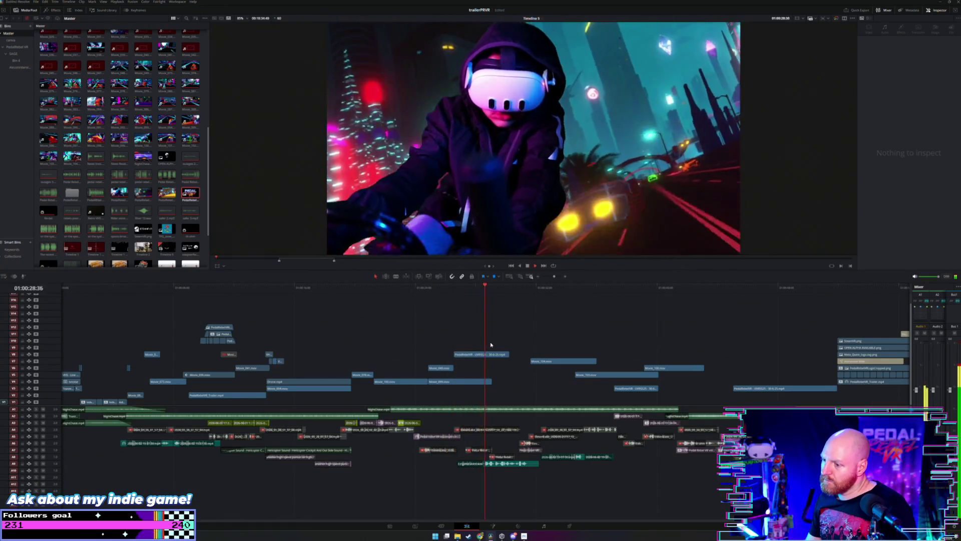
pyautogui.click(493, 356)
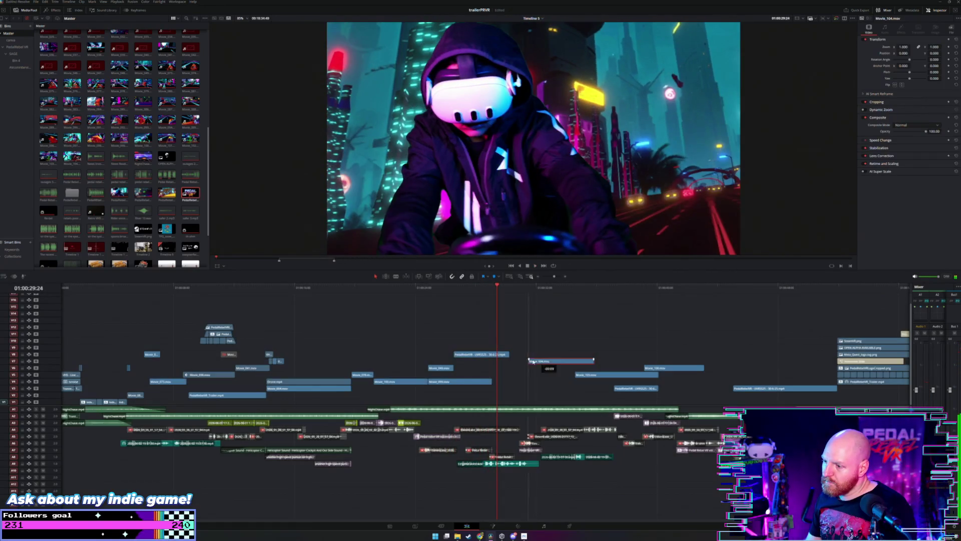
pyautogui.moveTo(533, 358)
pyautogui.mouseDown()
pyautogui.moveTo(509, 348)
pyautogui.moveTo(519, 347)
pyautogui.moveTo(498, 351)
pyautogui.moveTo(516, 358)
pyautogui.moveTo(516, 348)
pyautogui.mouseUp()
# Step: Trim the PedalRebelVR gameplay clip's start to the playhead near 26 seconds and replay it
pyautogui.click(452, 286)
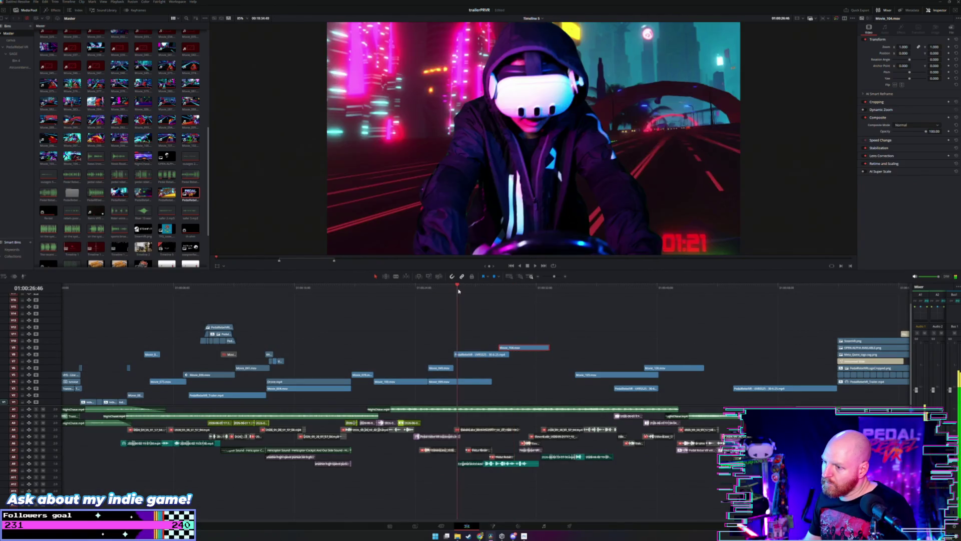
pyautogui.press('space')
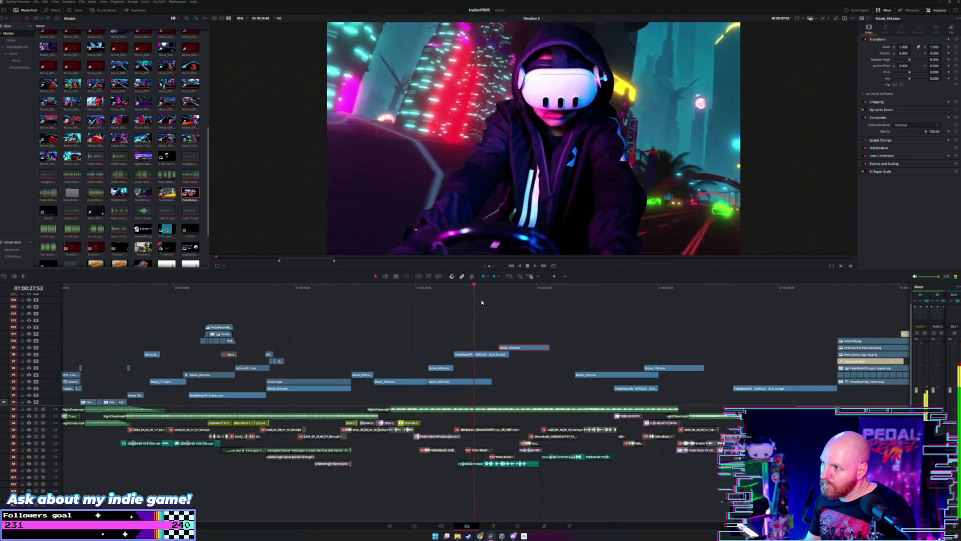
pyautogui.press('space')
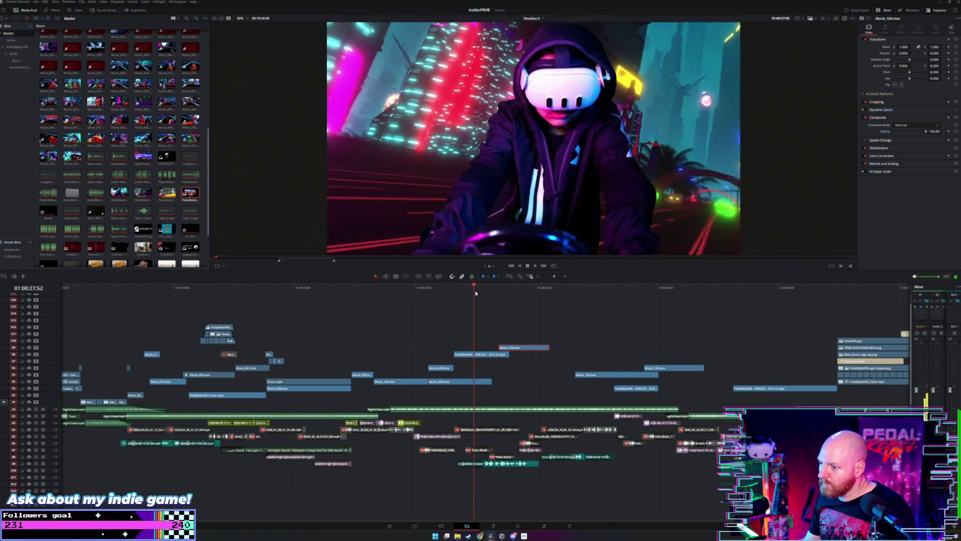
pyautogui.click(475, 287)
pyautogui.moveTo(455, 353); pyautogui.dragTo(475, 353)
pyautogui.press('space')
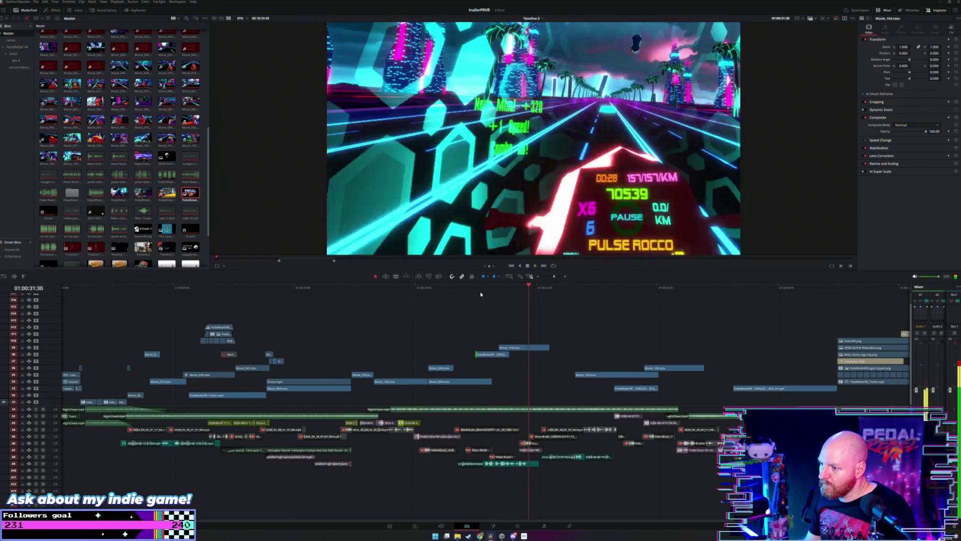
pyautogui.click(483, 288)
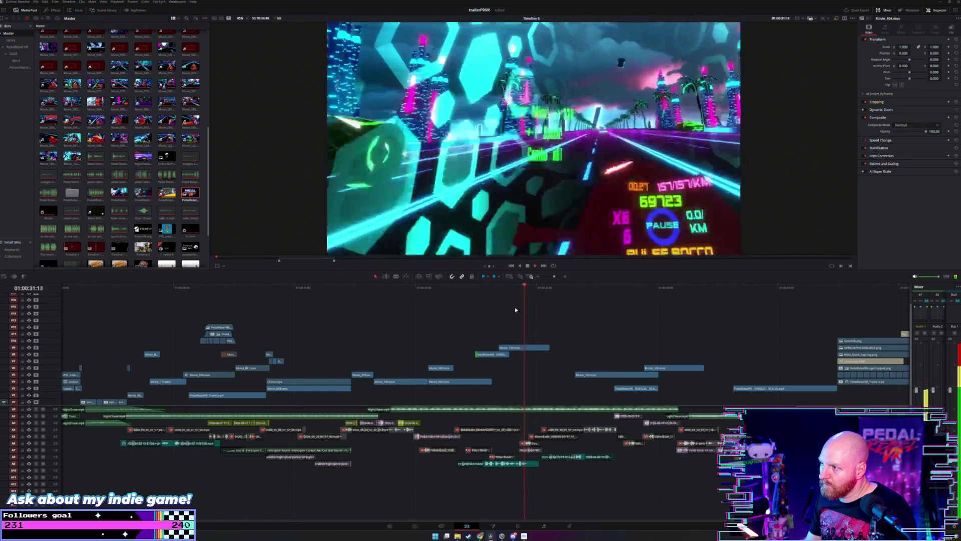
# Step: Lift another PedalRebelVR gameplay clip onto V8 near the 40-second mark and review it
pyautogui.click(620, 289)
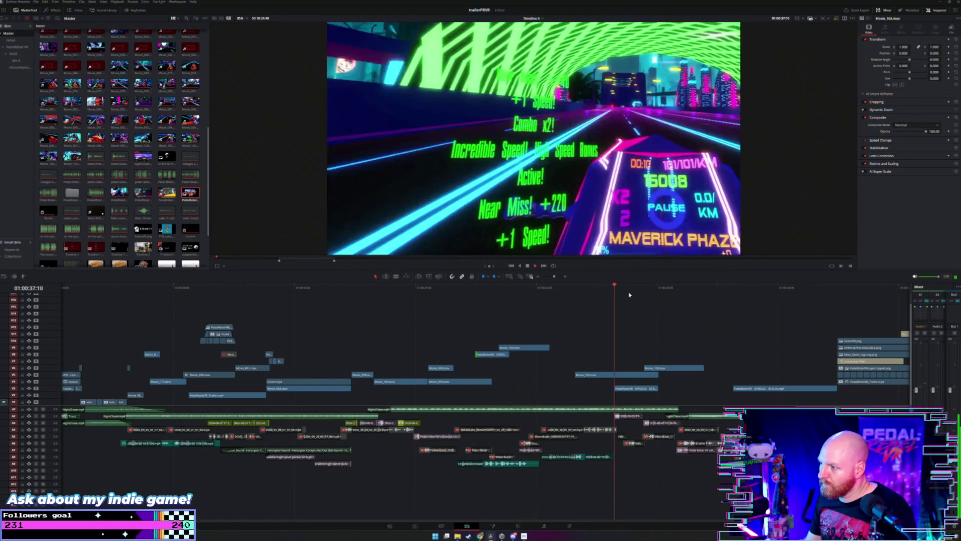
pyautogui.click(735, 293)
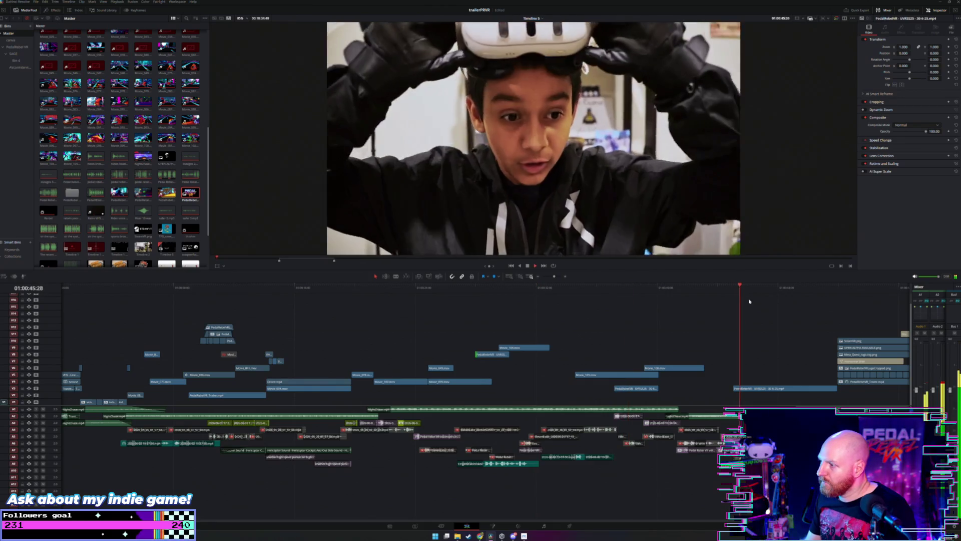
pyautogui.click(666, 290)
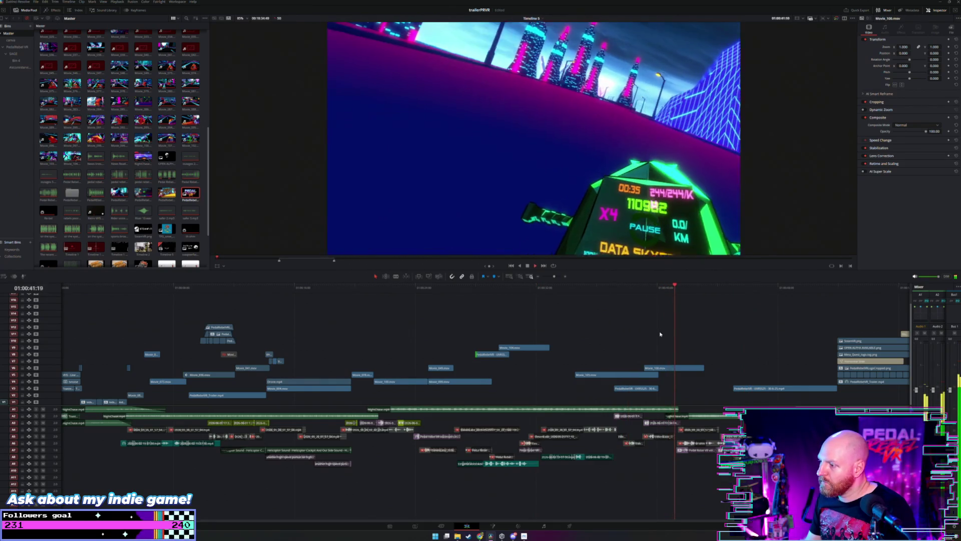
pyautogui.moveTo(629, 390); pyautogui.dragTo(582, 356)
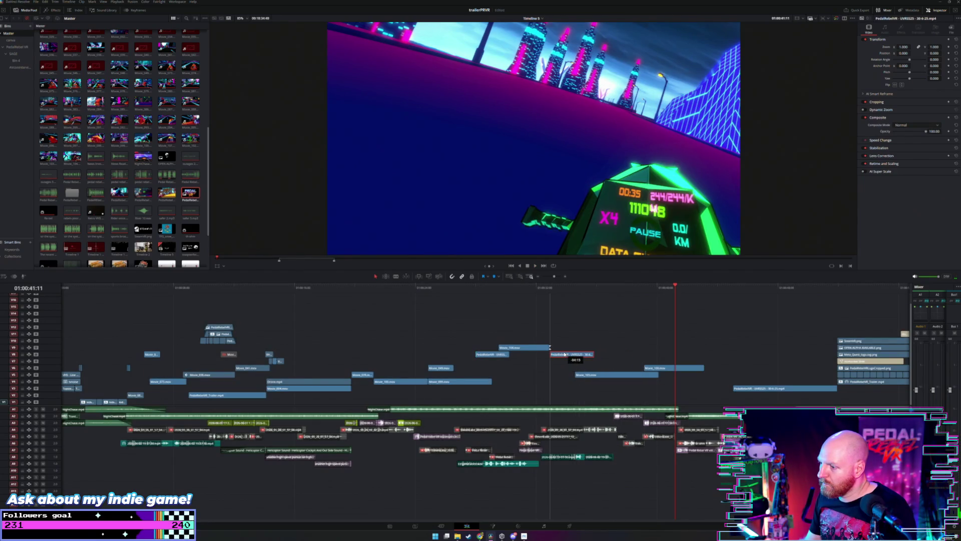
pyautogui.moveTo(609, 354)
pyautogui.mouseDown()
pyautogui.moveTo(709, 357)
pyautogui.moveTo(700, 356)
pyautogui.mouseUp()
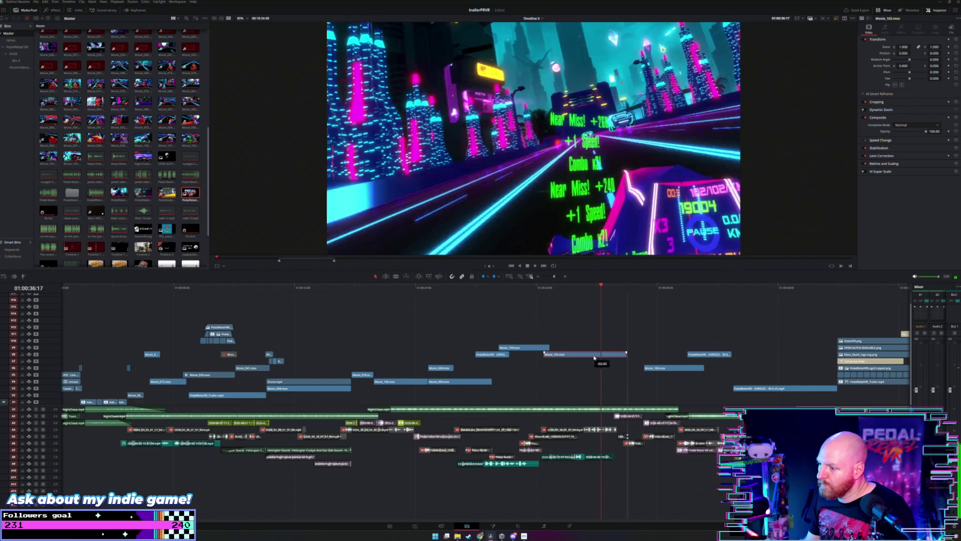
pyautogui.click(529, 290)
pyautogui.press('space')
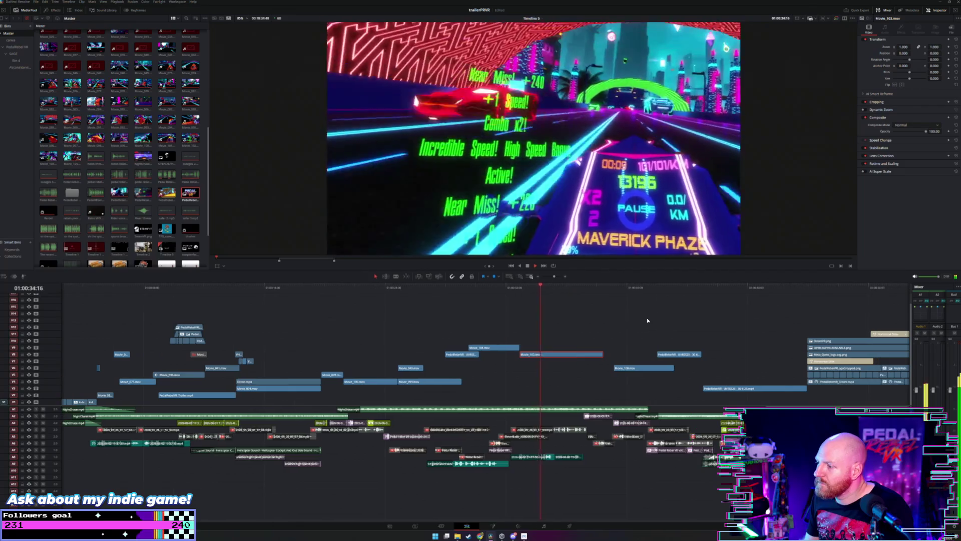
pyautogui.click(613, 290)
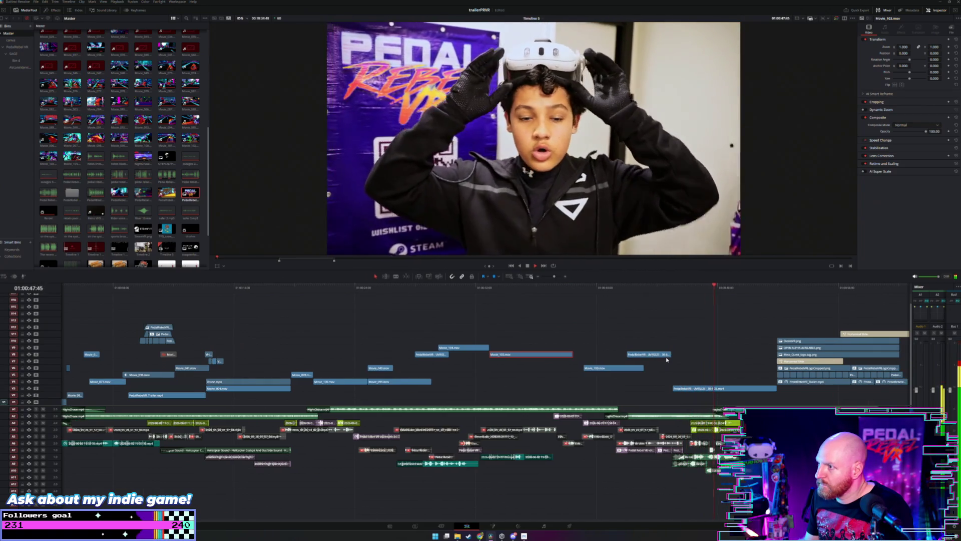
# Step: Shift Movie_100 slightly earlier and jump back to about 36 seconds
pyautogui.click(620, 368)
pyautogui.moveTo(619, 369); pyautogui.dragTo(609, 368)
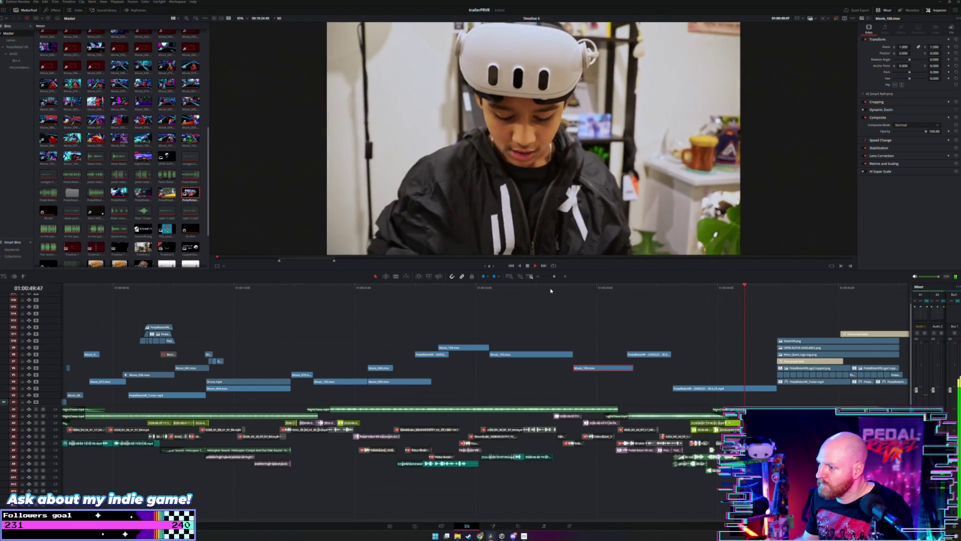
pyautogui.click(541, 291)
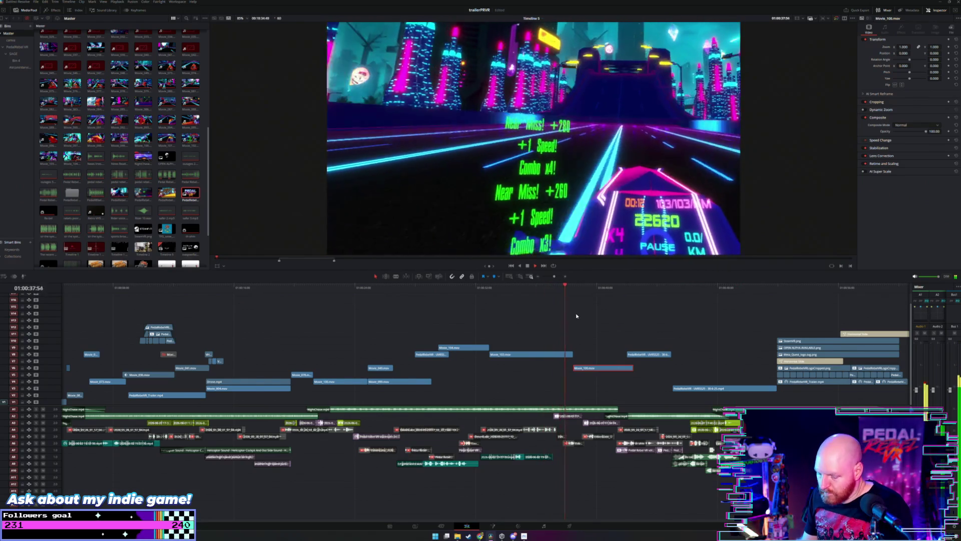
# Step: Review the later gameplay footage from about 1:15 to past 2:09
pyautogui.scroll(-2, 575, 310)
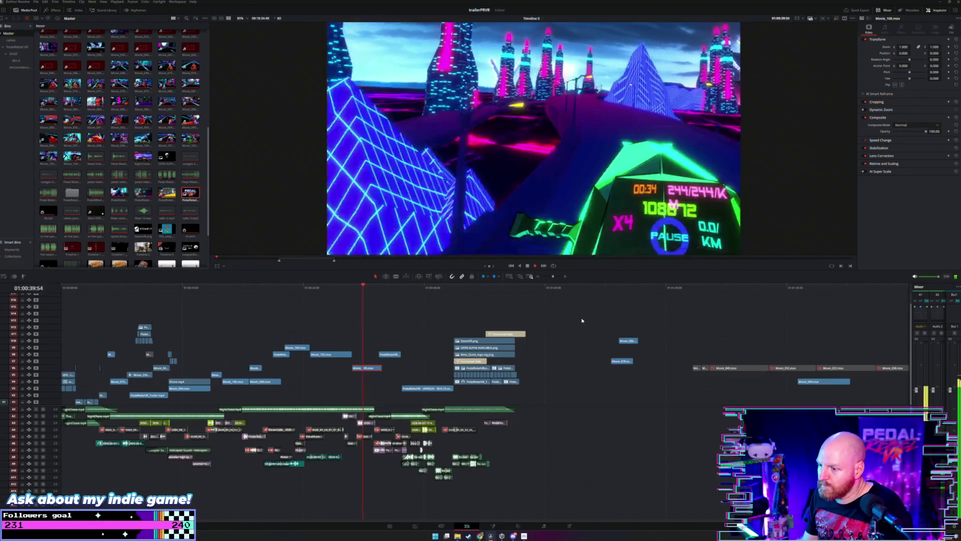
pyautogui.click(631, 291)
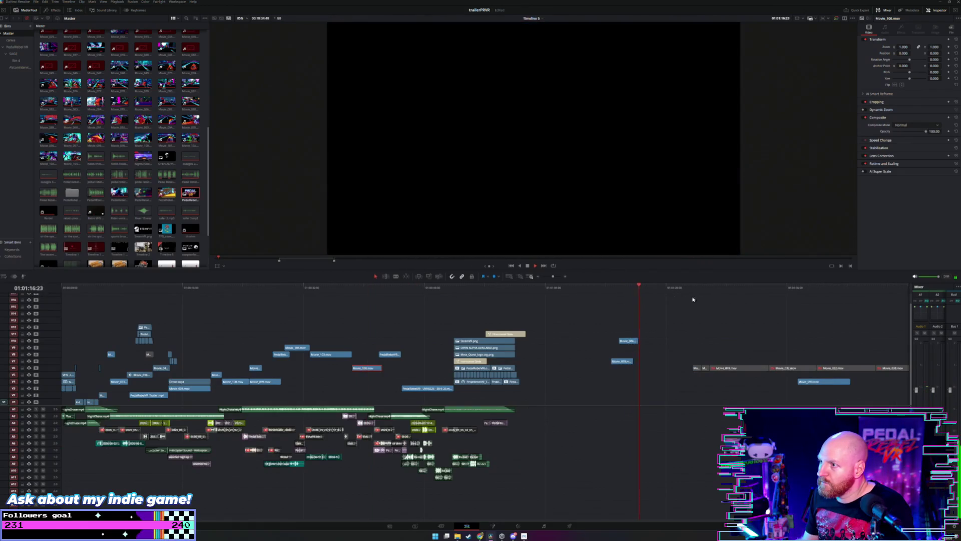
pyautogui.click(773, 289)
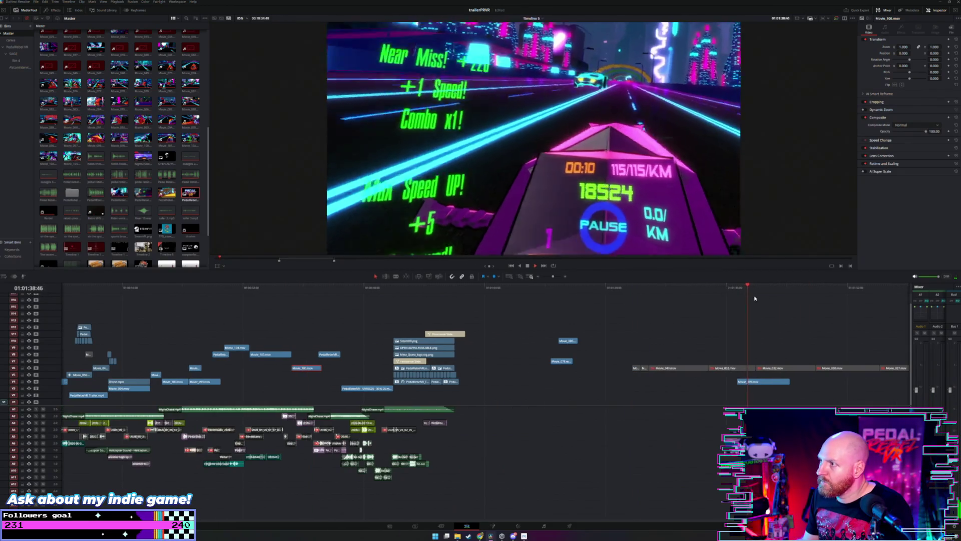
pyautogui.scroll(-2, 724, 292)
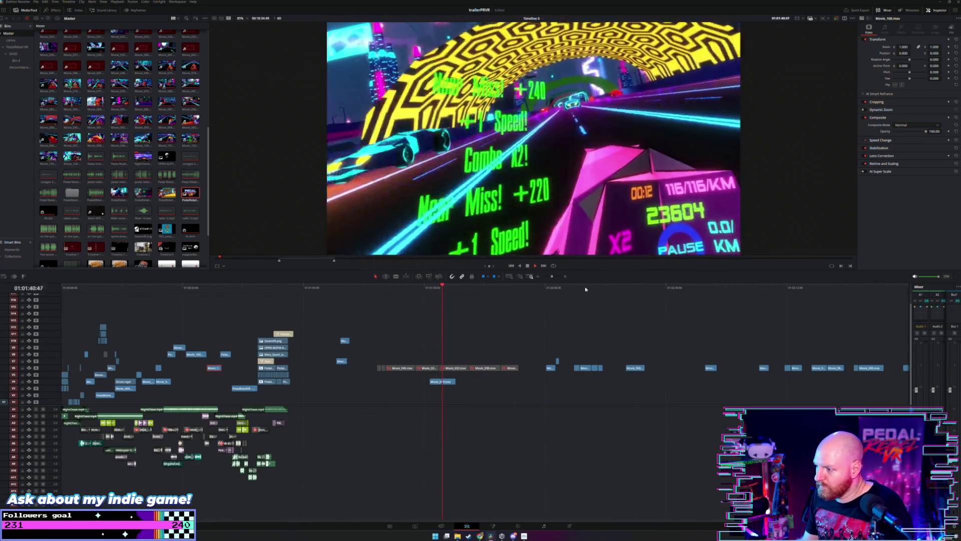
pyautogui.click(552, 289)
pyautogui.moveTo(552, 289); pyautogui.dragTo(585, 295)
pyautogui.press('space')
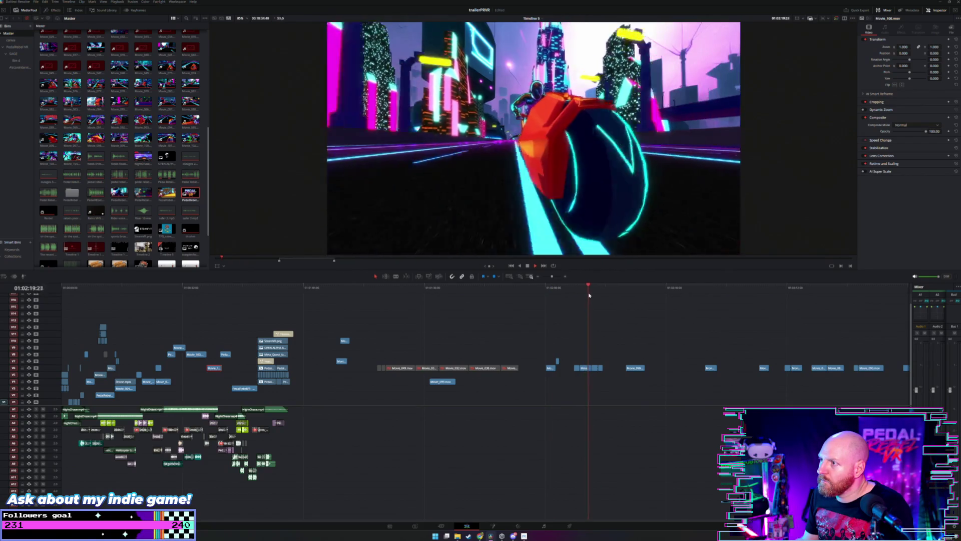
pyautogui.moveTo(588, 295); pyautogui.dragTo(633, 292)
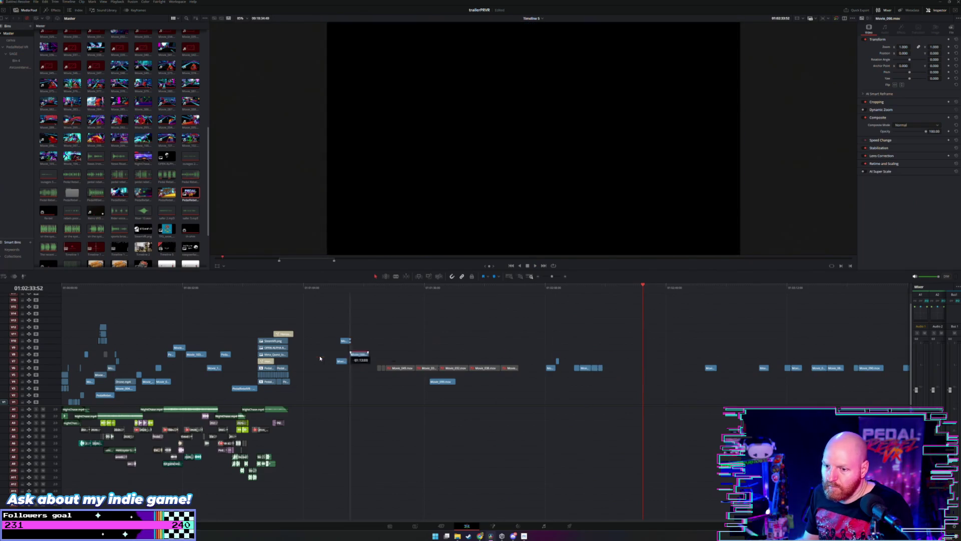
# Step: Zoom in on the rider section and move the V6 clip about +01:03 later
pyautogui.click(228, 287)
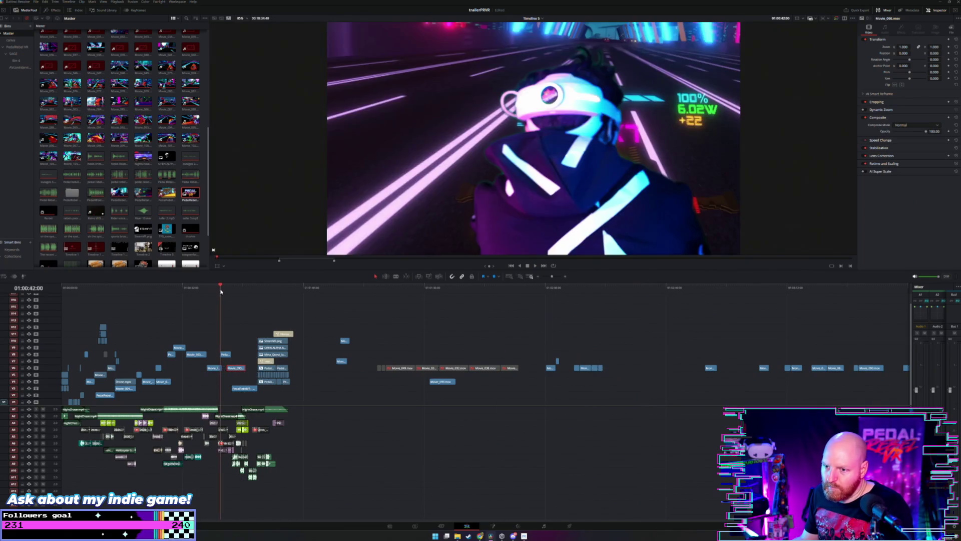
pyautogui.hotkey('ctrl', '=')
pyautogui.hotkey('ctrl', '=')
pyautogui.hotkey('ctrl', '=')
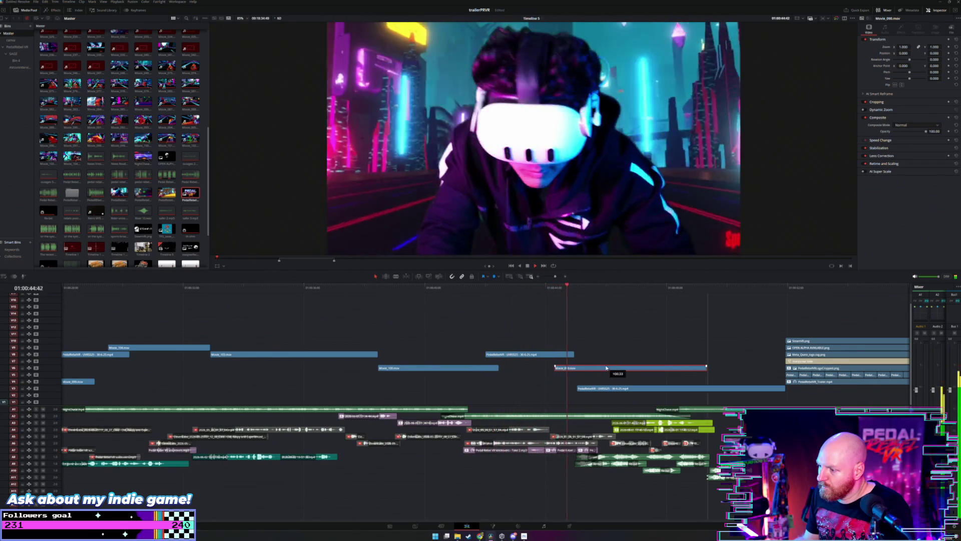
pyautogui.moveTo(606, 368); pyautogui.dragTo(625, 368)
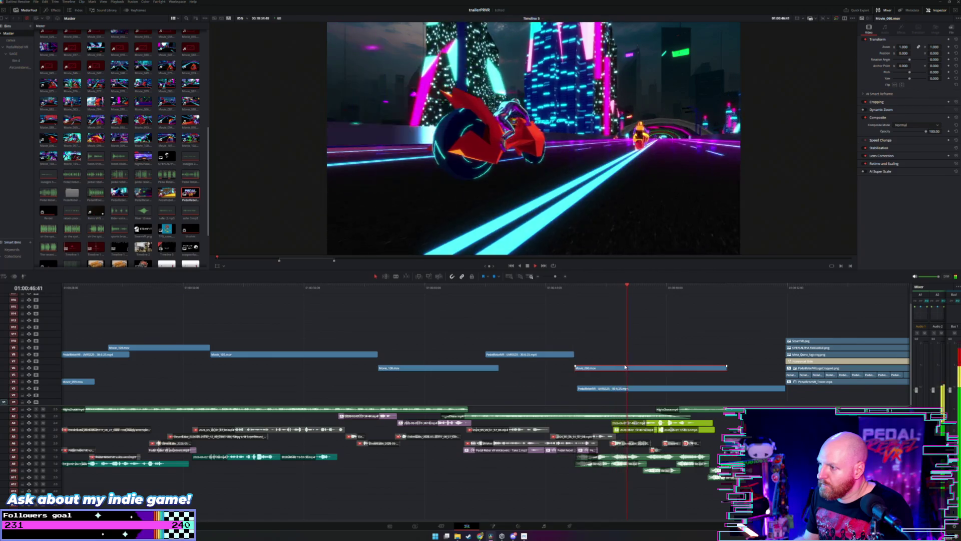
pyautogui.click(592, 288)
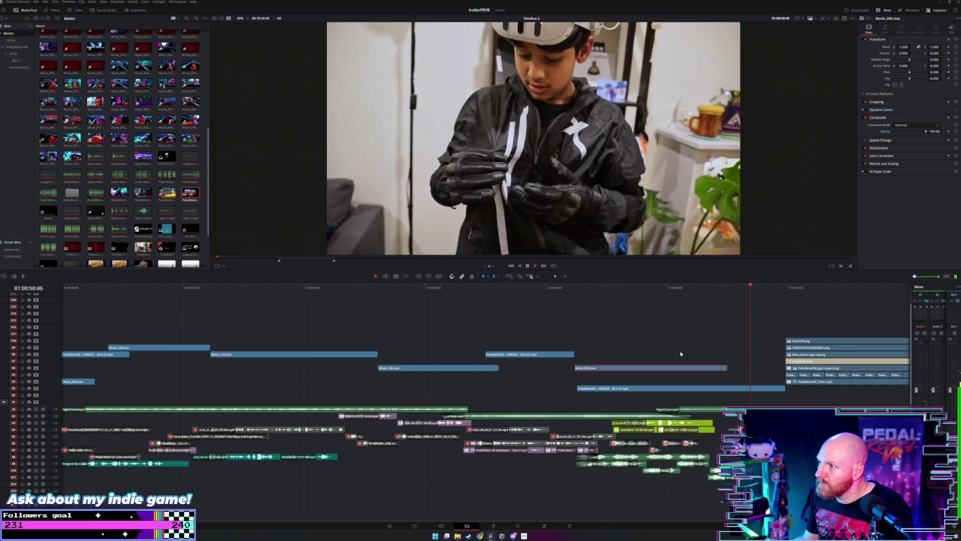
# Step: Zoom the timeline out and move Movie_090 onto track V5
pyautogui.scroll(-2, 676, 348)
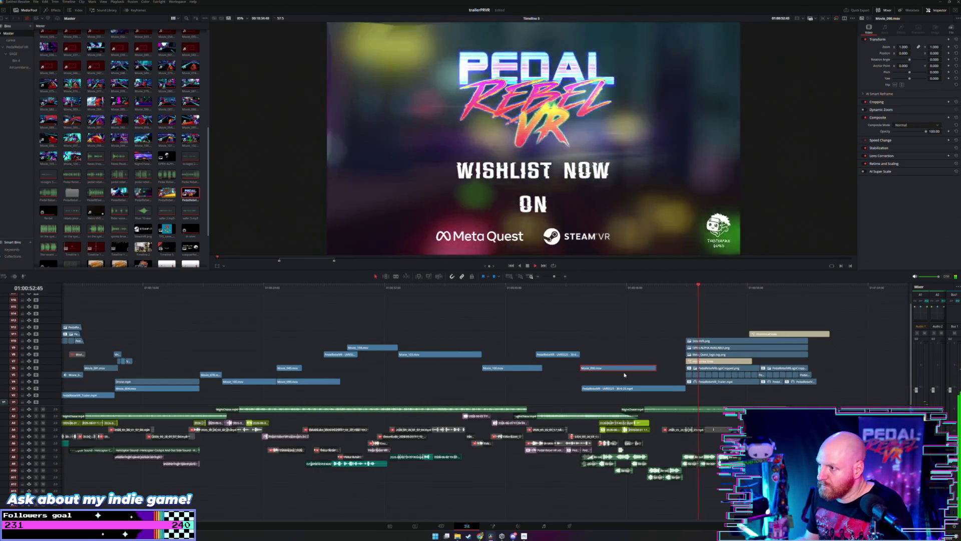
pyautogui.scroll(-2, 620, 370)
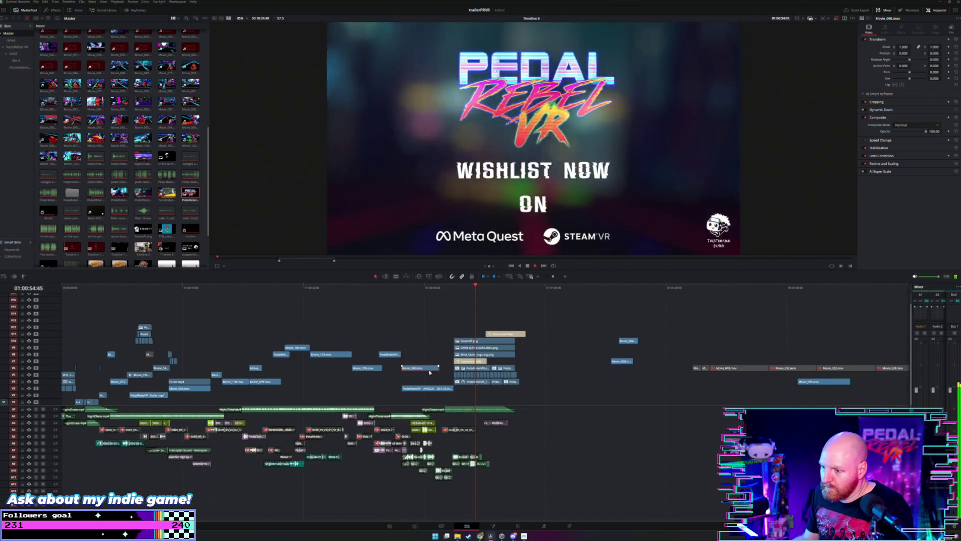
pyautogui.moveTo(485, 370); pyautogui.dragTo(624, 376)
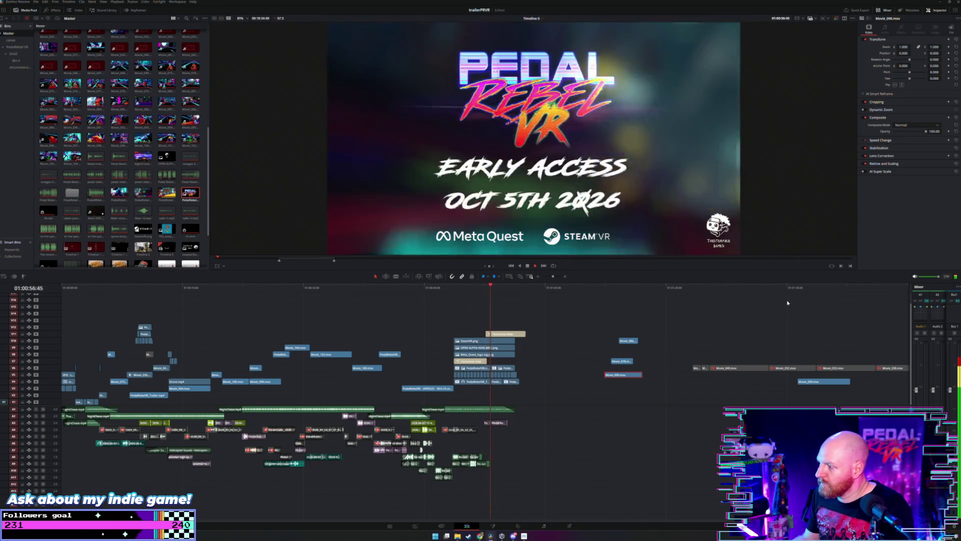
# Step: Pull a V6 gameplay clip from near the end about 21 seconds earlier
pyautogui.click(803, 288)
pyautogui.scroll(-1, 783, 293)
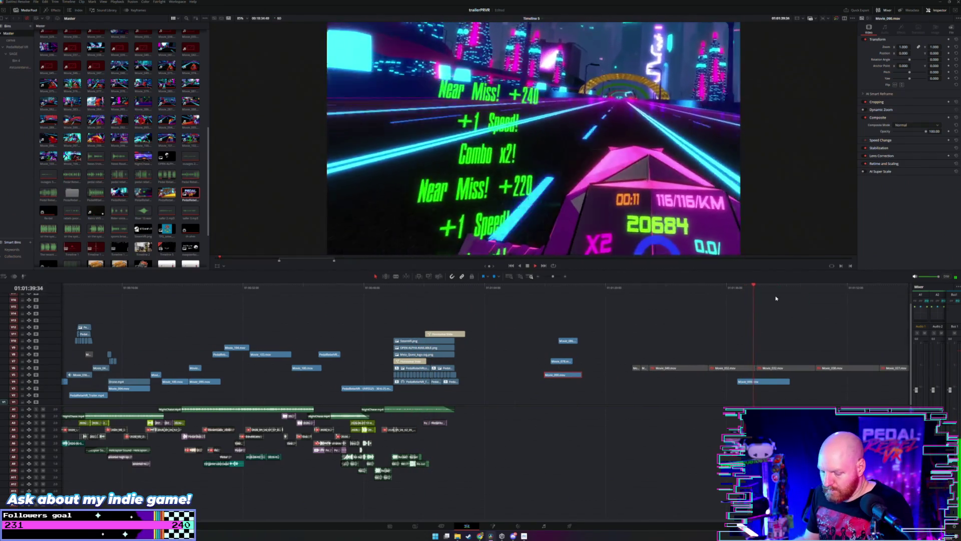
pyautogui.scroll(-1, 750, 312)
pyautogui.click(707, 289)
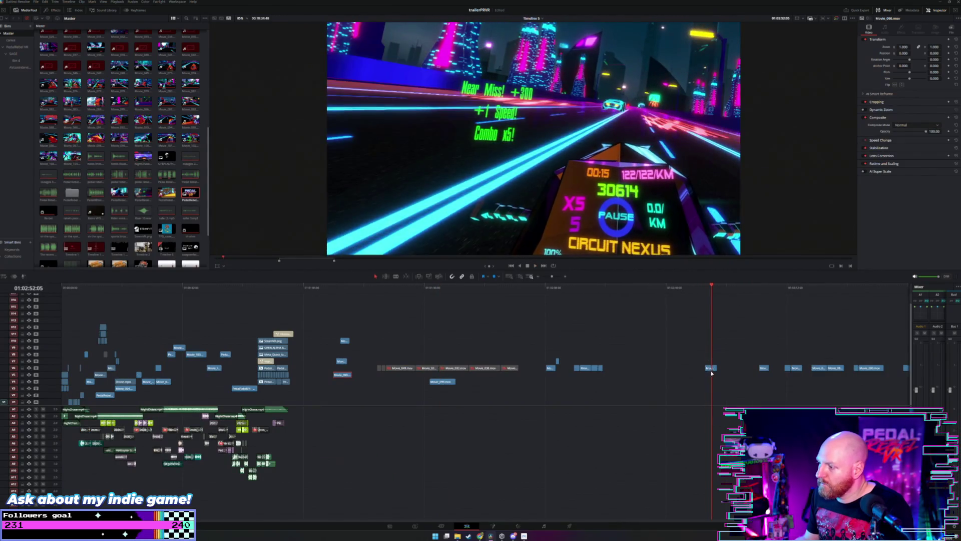
pyautogui.moveTo(711, 368); pyautogui.dragTo(228, 374)
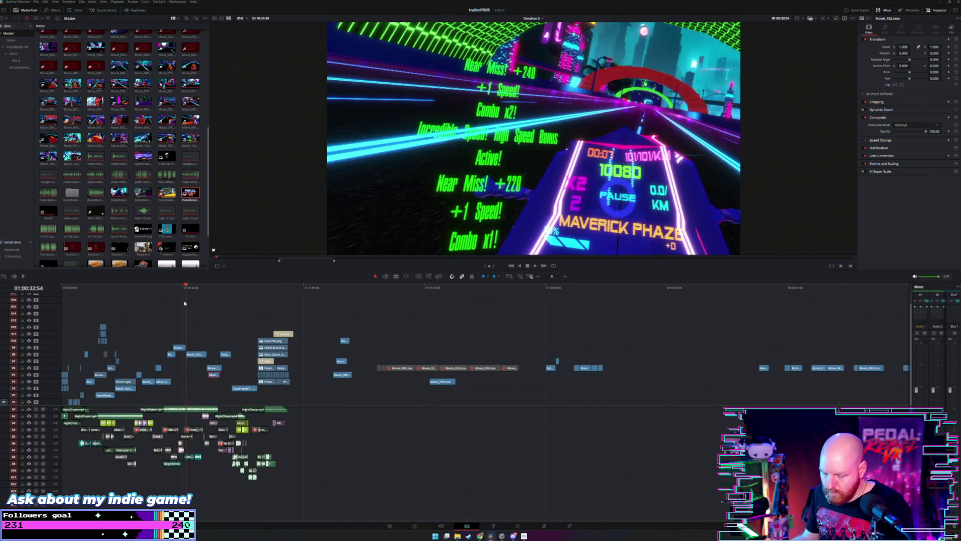
# Step: Restack Movie_102 on V9 then V7 and Movie_100 on V11, checking playback
pyautogui.scroll(3, 210, 312)
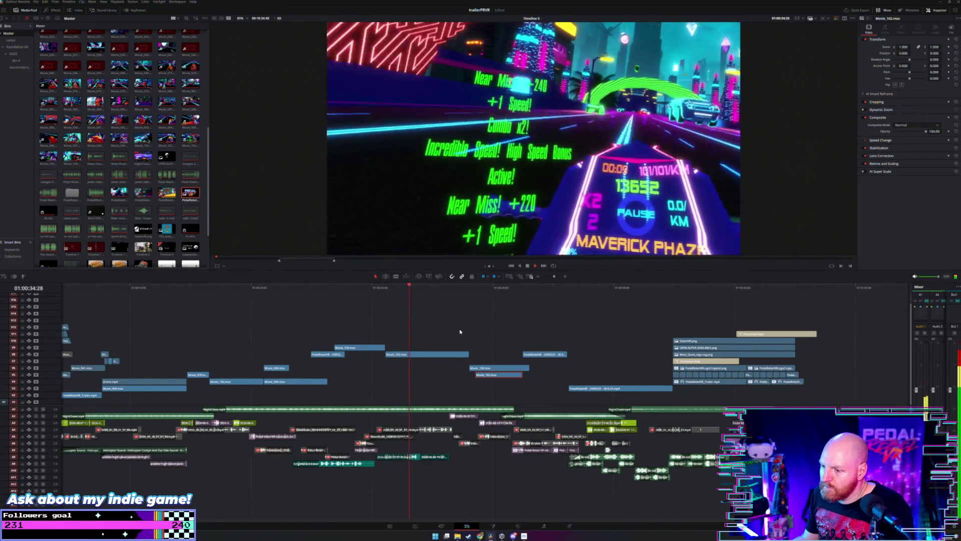
pyautogui.press(',')
pyautogui.moveTo(458, 357)
pyautogui.mouseDown()
pyautogui.moveTo(445, 341)
pyautogui.moveTo(440, 349)
pyautogui.mouseUp()
pyautogui.press('space')
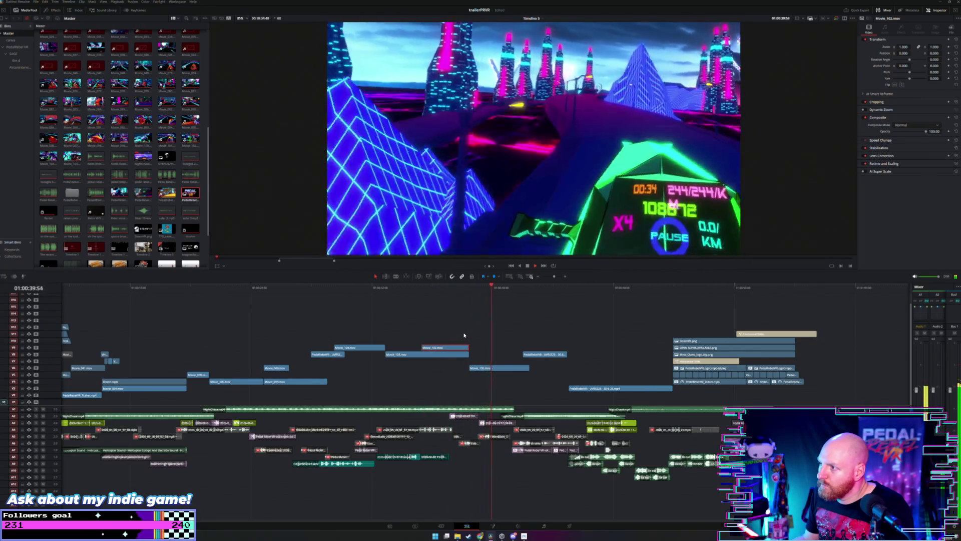
pyautogui.press('space')
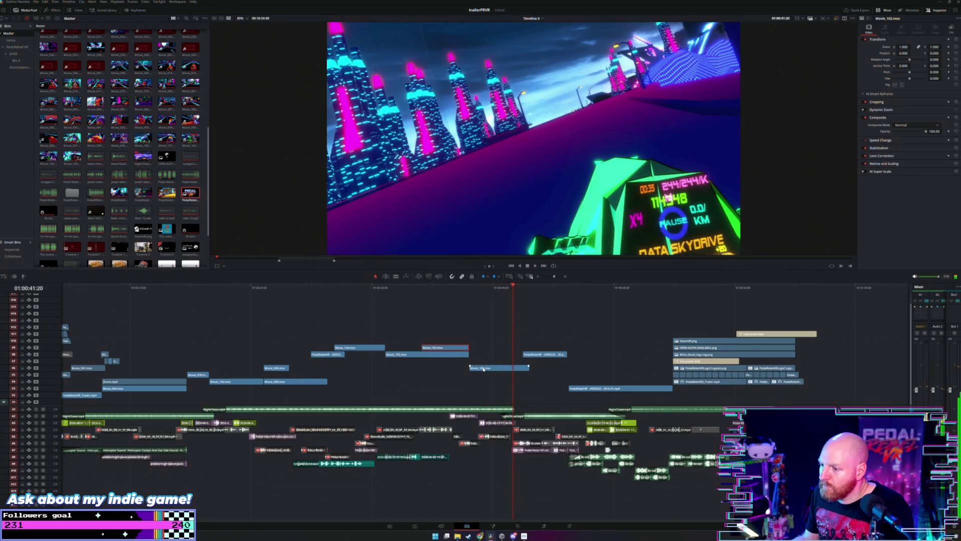
pyautogui.moveTo(482, 367); pyautogui.dragTo(441, 338)
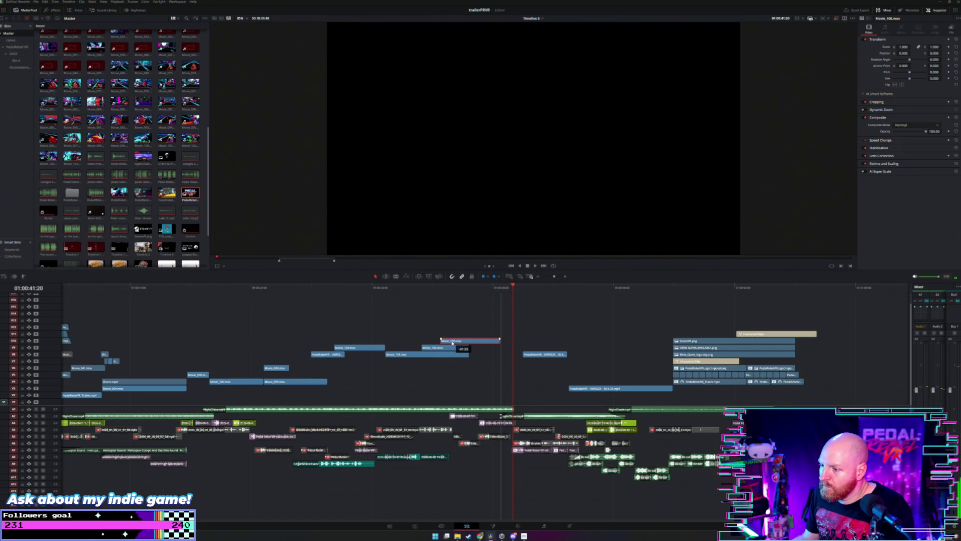
pyautogui.moveTo(484, 360); pyautogui.dragTo(502, 363)
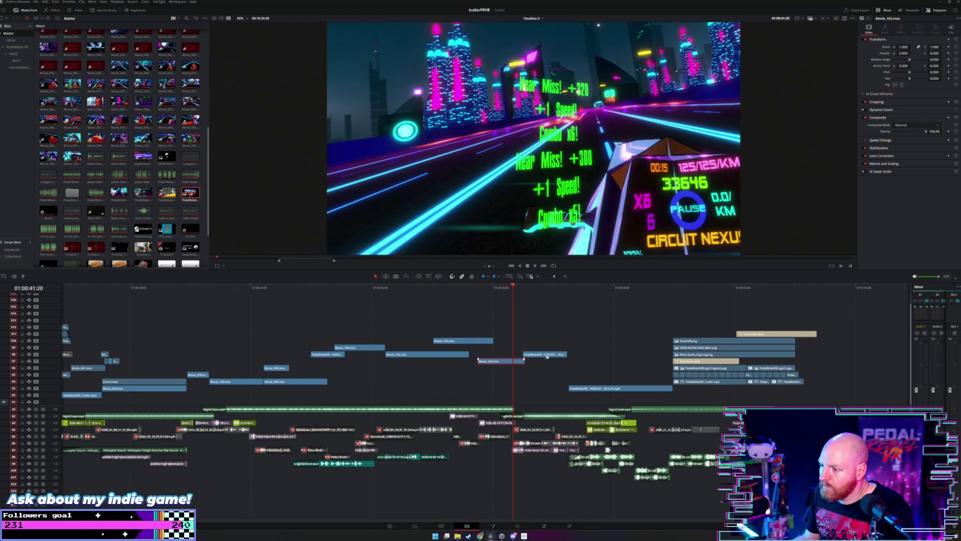
# Step: Move the PedalRebelVR rider clip slightly earlier on V9
pyautogui.click(438, 287)
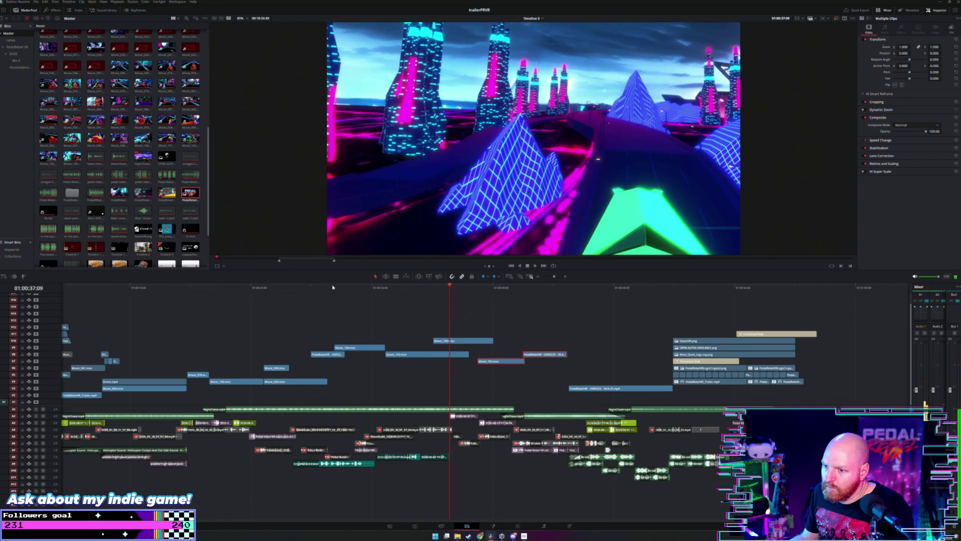
pyautogui.click(337, 294)
pyautogui.click(307, 292)
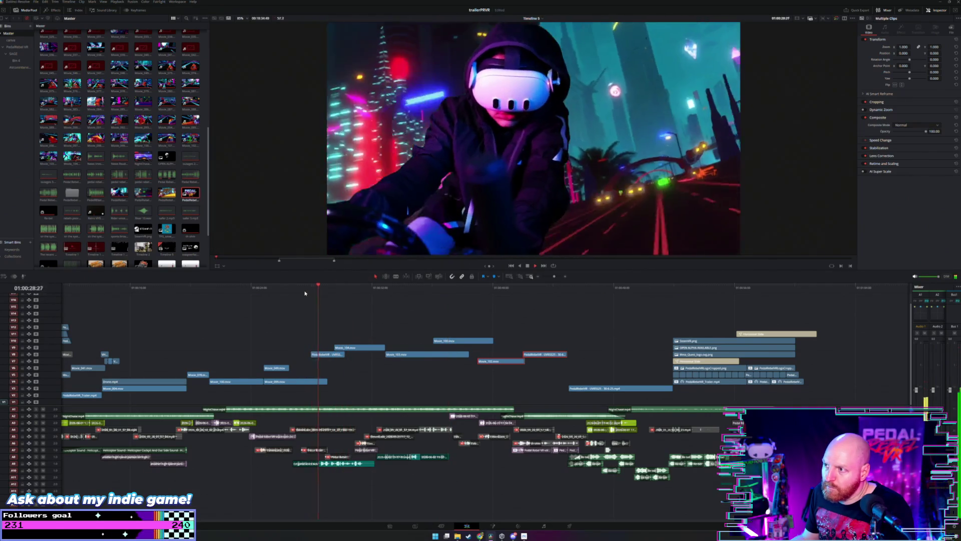
pyautogui.click(470, 337)
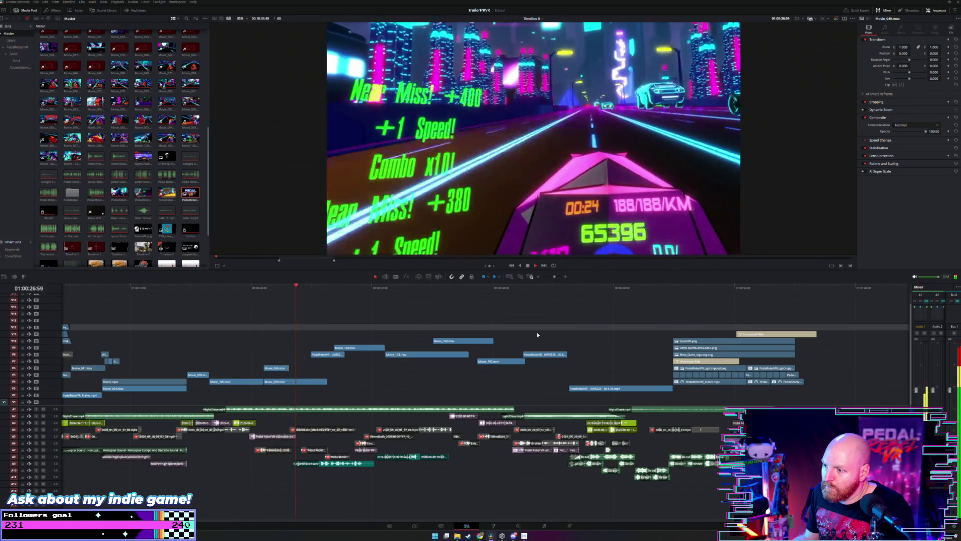
pyautogui.click(538, 355)
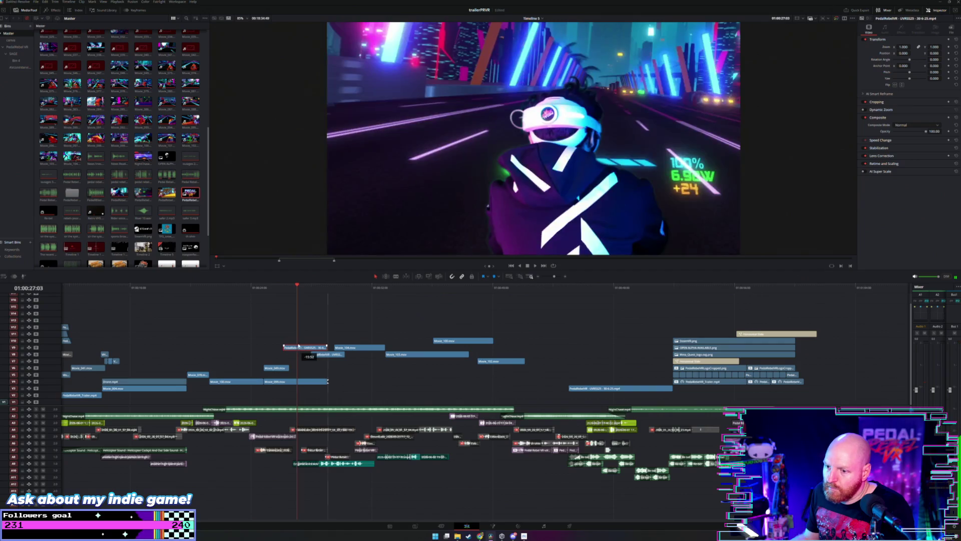
pyautogui.moveTo(299, 351); pyautogui.dragTo(285, 351)
pyautogui.click(279, 287)
# Step: Trim the PedalRebelVR clip's start later and move it earlier onto V10
pyautogui.scroll(4, 338, 306)
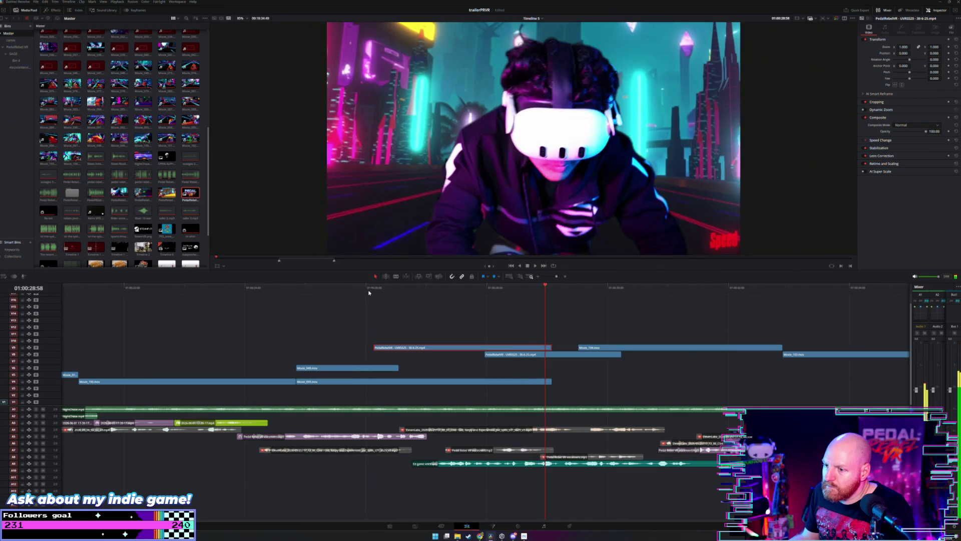
pyautogui.click(369, 293)
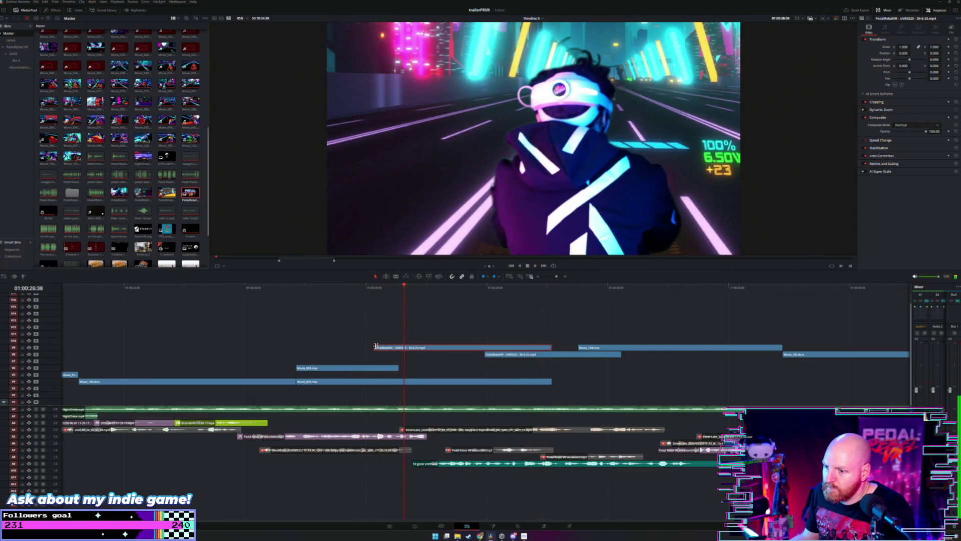
pyautogui.moveTo(377, 346)
pyautogui.mouseDown()
pyautogui.moveTo(446, 343)
pyautogui.moveTo(431, 347)
pyautogui.mouseUp()
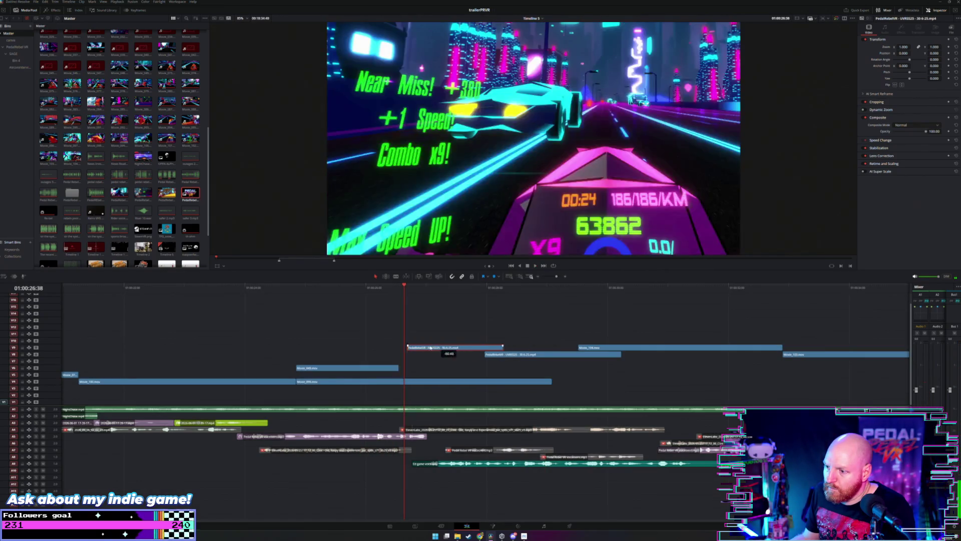
pyautogui.click(336, 292)
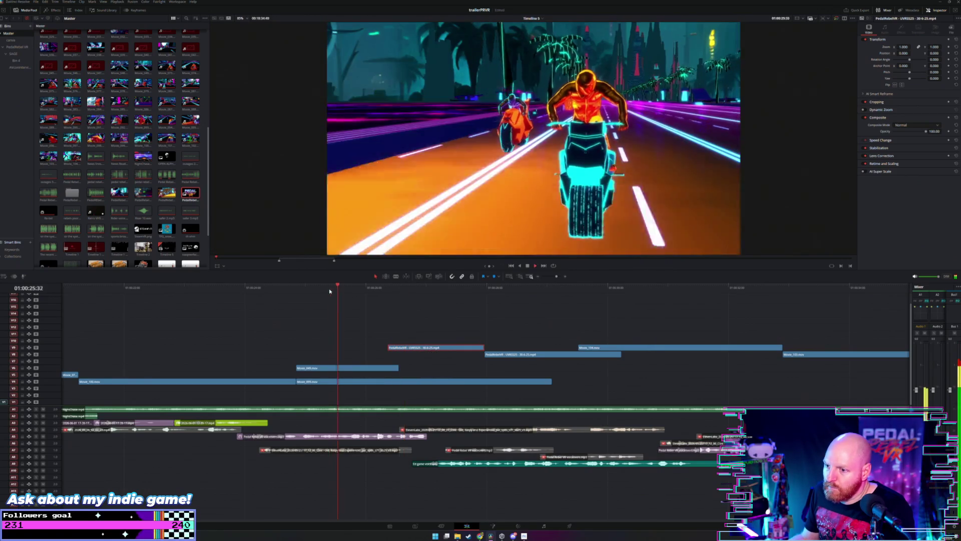
pyautogui.moveTo(416, 348); pyautogui.dragTo(341, 344)
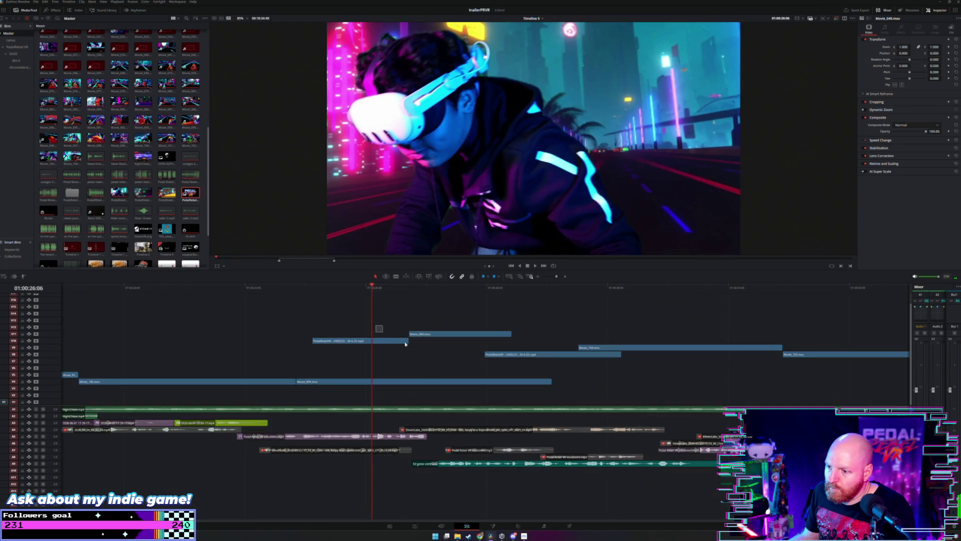
# Step: Shift Movie_049 and the rider clip down a track, then slide the rider clips earlier
pyautogui.keyDown('ctrl'); pyautogui.click(395, 340); pyautogui.keyUp('ctrl')
pyautogui.moveTo(378, 352); pyautogui.dragTo(389, 356)
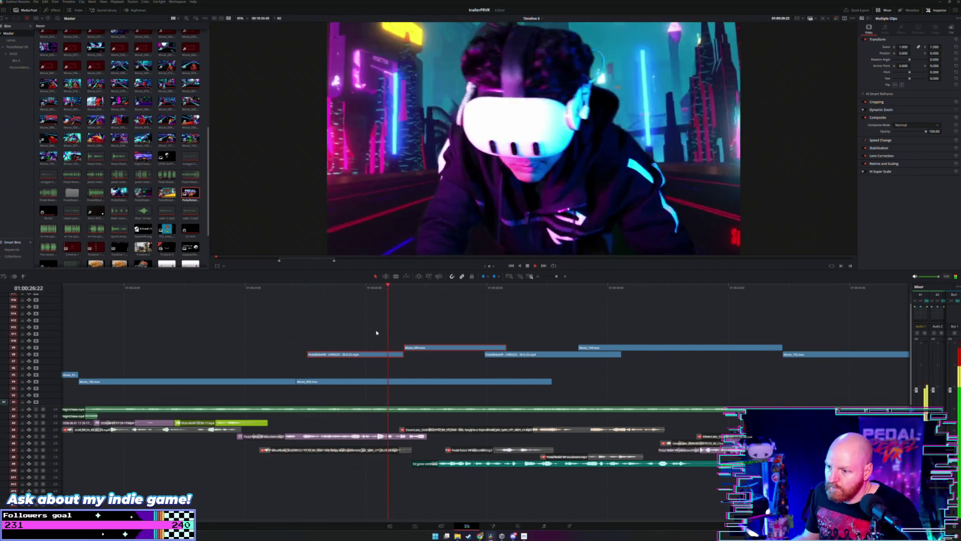
pyautogui.moveTo(426, 330); pyautogui.dragTo(383, 359)
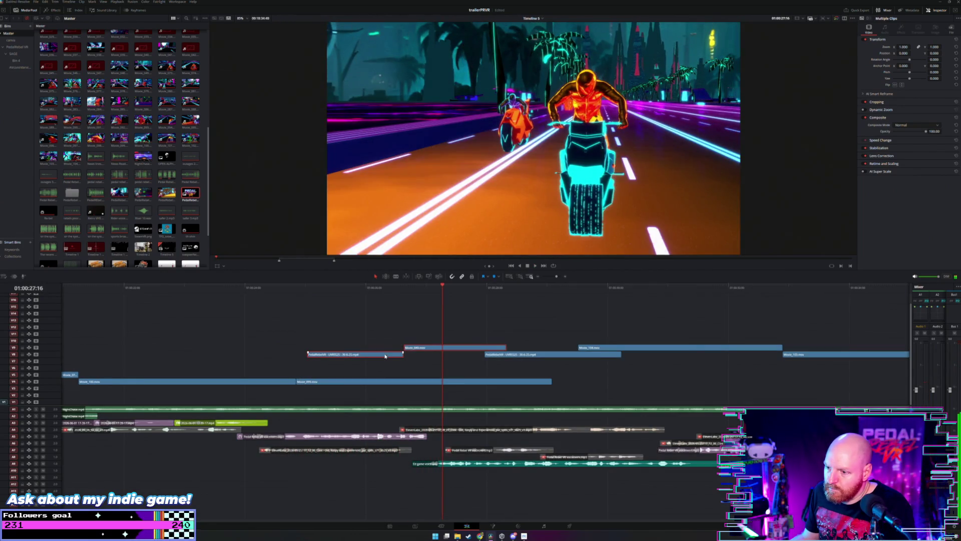
pyautogui.click(214, 292)
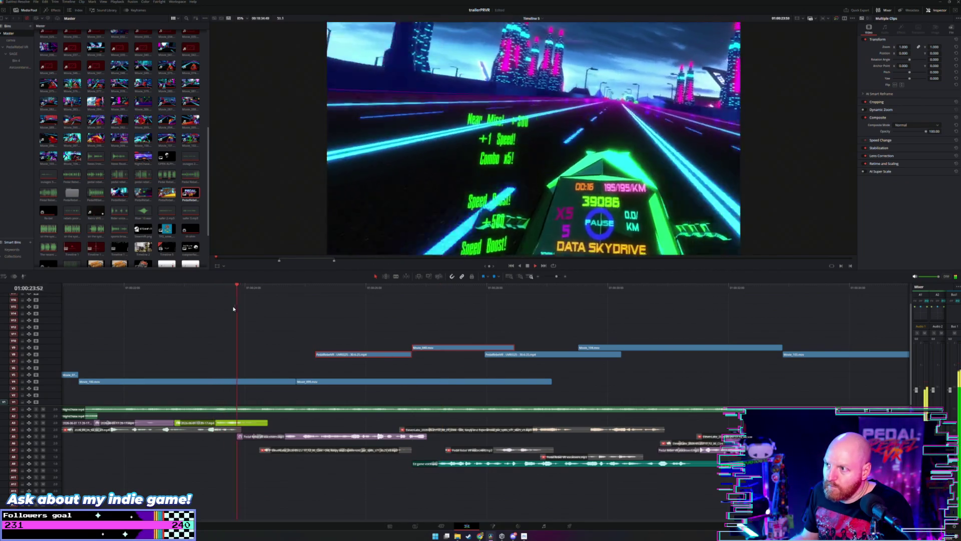
pyautogui.moveTo(439, 339)
pyautogui.mouseDown()
pyautogui.moveTo(361, 364)
pyautogui.moveTo(376, 367)
pyautogui.mouseUp()
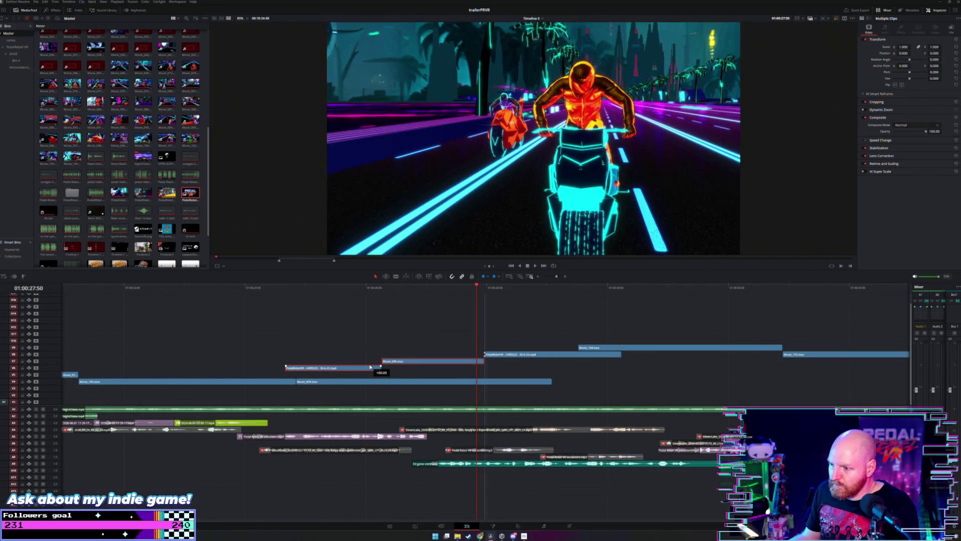
pyautogui.click(281, 287)
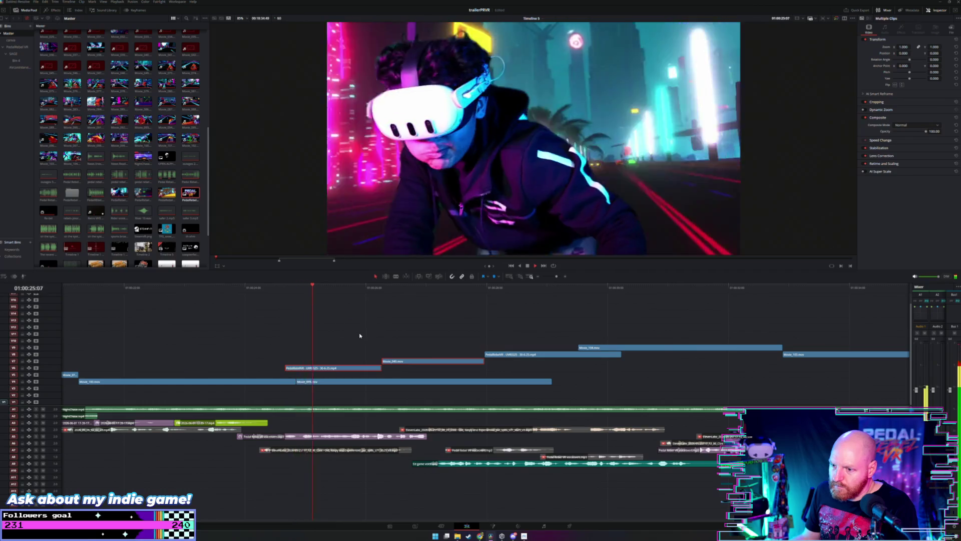
pyautogui.click(360, 334)
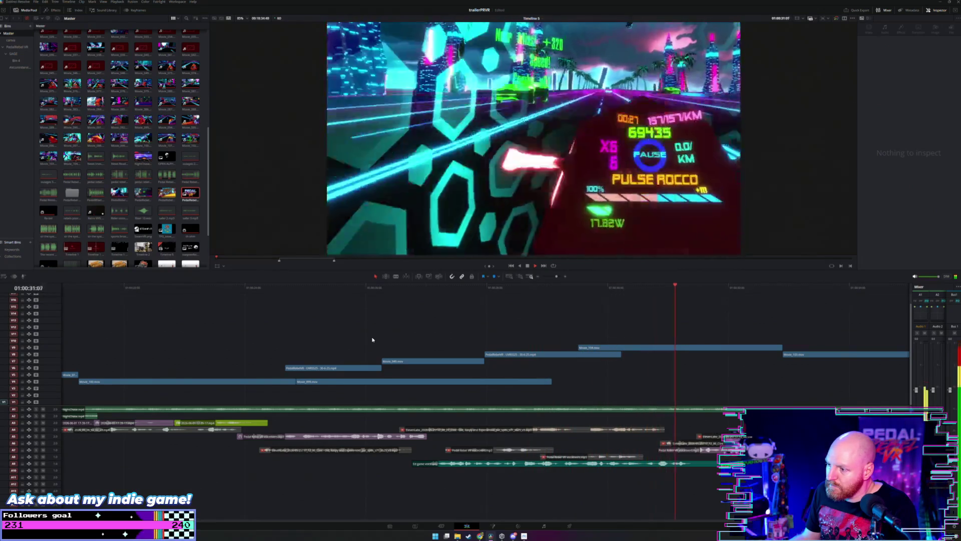
# Step: Slide the PedalRebelVR clip 27 frames earlier and replay the edited section
pyautogui.click(438, 361)
pyautogui.click(412, 288)
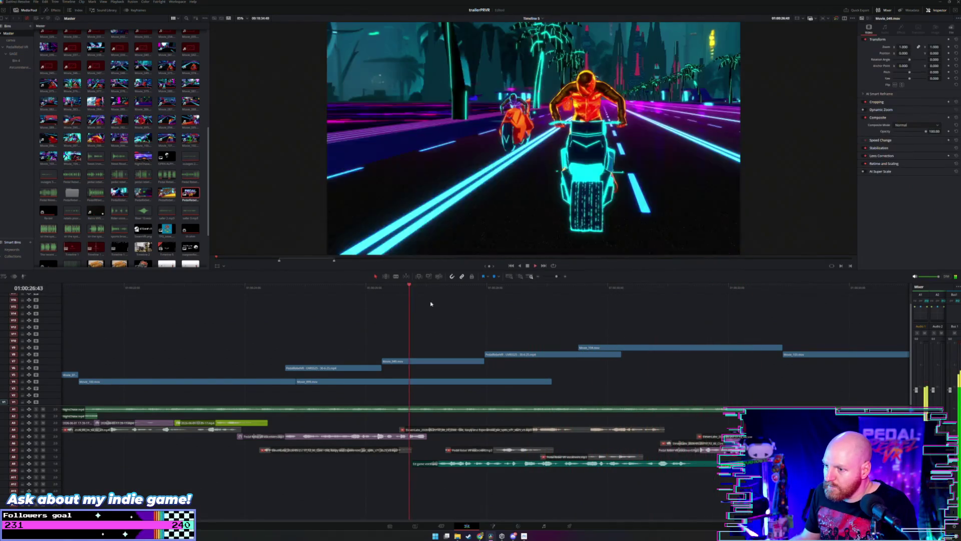
pyautogui.moveTo(512, 355); pyautogui.dragTo(485, 356)
pyautogui.click(437, 291)
pyautogui.press('space')
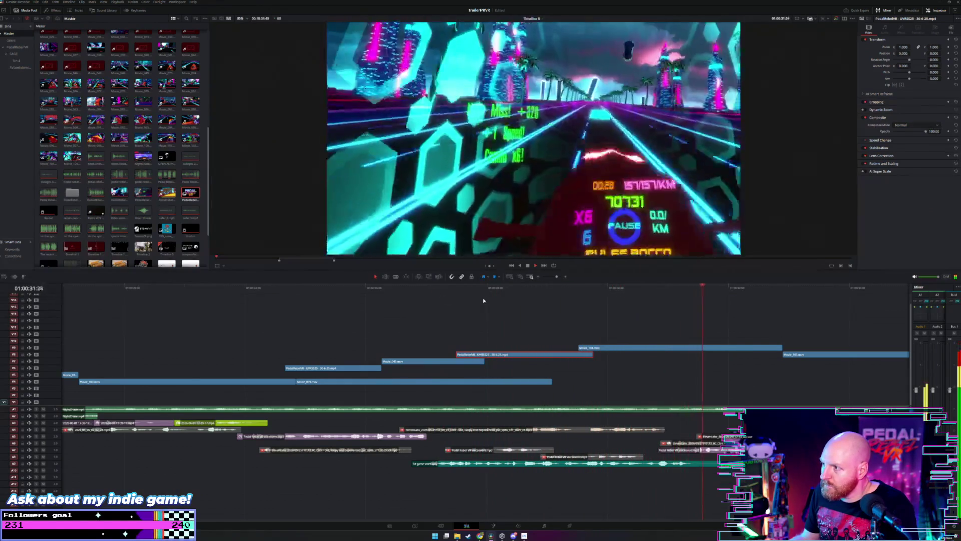
pyautogui.click(569, 318)
pyautogui.scroll(-3, 568, 315)
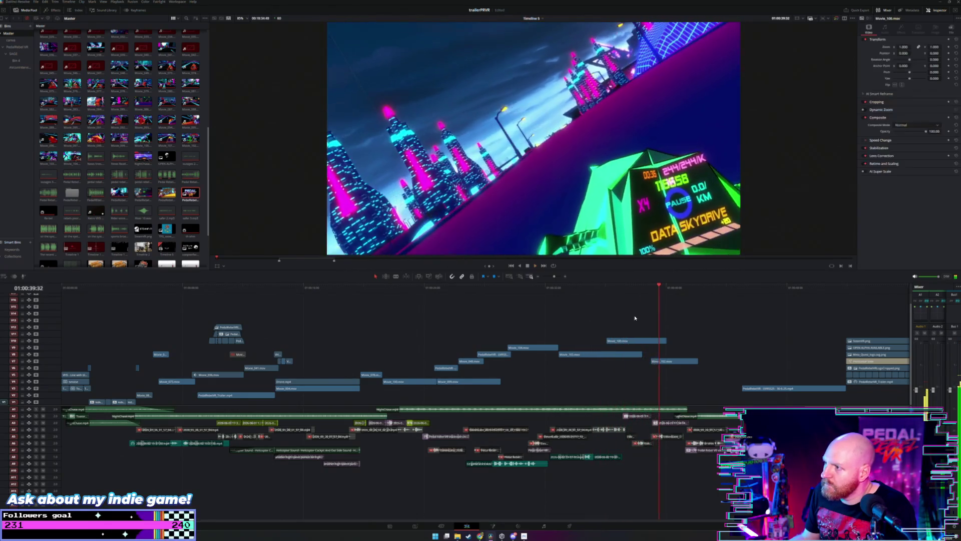
# Step: Trim Movie_100.mov's end to the playhead and move it earlier, from V10 up to V11
pyautogui.click(631, 294)
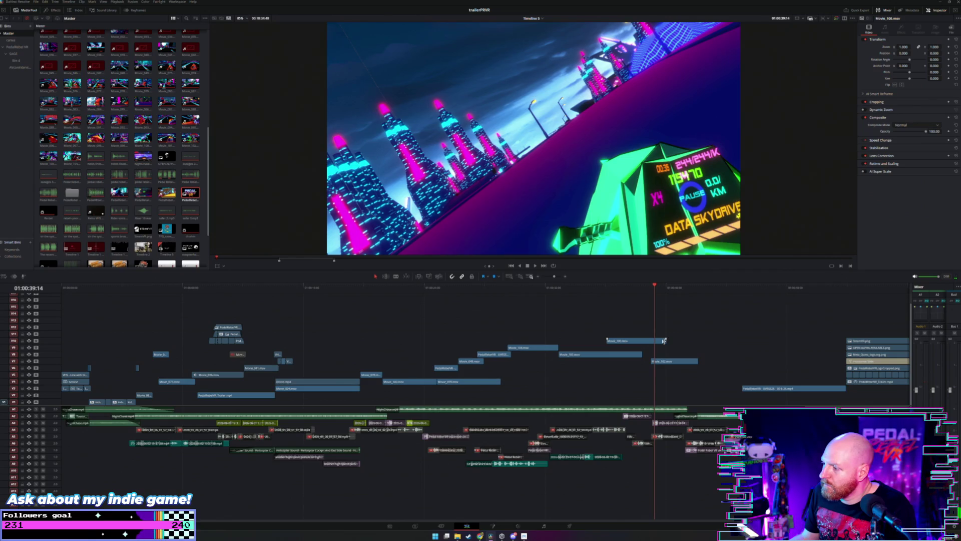
pyautogui.moveTo(663, 341); pyautogui.dragTo(653, 341)
pyautogui.click(603, 293)
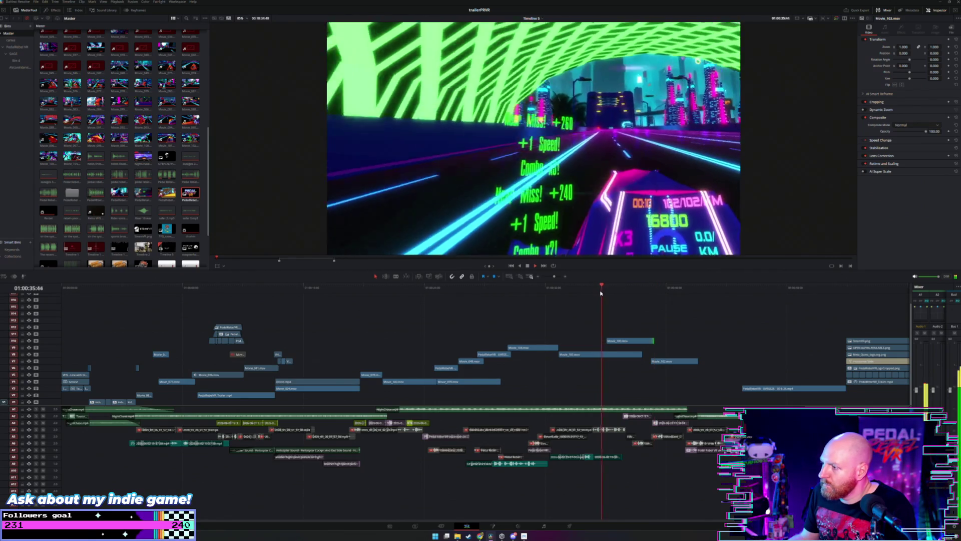
pyautogui.click(553, 292)
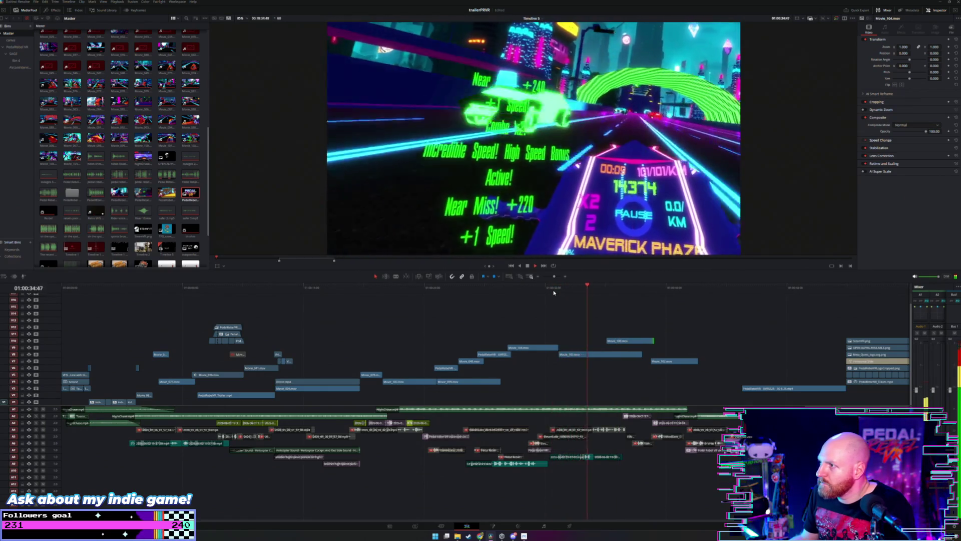
pyautogui.moveTo(632, 343)
pyautogui.mouseDown()
pyautogui.moveTo(582, 340)
pyautogui.moveTo(644, 354)
pyautogui.mouseUp()
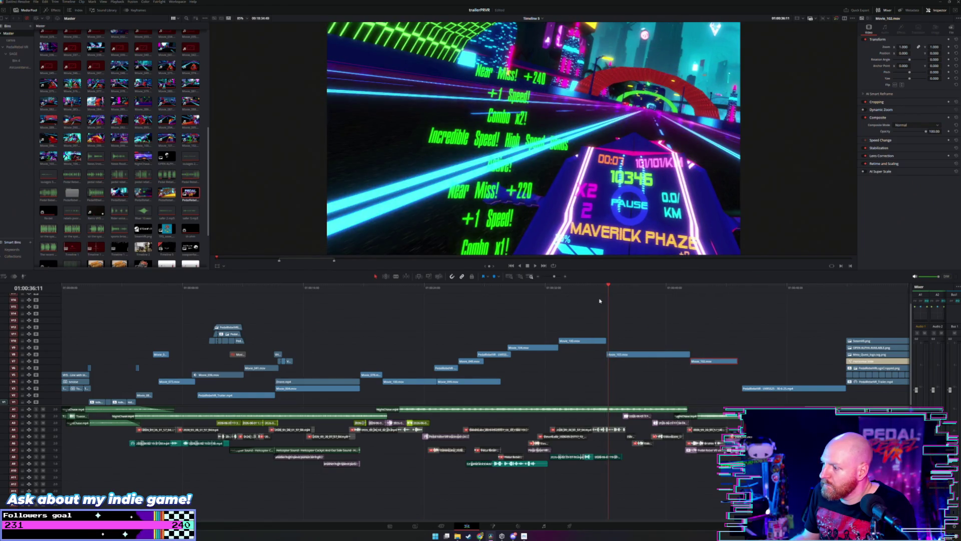
pyautogui.click(564, 299)
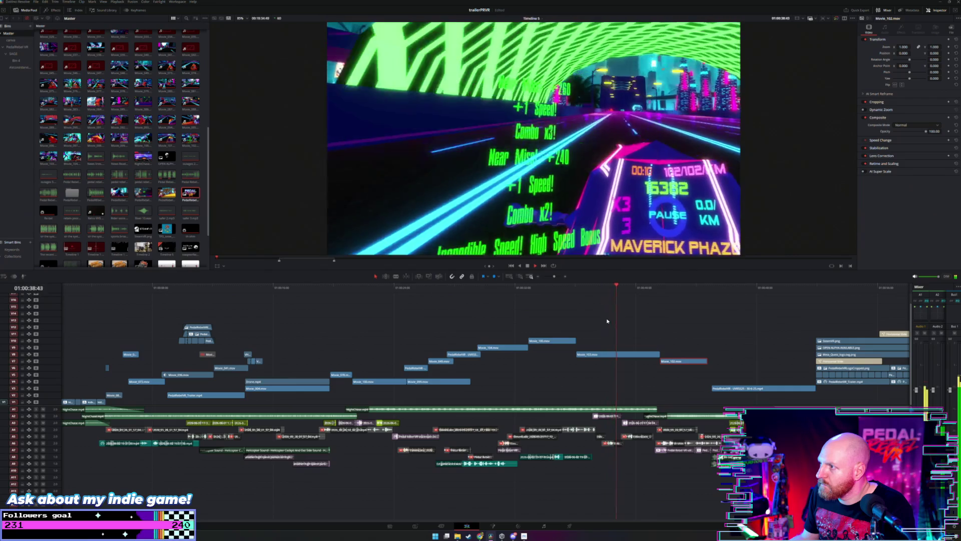
pyautogui.scroll(-2, 608, 323)
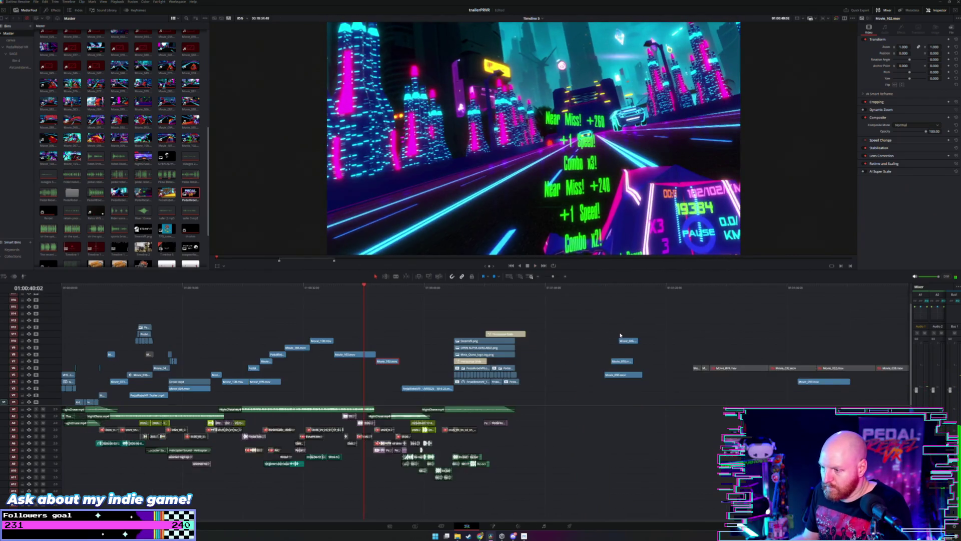
pyautogui.scroll(-2, 620, 335)
pyautogui.click(582, 290)
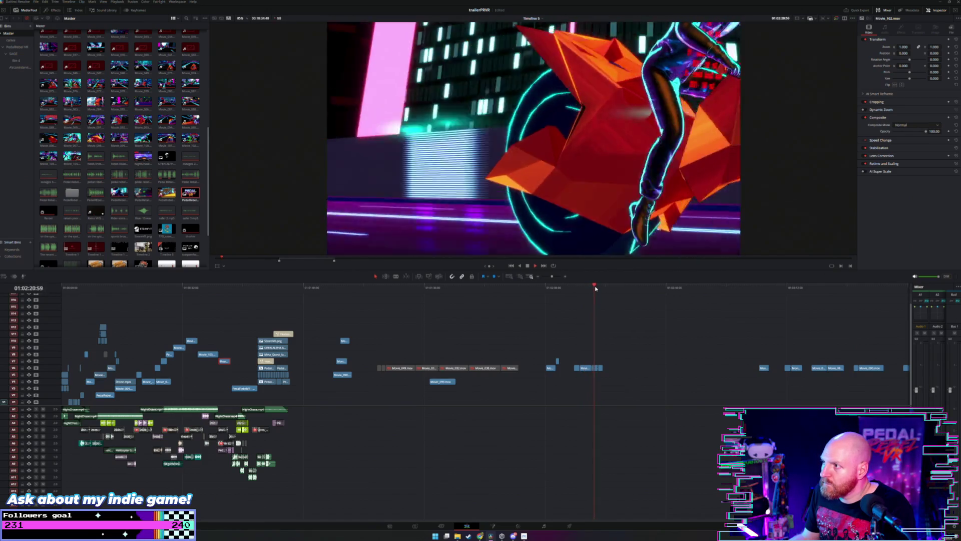
pyautogui.click(590, 287)
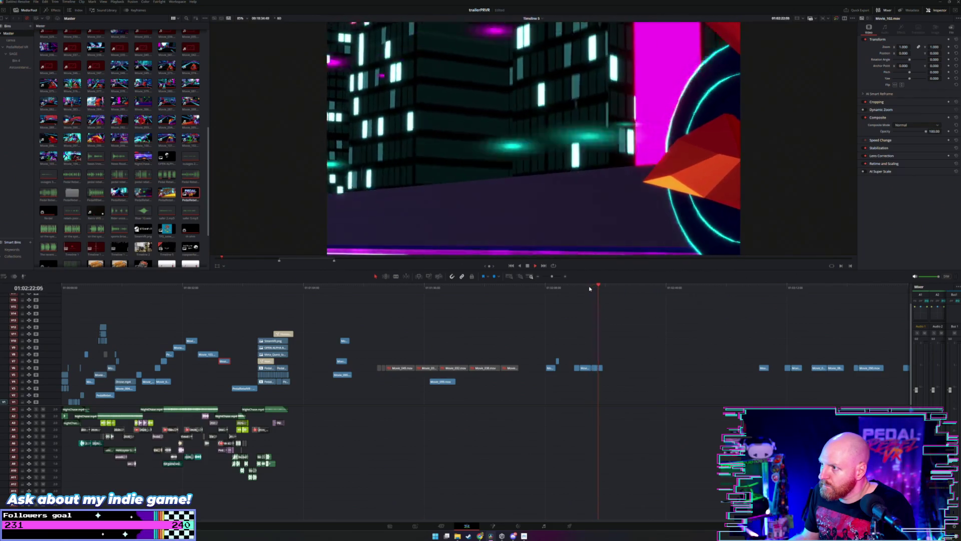
pyautogui.click(760, 299)
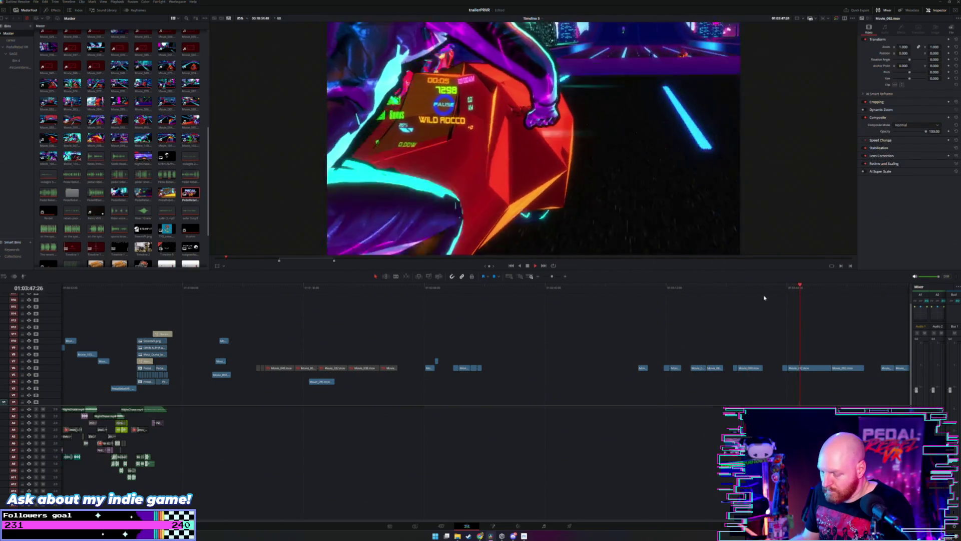
pyautogui.scroll(-2, 744, 296)
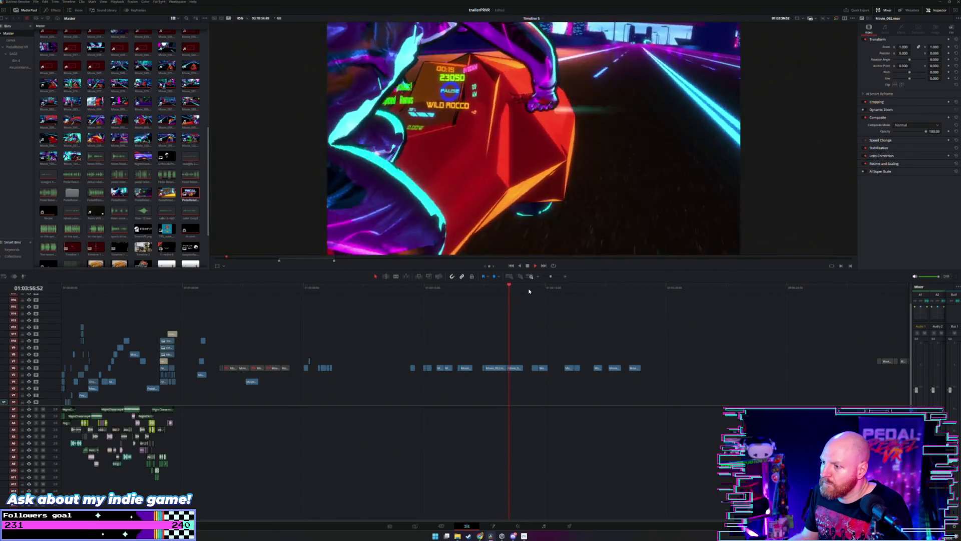
pyautogui.click(532, 292)
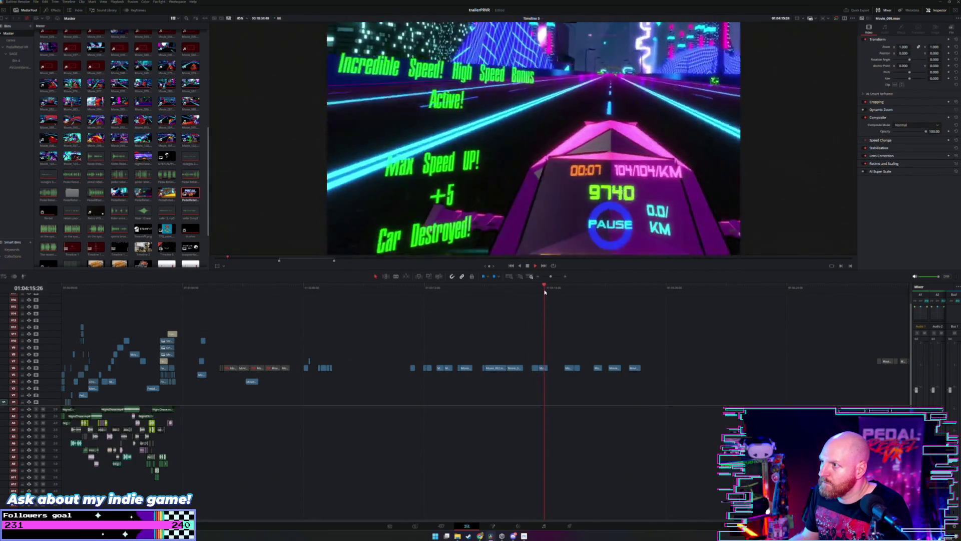
pyautogui.click(569, 288)
pyautogui.hotkey('ctrl', '-')
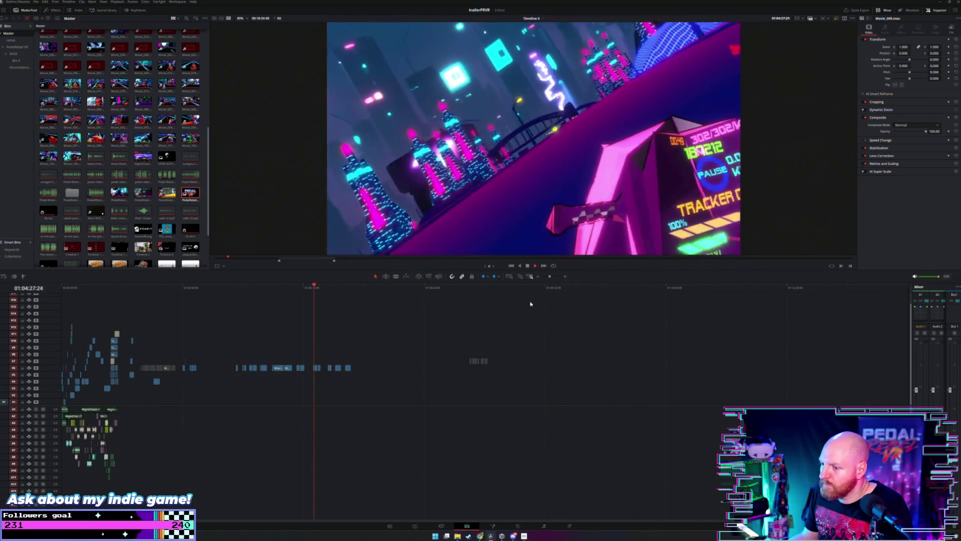
pyautogui.click(130, 288)
pyautogui.hotkey('ctrl', '=')
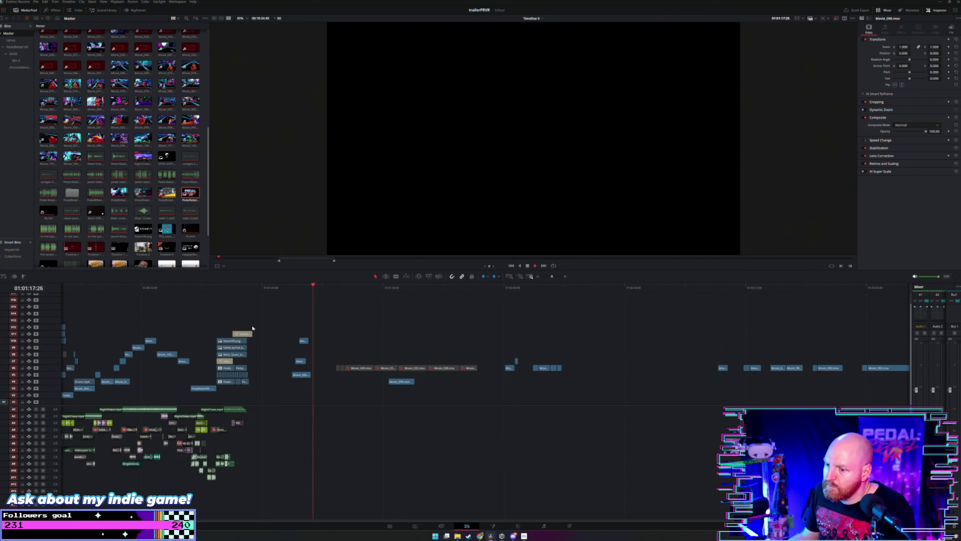
pyautogui.click(321, 300)
pyautogui.press('space')
pyautogui.moveTo(455, 364); pyautogui.dragTo(468, 370)
# Step: Play through the selected V6 clips around the city flyover shot
pyautogui.click(346, 289)
pyautogui.press('space')
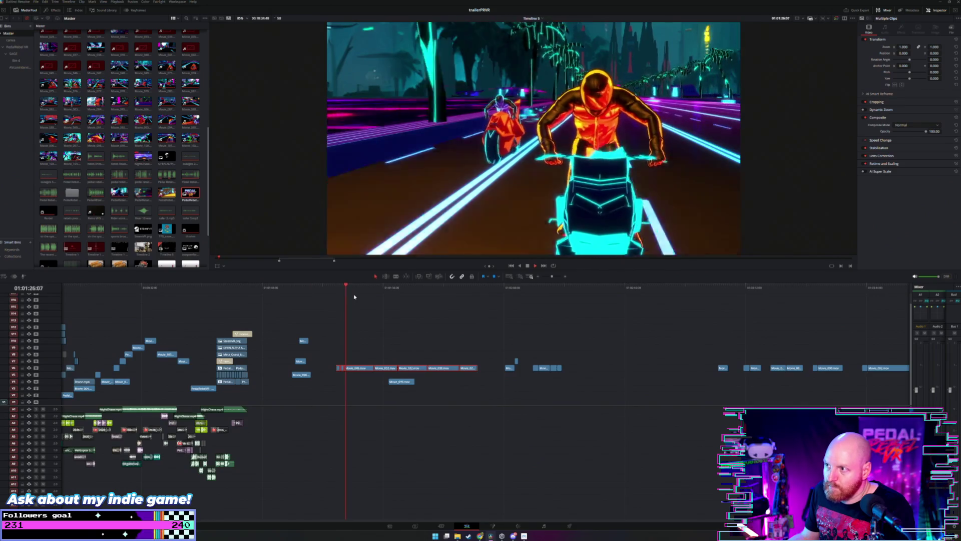
pyautogui.click(383, 294)
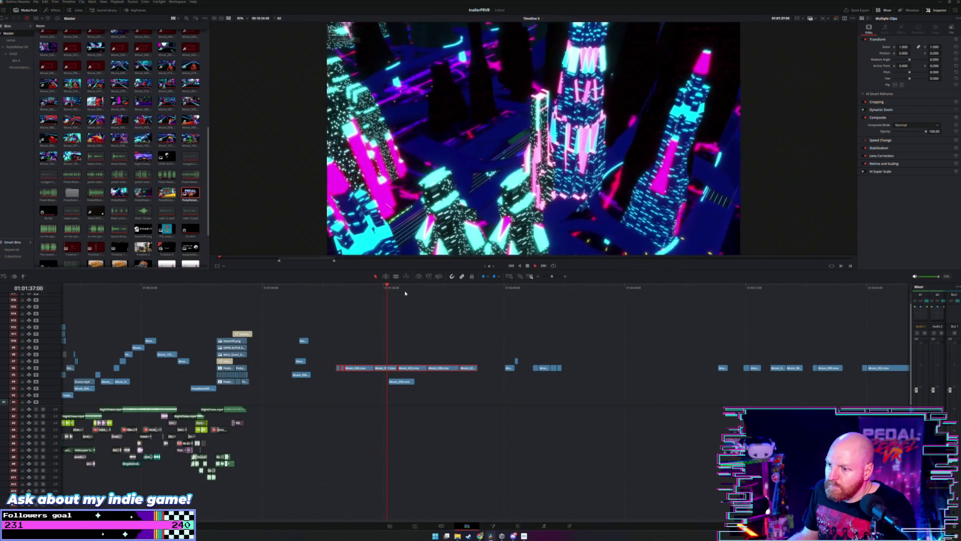
pyautogui.click(414, 290)
pyautogui.click(385, 291)
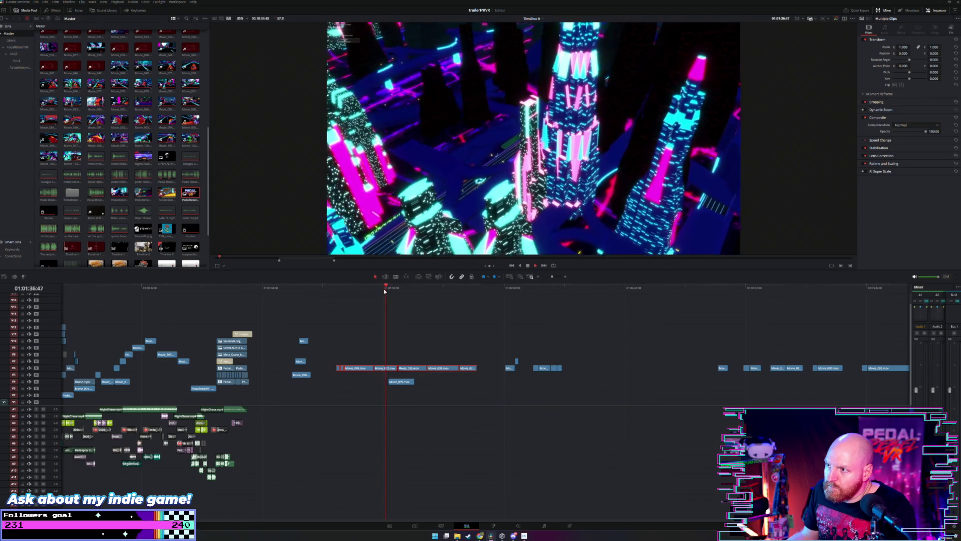
pyautogui.scroll(4, 388, 297)
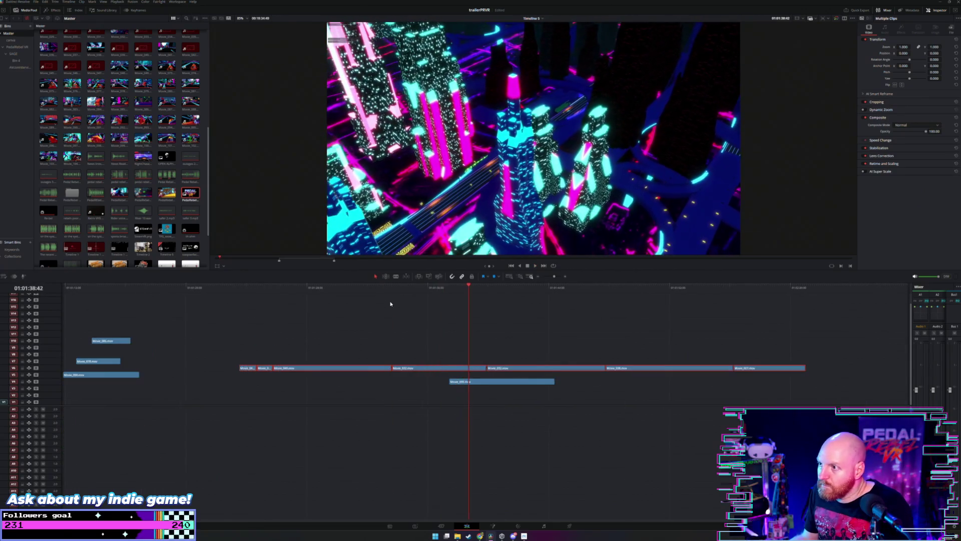
pyautogui.scroll(-2, 399, 328)
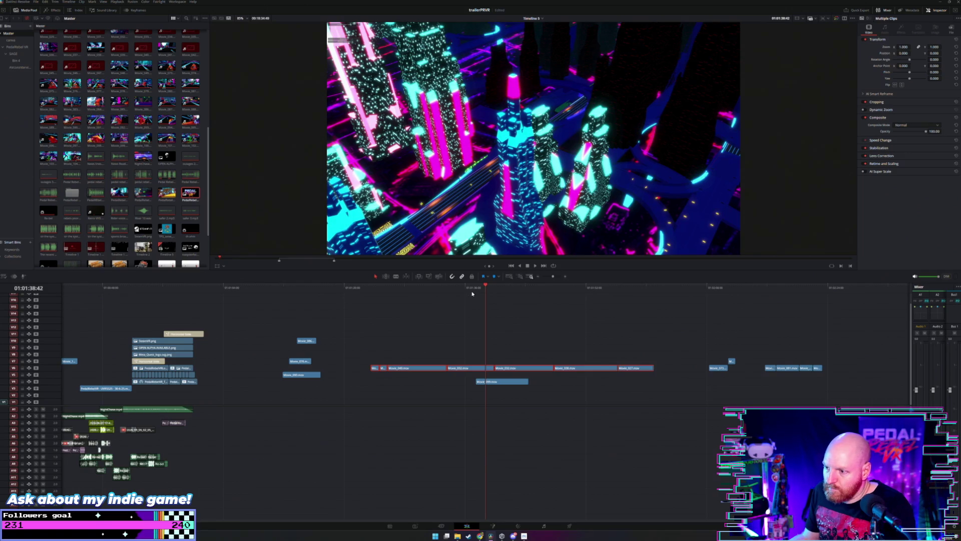
pyautogui.press('space')
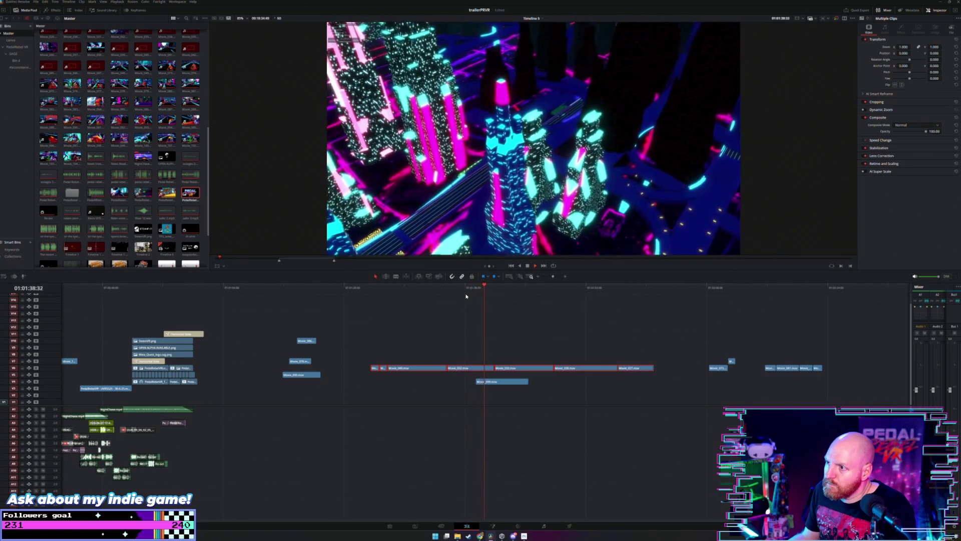
# Step: Blade Movie_032 in two and drag the V6 clip group earlier
pyautogui.press('w')
pyautogui.click(475, 367)
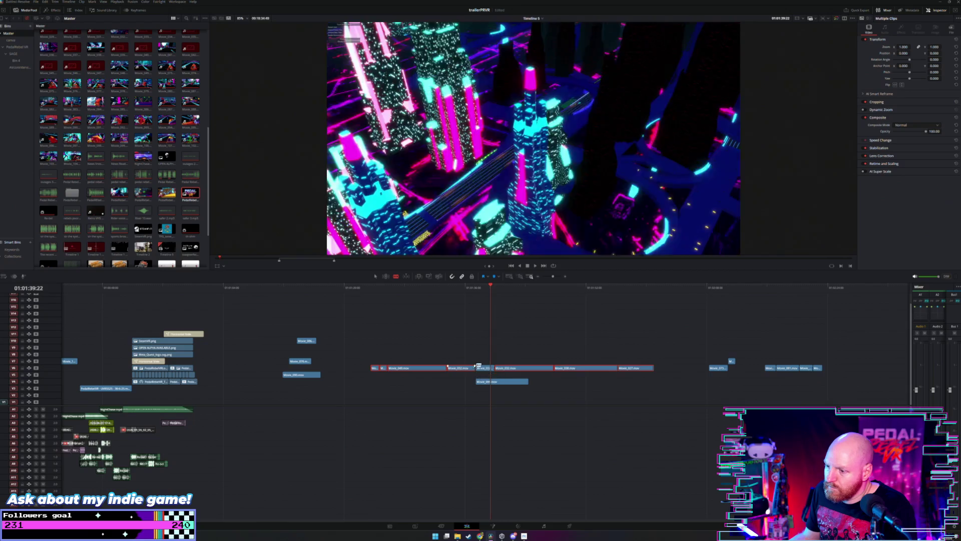
pyautogui.hscroll(-5, 509, 356)
pyautogui.moveTo(613, 372)
pyautogui.mouseDown()
pyautogui.moveTo(495, 365)
pyautogui.moveTo(506, 347)
pyautogui.moveTo(535, 367)
pyautogui.moveTo(615, 369)
pyautogui.moveTo(250, 322)
pyautogui.mouseUp()
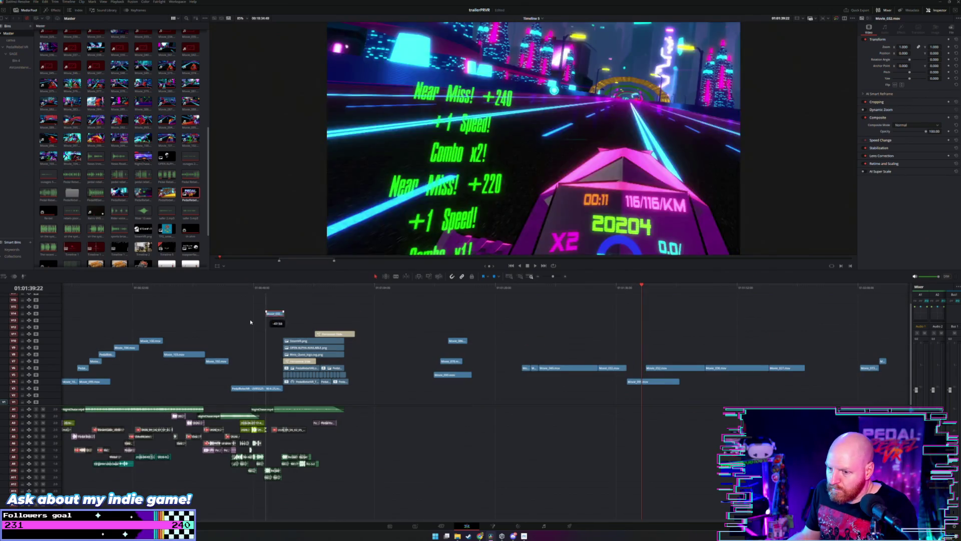
# Step: Move the Movie_032 clip on V11 earlier
pyautogui.scroll(2, 339, 334)
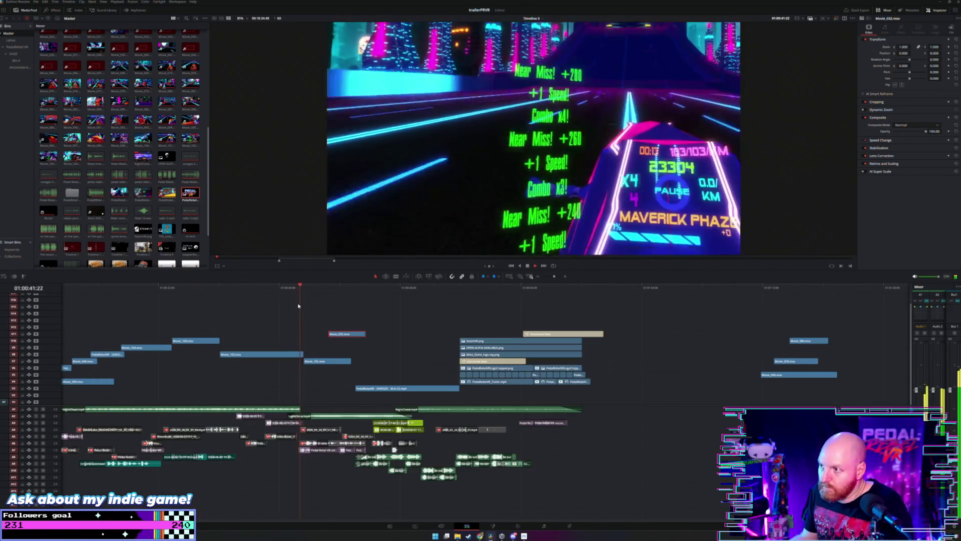
pyautogui.click(242, 287)
pyautogui.scroll(2, 261, 306)
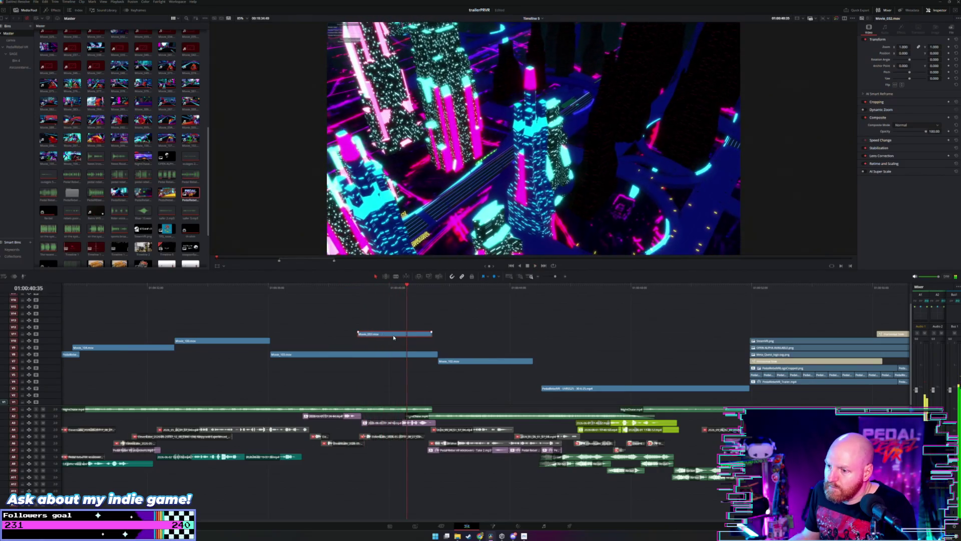
pyautogui.moveTo(393, 337); pyautogui.dragTo(348, 335)
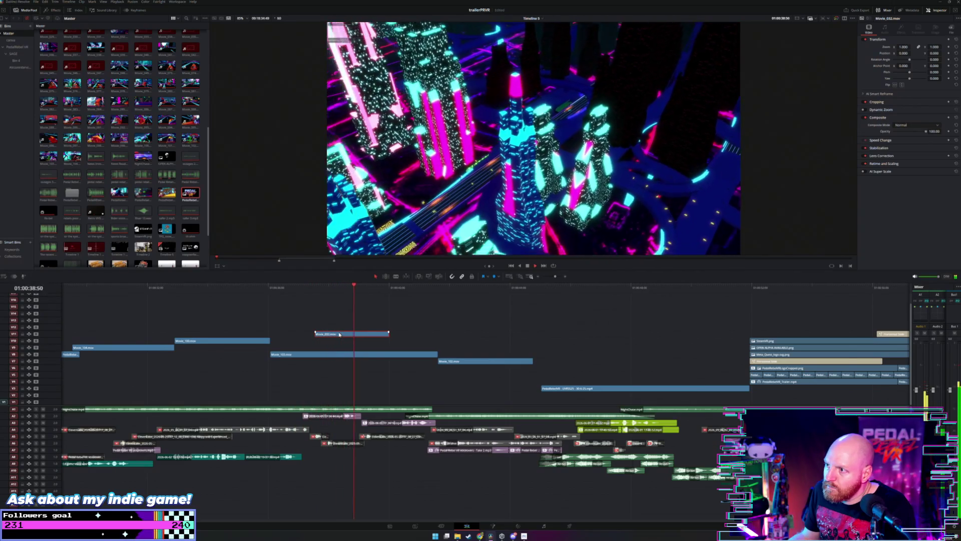
pyautogui.click(296, 287)
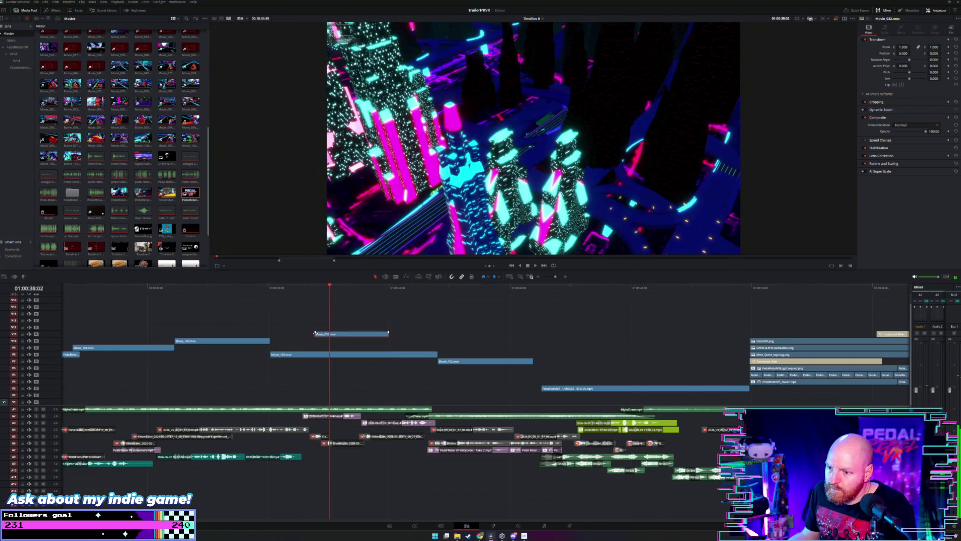
# Step: Adjust the V11 clip's start and trim its end shorter, replaying it
pyautogui.moveTo(315, 334)
pyautogui.mouseDown()
pyautogui.moveTo(271, 333)
pyautogui.moveTo(363, 336)
pyautogui.mouseUp()
pyautogui.click(292, 287)
pyautogui.press('space')
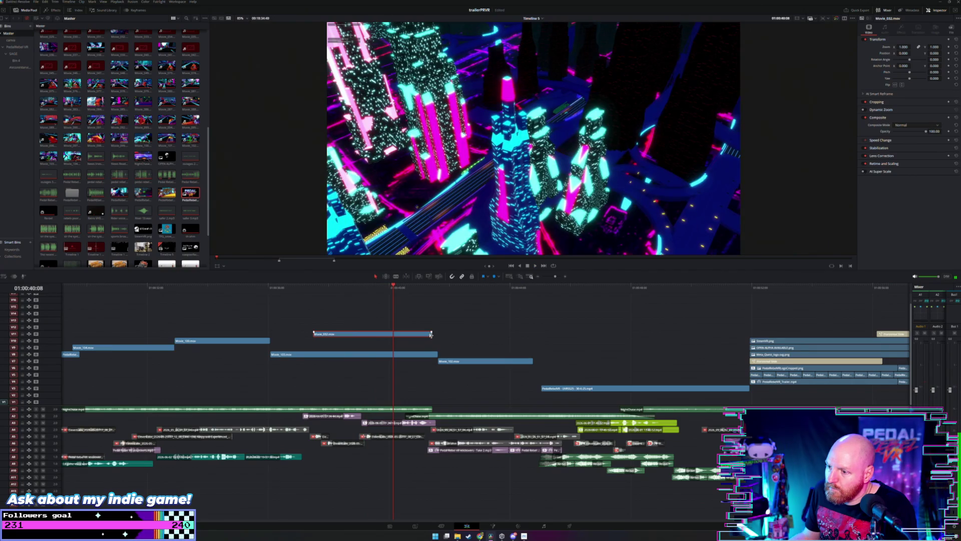
pyautogui.moveTo(431, 334); pyautogui.dragTo(386, 334)
pyautogui.click(373, 288)
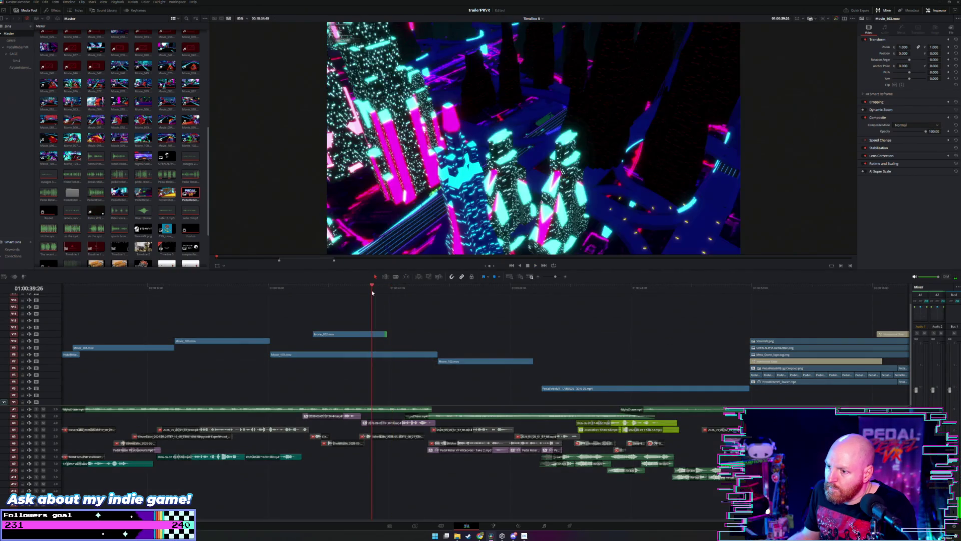
# Step: Zoom out and move the two late clips on V10 and V7 earlier
pyautogui.hotkey('shift', 'z')
pyautogui.click(631, 288)
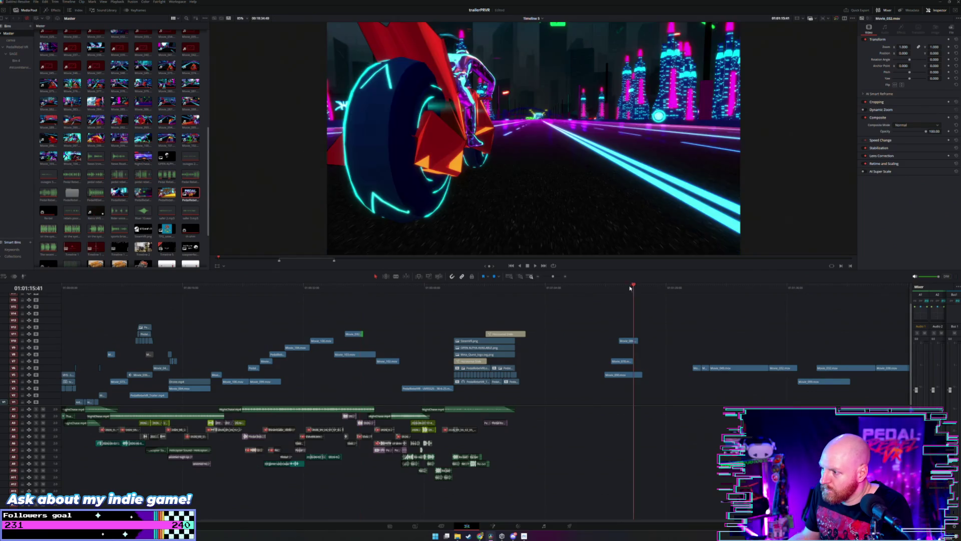
pyautogui.moveTo(621, 350)
pyautogui.mouseDown()
pyautogui.moveTo(632, 364)
pyautogui.moveTo(591, 361)
pyautogui.mouseUp()
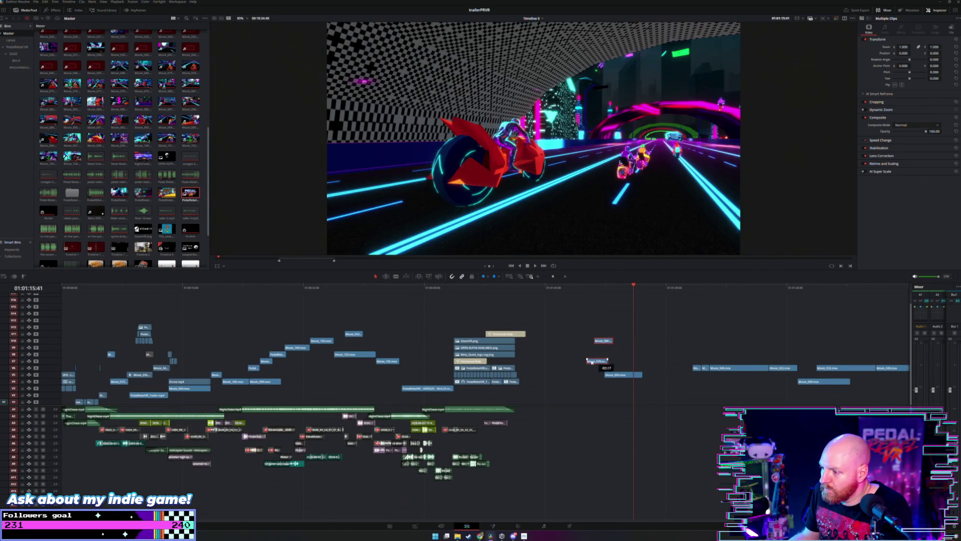
pyautogui.click(605, 287)
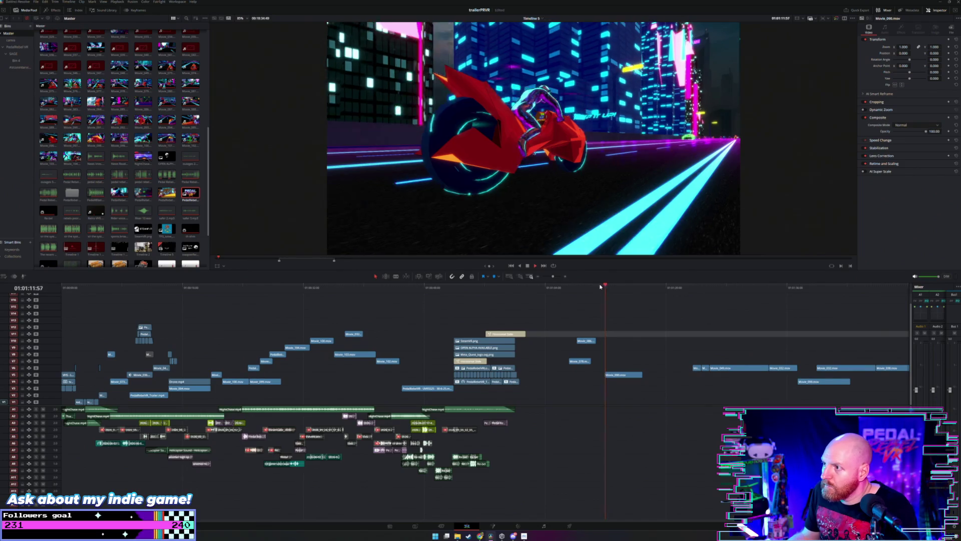
pyautogui.click(570, 288)
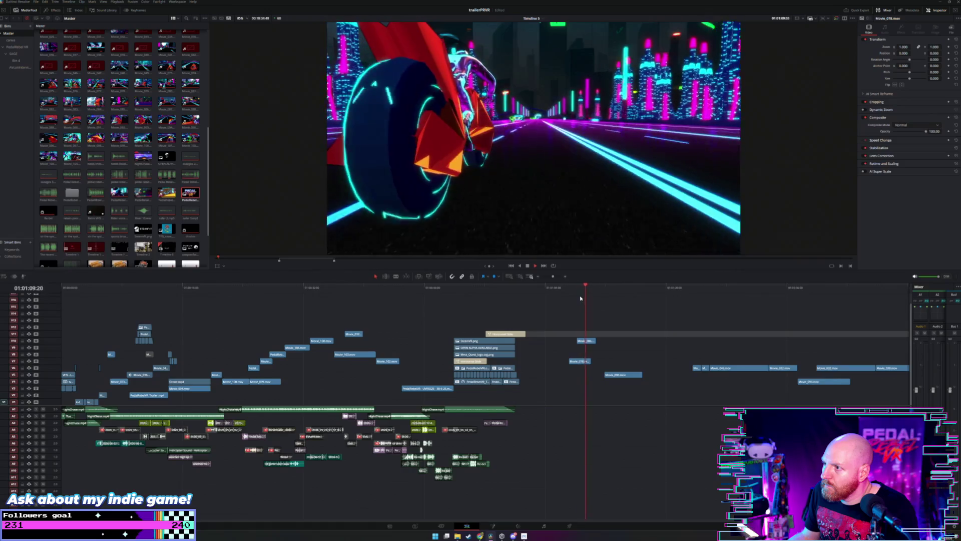
# Step: Move Movie_086 about 7 seconds later, lengthen Movie_078's end, and play from earlier
pyautogui.moveTo(587, 341); pyautogui.dragTo(654, 343)
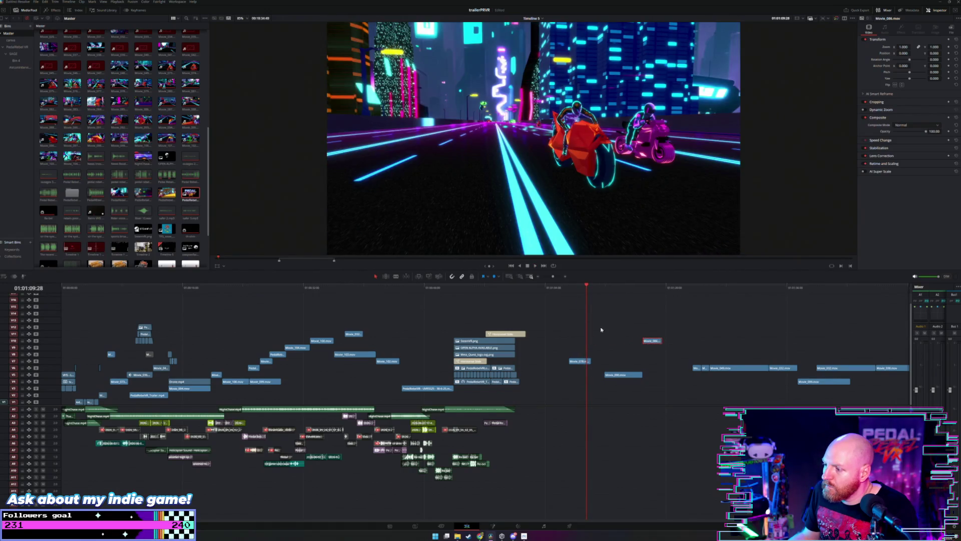
pyautogui.click(569, 287)
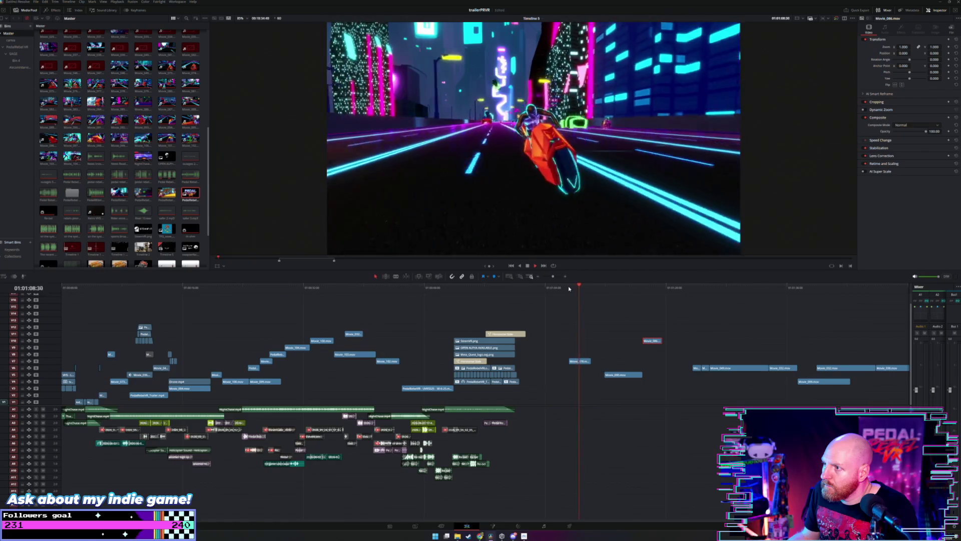
pyautogui.press('space')
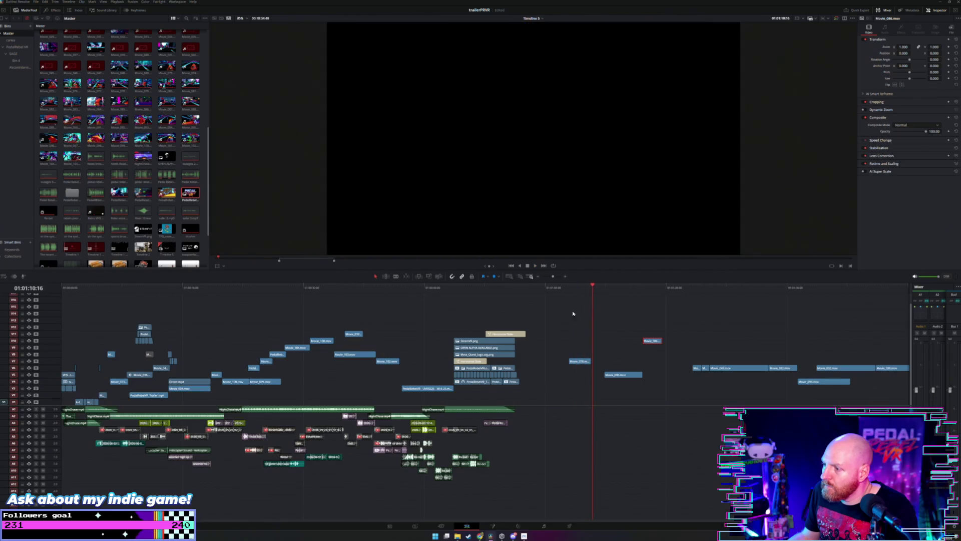
pyautogui.moveTo(590, 361)
pyautogui.mouseDown()
pyautogui.moveTo(603, 361)
pyautogui.moveTo(395, 347)
pyautogui.mouseUp()
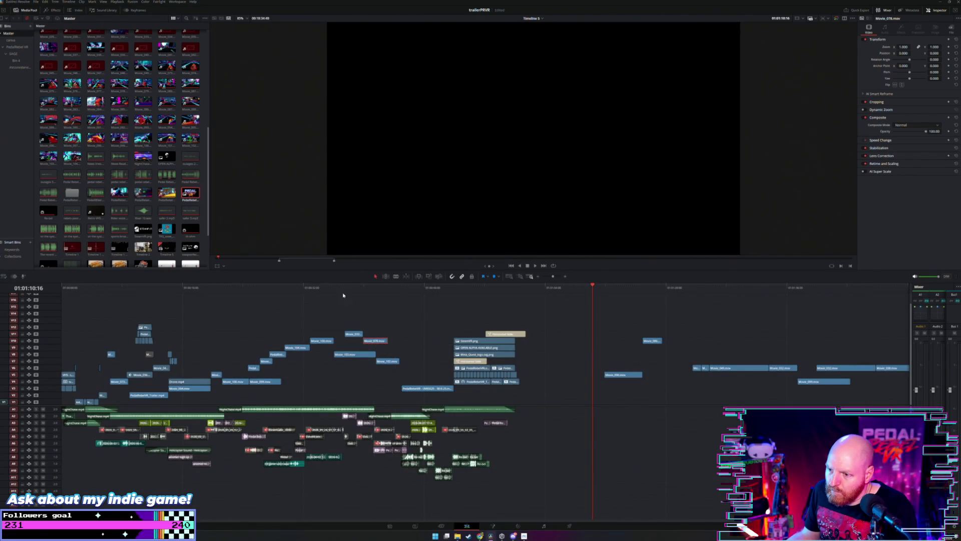
pyautogui.click(340, 289)
pyautogui.press('space')
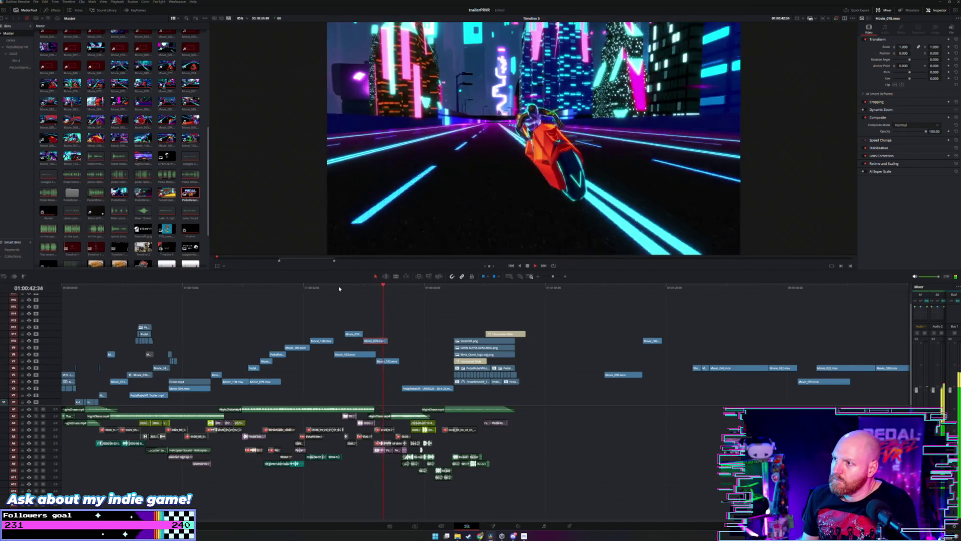
# Step: Review the neon riding section near 00:39 and delete the Movie_078 clip
pyautogui.click(366, 289)
pyautogui.scroll(3, 375, 299)
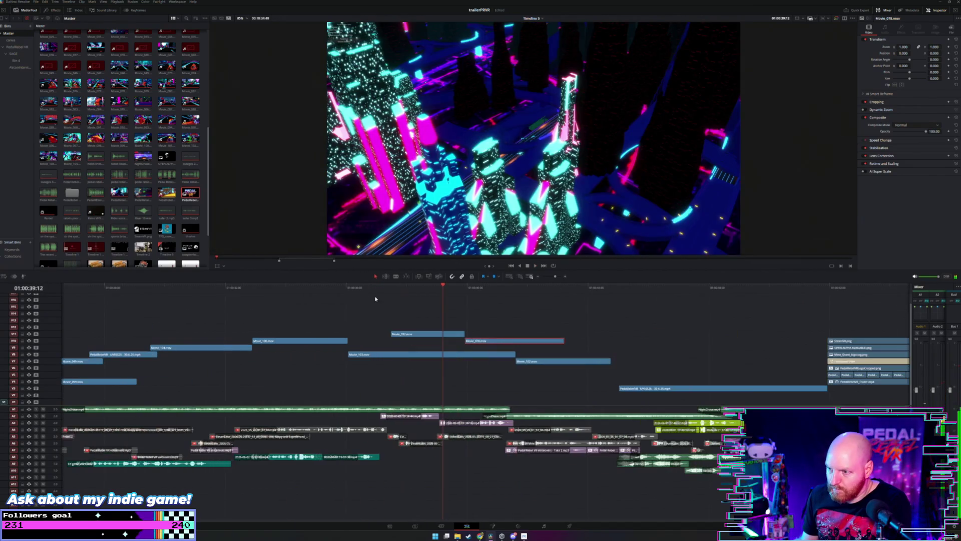
pyautogui.press('space')
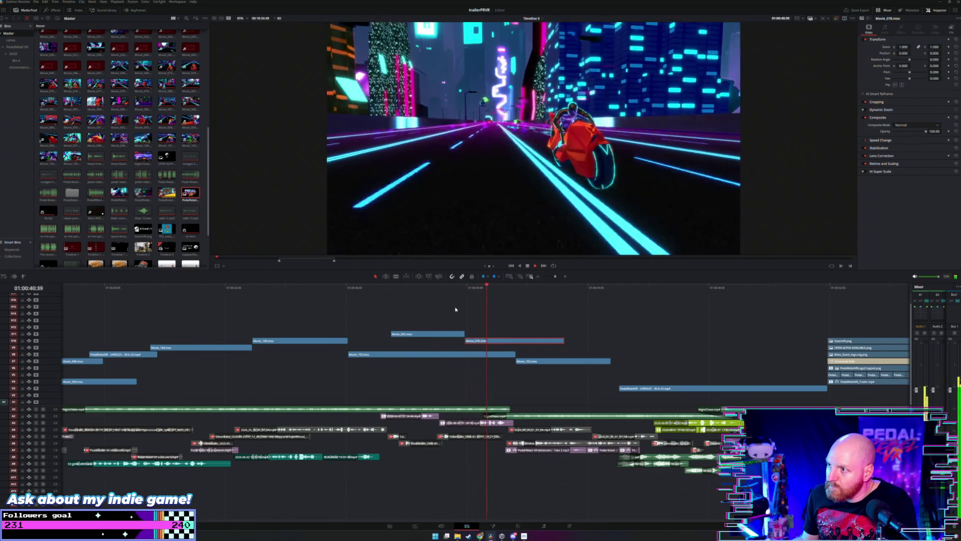
pyautogui.press('space')
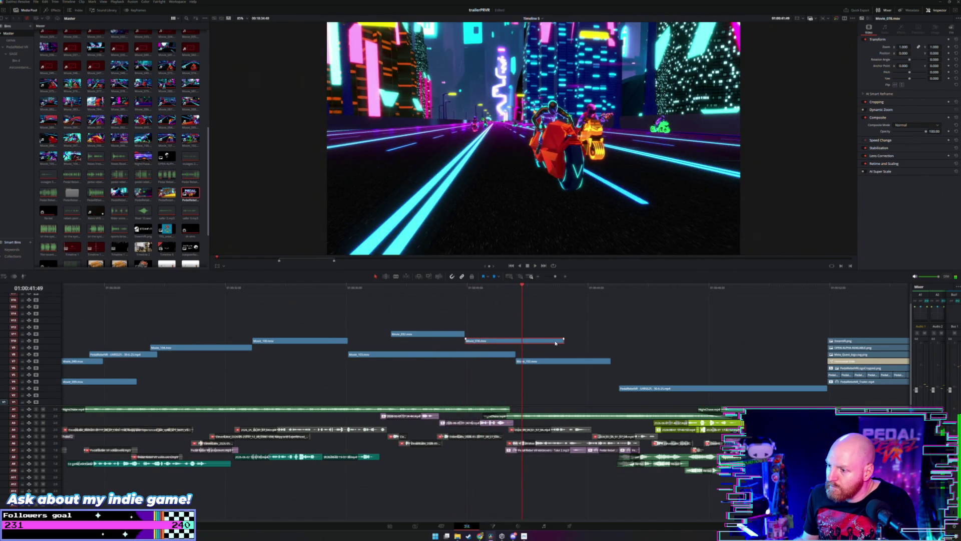
pyautogui.press('Delete')
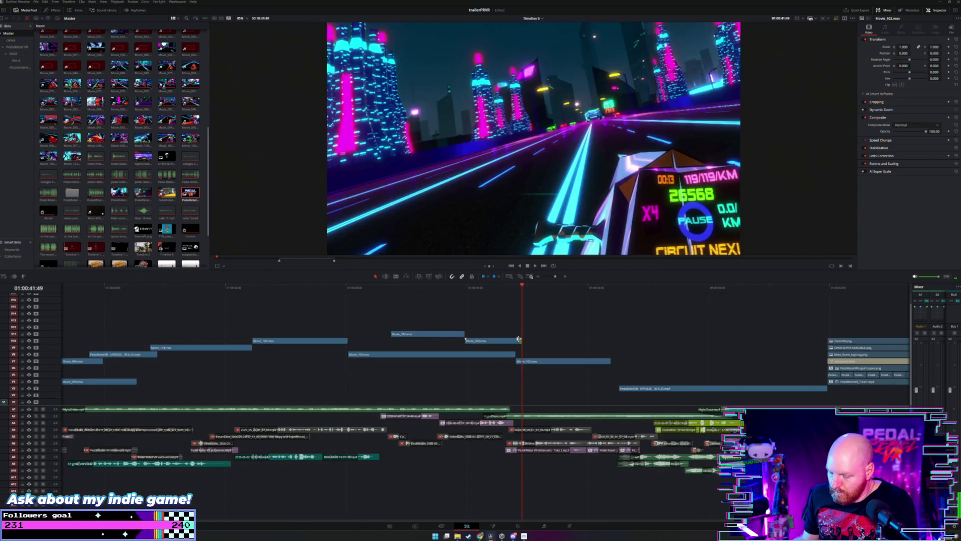
pyautogui.hotkey('shift', 'z')
# Step: Drag the short Movie_078 clip on V8 later and zoom in where it now sits
pyautogui.moveTo(371, 343); pyautogui.dragTo(596, 342)
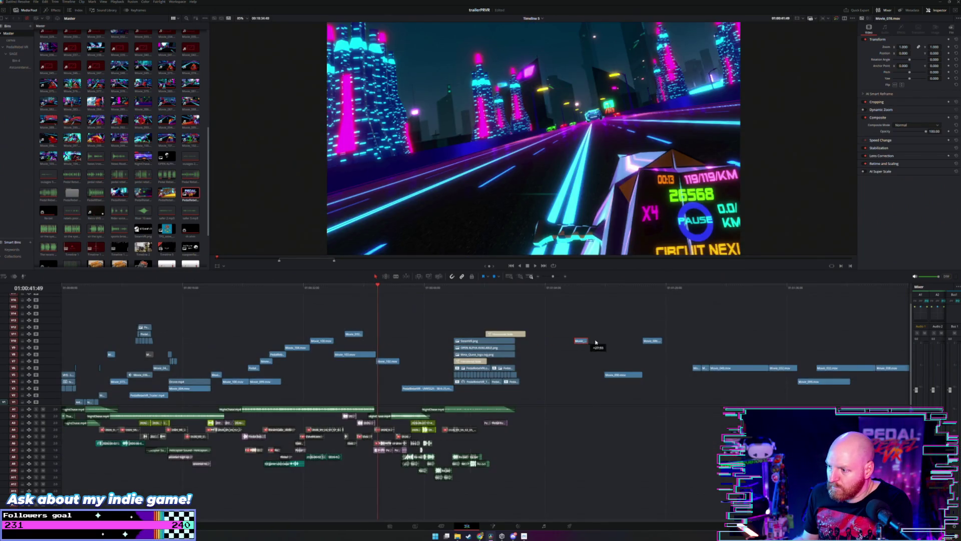
pyautogui.click(690, 295)
pyautogui.hotkey('ctrl', '=')
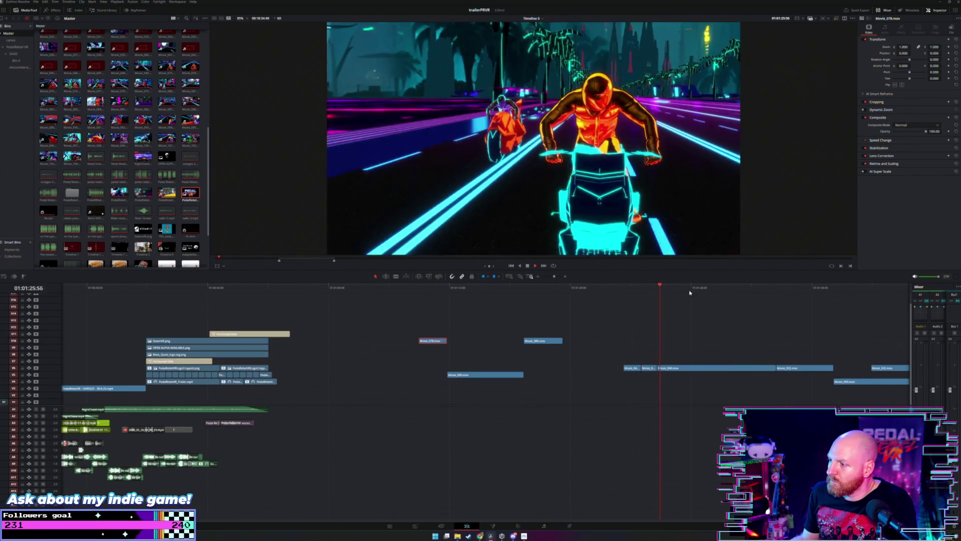
# Step: Skip ahead past 01:01:34 through the racing-game and motorbike racing shots to review playback
pyautogui.click(731, 289)
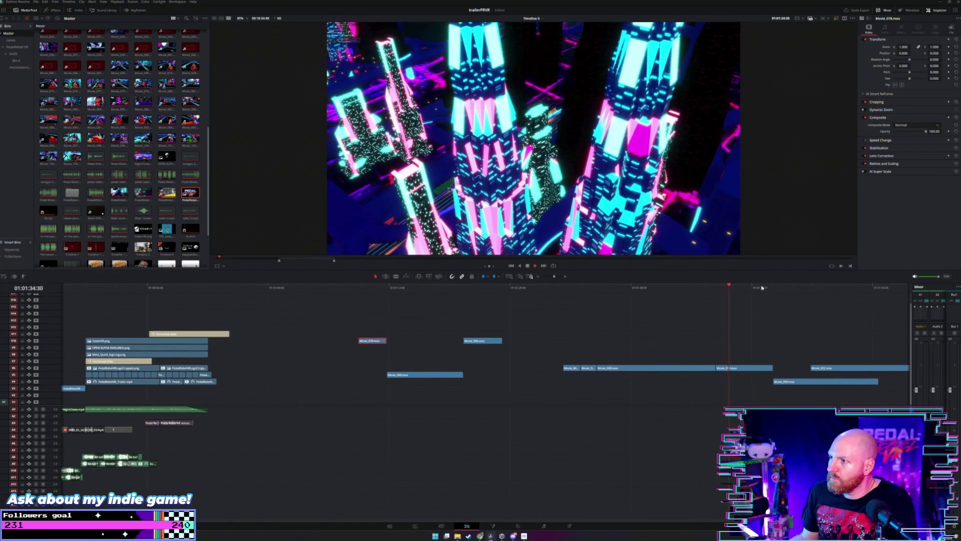
pyautogui.click(724, 286)
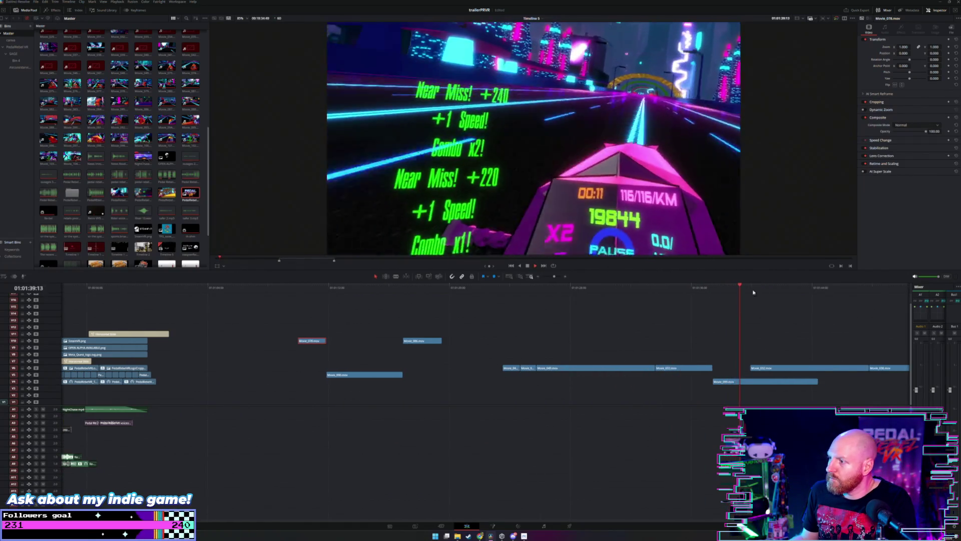
pyautogui.click(753, 292)
pyautogui.scroll(-2, 630, 309)
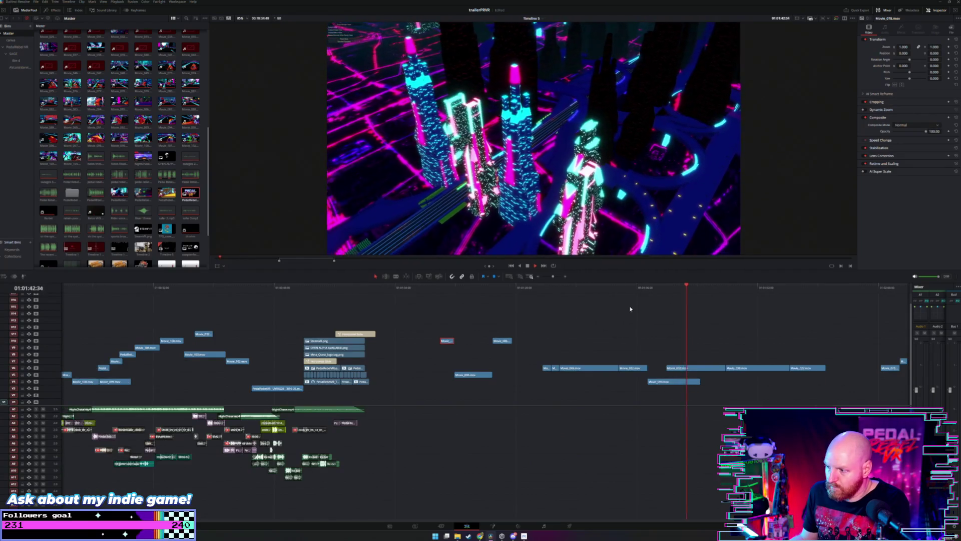
pyautogui.hscroll(2, 630, 309)
pyautogui.click(628, 295)
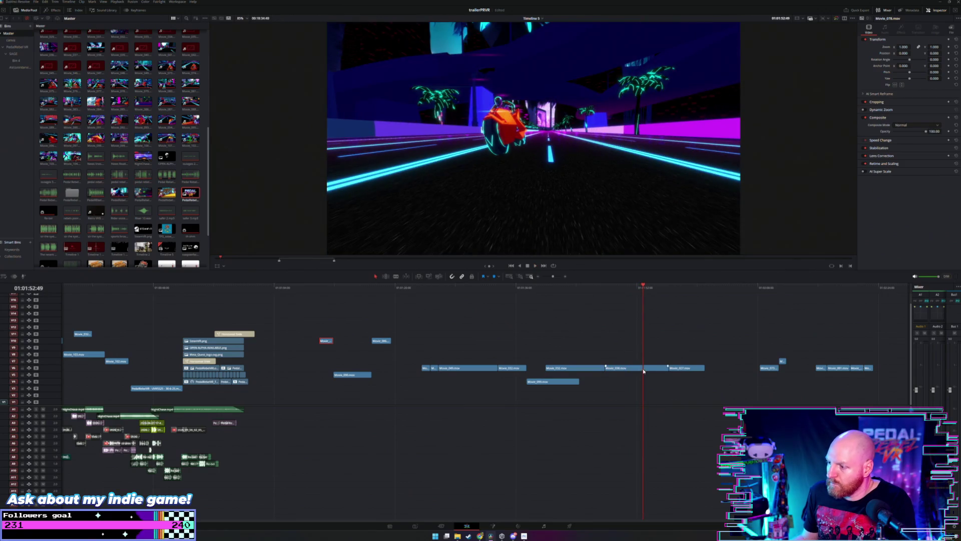
# Step: Move Movie_038 earlier onto V10 near the 00:38 city shot and play it
pyautogui.moveTo(643, 370); pyautogui.dragTo(530, 354)
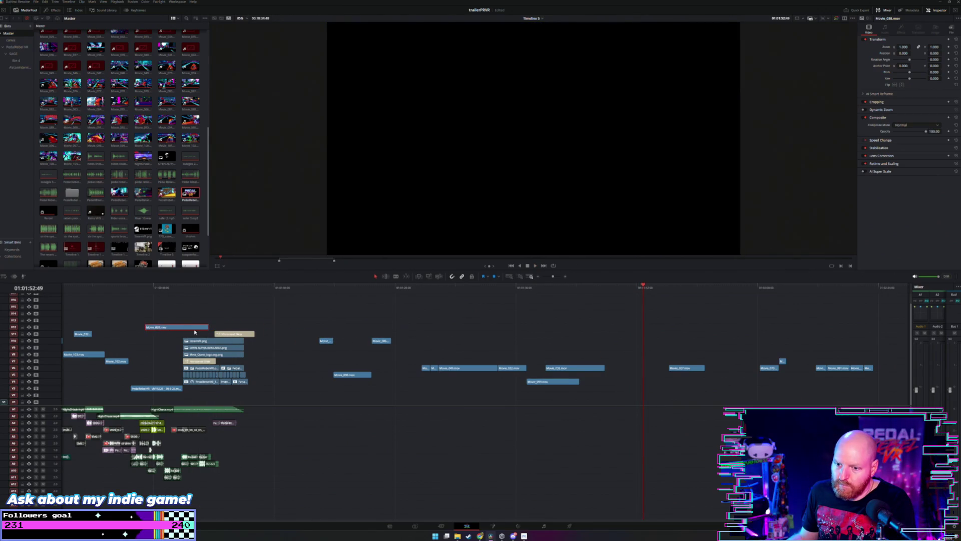
pyautogui.click(83, 292)
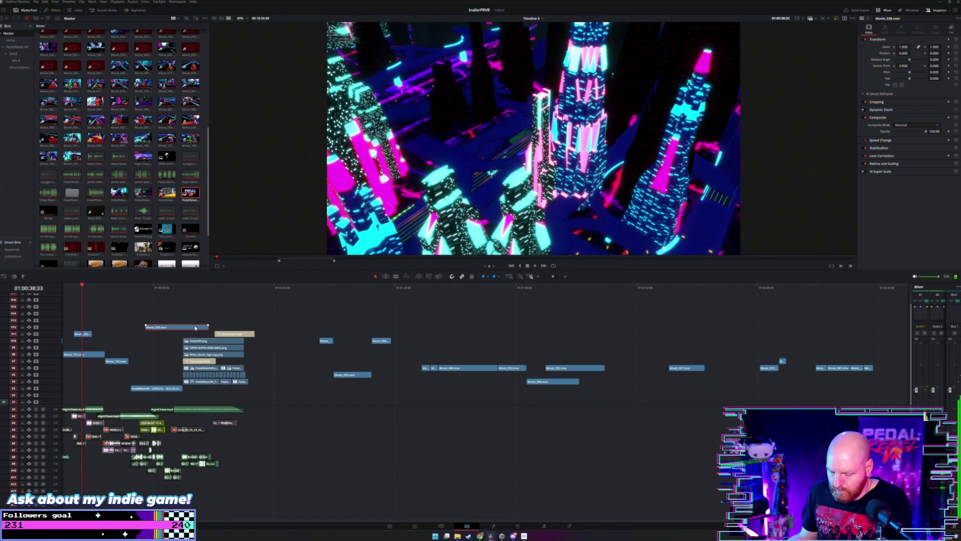
pyautogui.hotkey('ctrl', '=')
pyautogui.moveTo(634, 328); pyautogui.dragTo(441, 344)
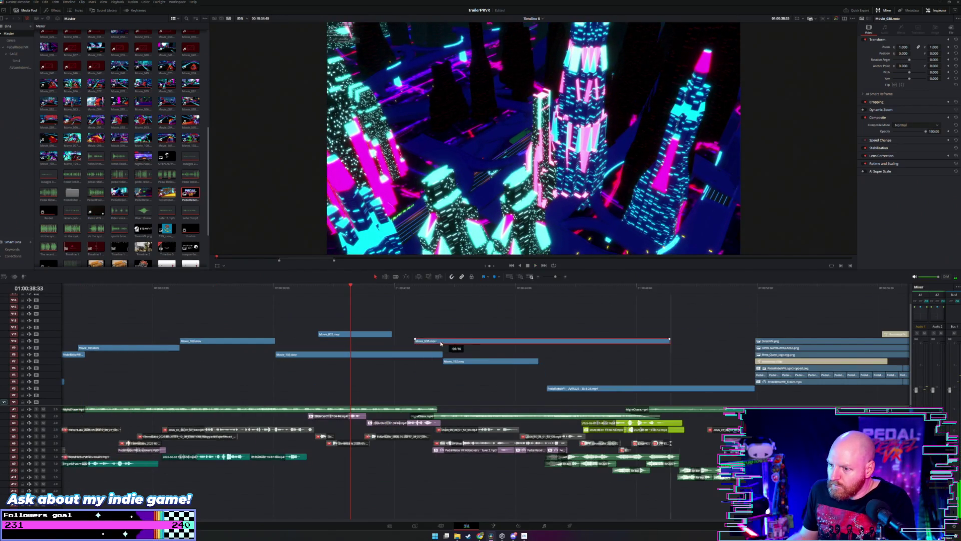
pyautogui.press('space')
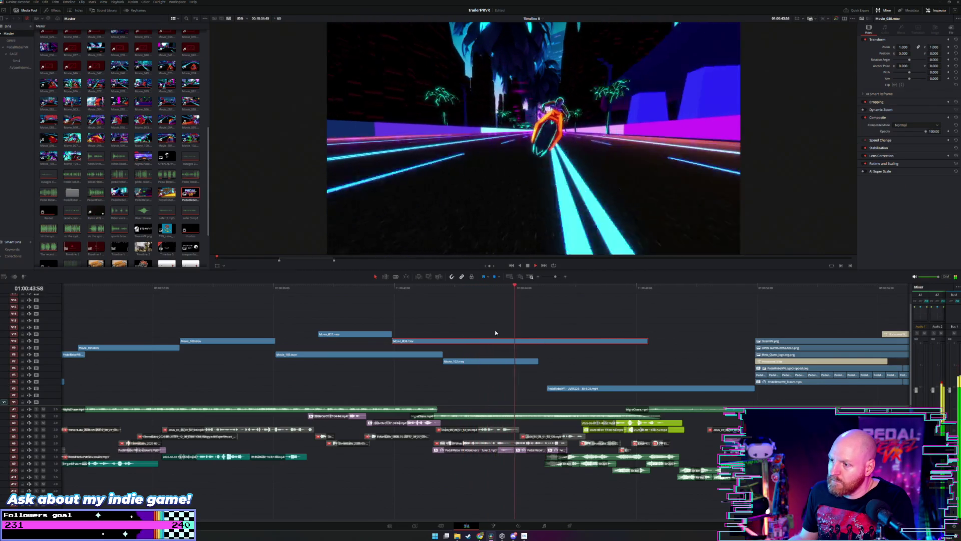
pyautogui.click(433, 299)
# Step: Split Movie_038 at the cut frame, move the later piece to the clip's start, and replay
pyautogui.moveTo(435, 299); pyautogui.dragTo(470, 300)
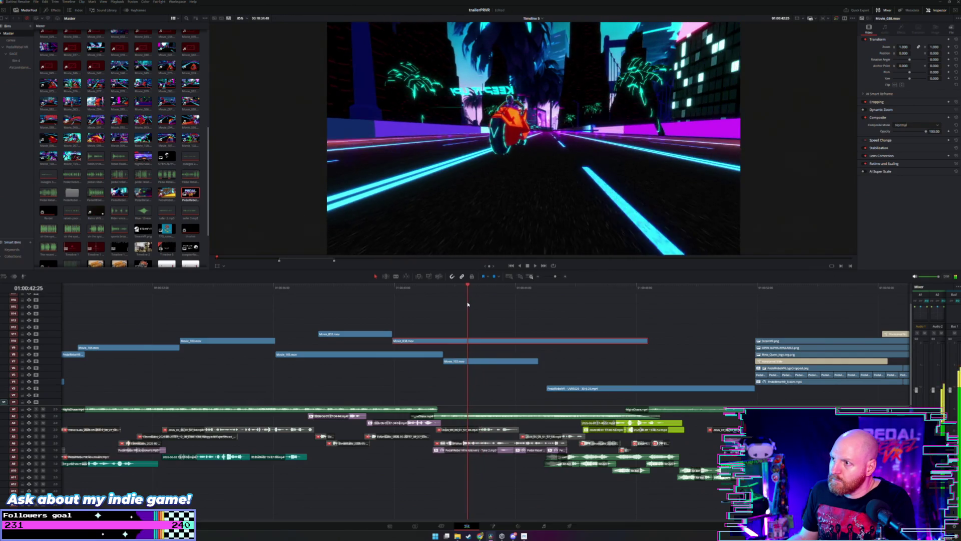
pyautogui.click(465, 341)
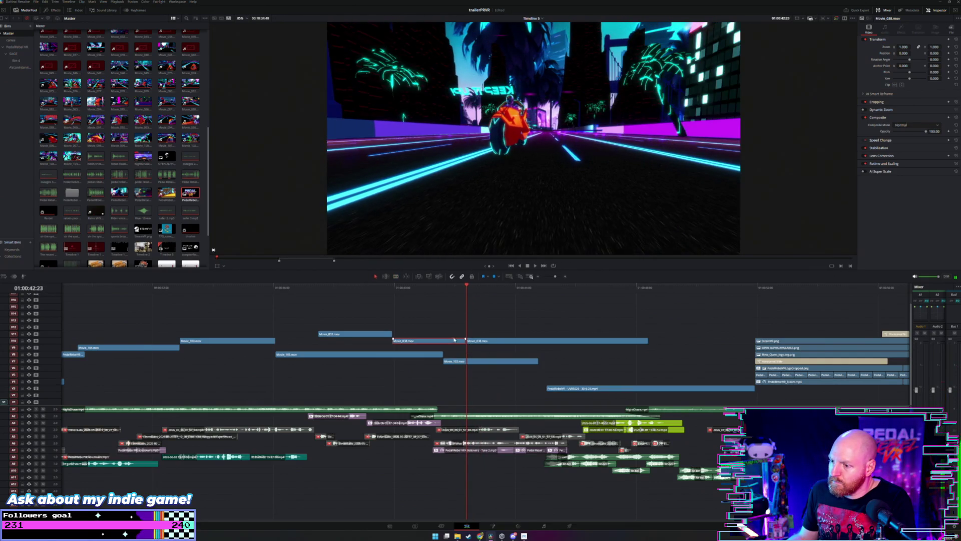
pyautogui.moveTo(517, 341); pyautogui.dragTo(443, 342)
pyautogui.click(378, 298)
pyautogui.press('space')
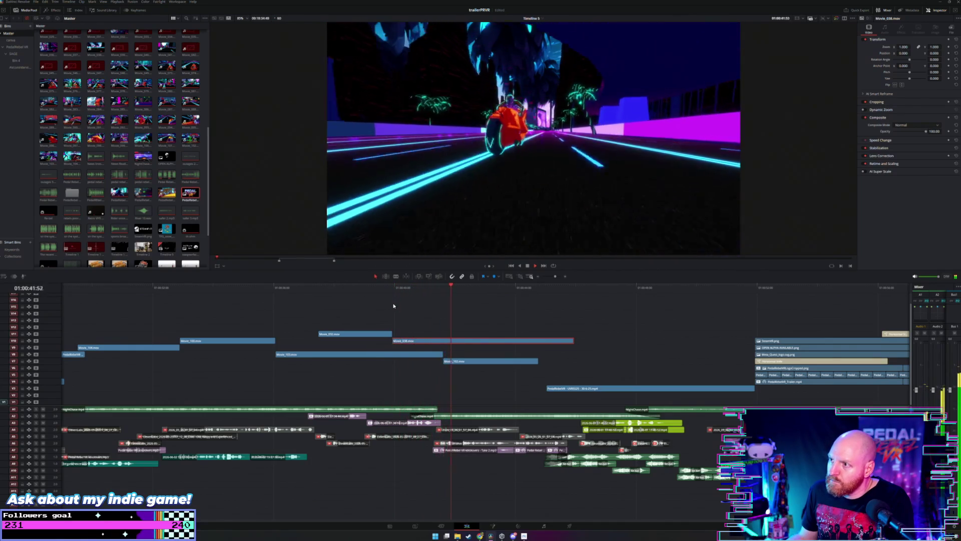
pyautogui.click(347, 289)
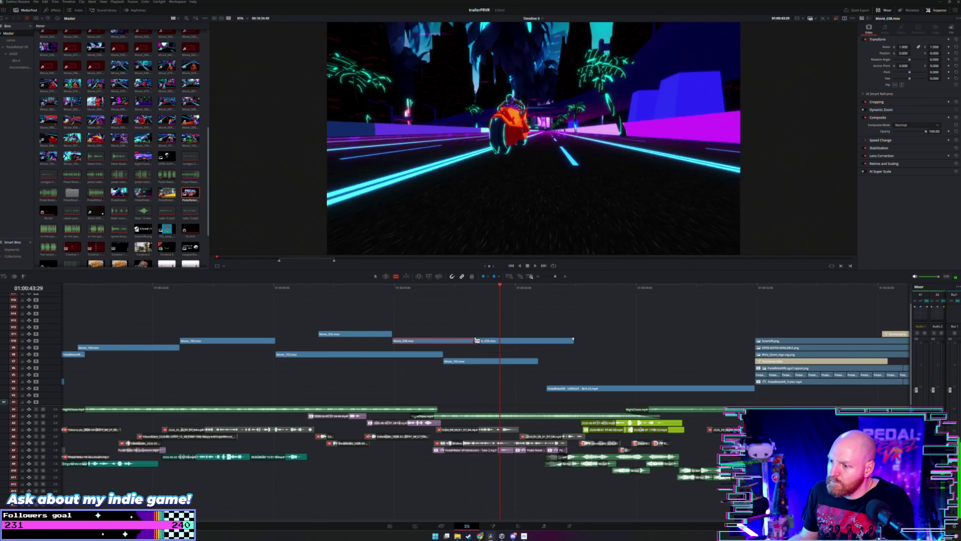
# Step: Delete the unwanted Movie_038 piece and replay from just before the edit
pyautogui.press('Delete')
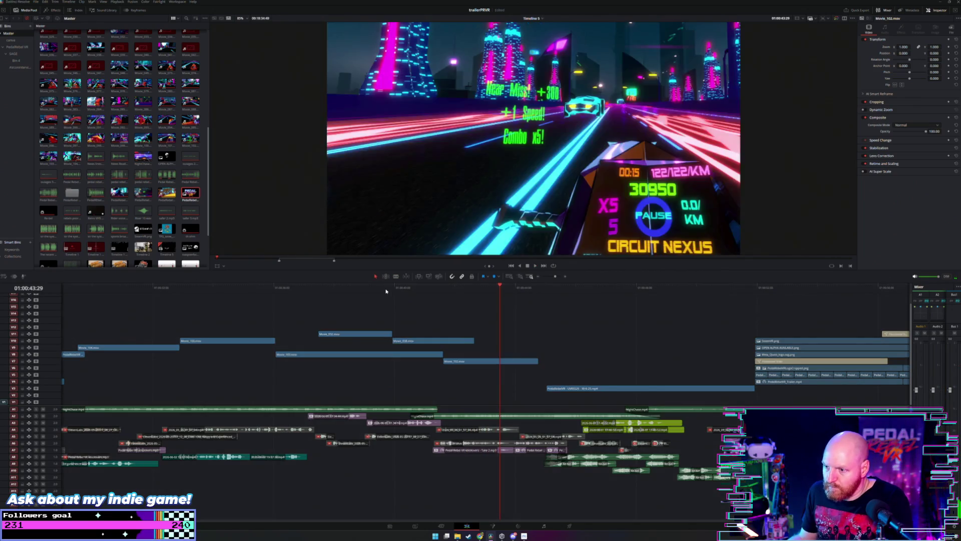
pyautogui.click(386, 288)
pyautogui.press('space')
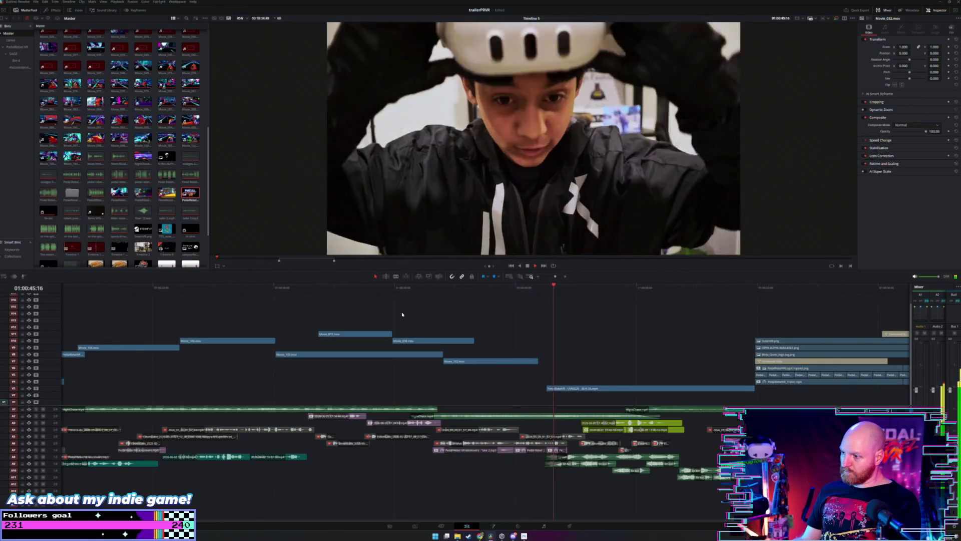
# Step: Move Movie_100 up three tracks 18 seconds later, then drop Movie_102.mov onto V3 near 00:22
pyautogui.hotkey('ctrl', '-')
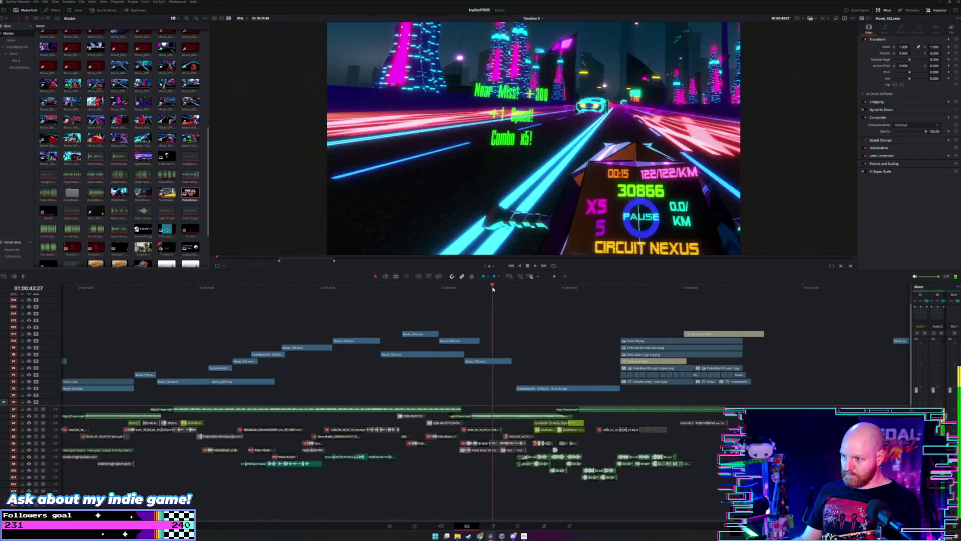
pyautogui.click(351, 293)
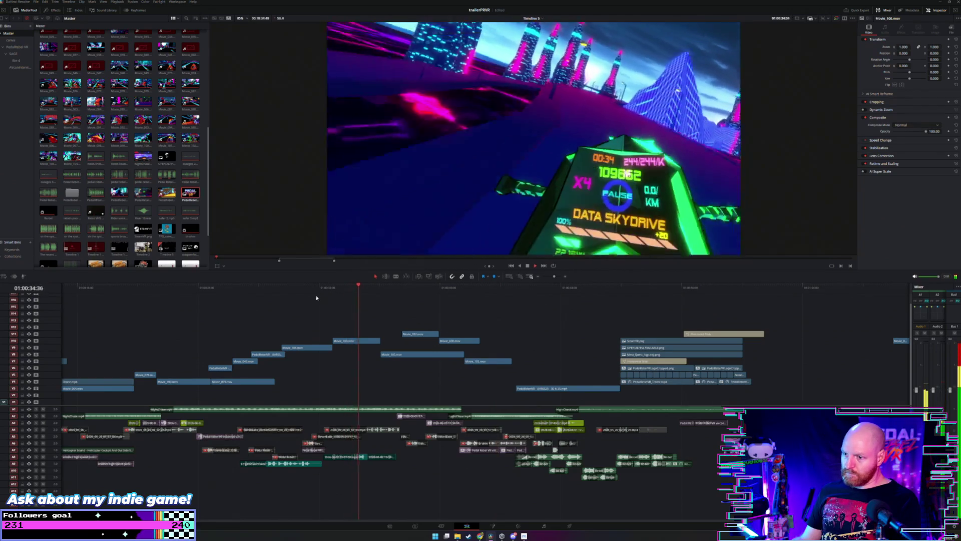
pyautogui.click(285, 296)
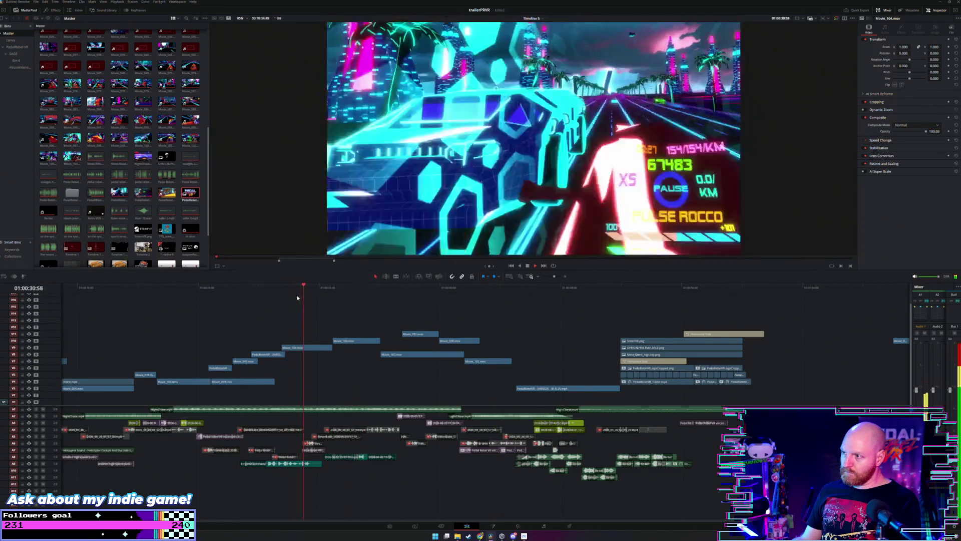
pyautogui.click(256, 290)
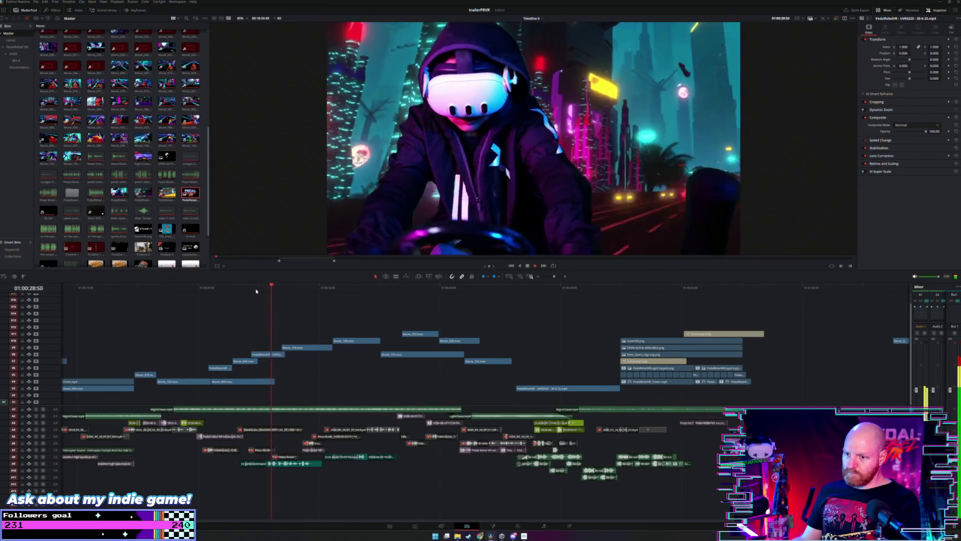
pyautogui.click(171, 293)
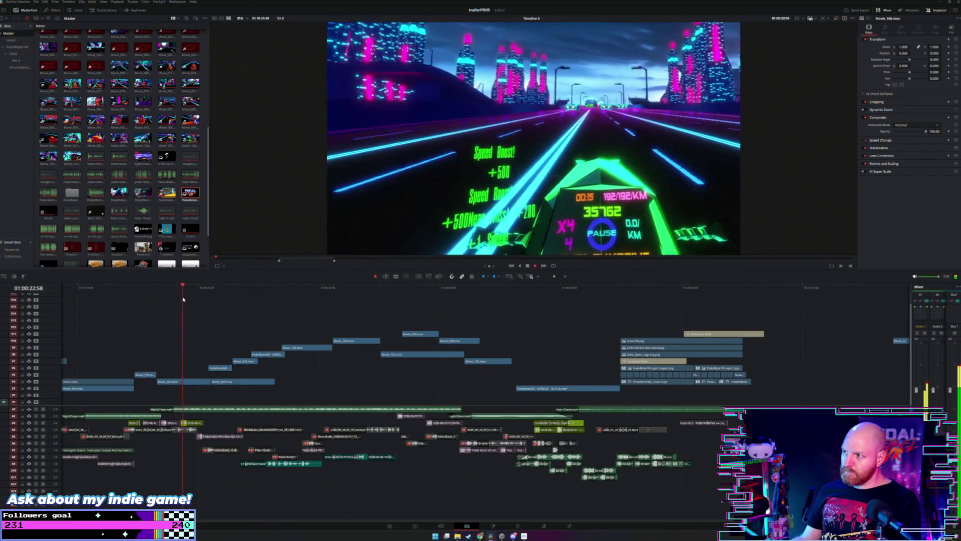
pyautogui.moveTo(190, 383); pyautogui.dragTo(459, 364)
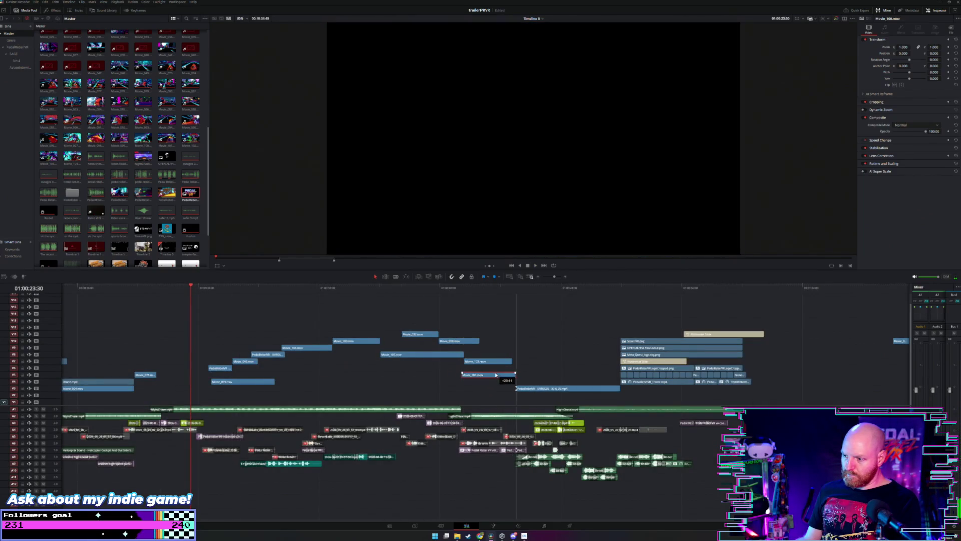
pyautogui.moveTo(331, 369); pyautogui.dragTo(158, 386)
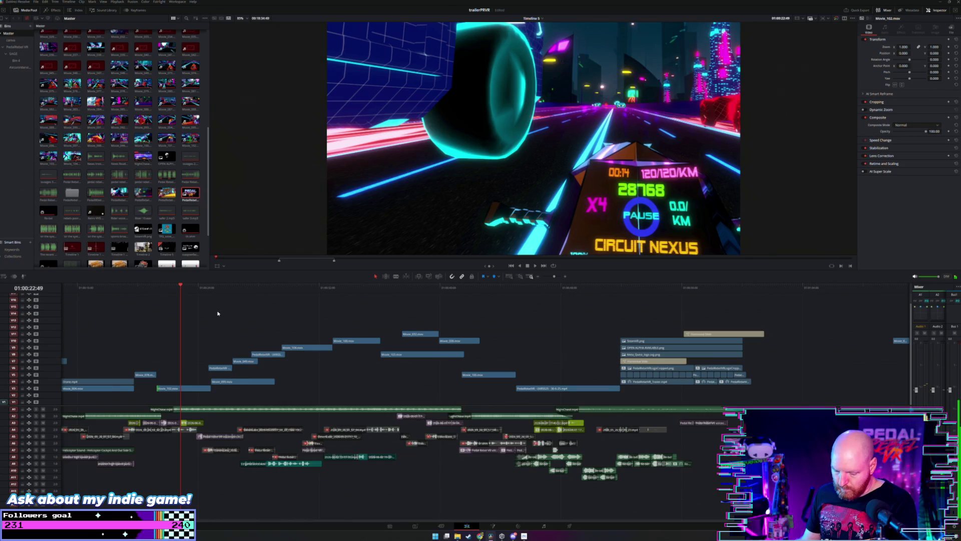
# Step: Nudge Movie_102.mov earlier on V3, extend its end nearly to the next clip, and replay it
pyautogui.scroll(2, 239, 339)
pyautogui.moveTo(346, 390); pyautogui.dragTo(325, 389)
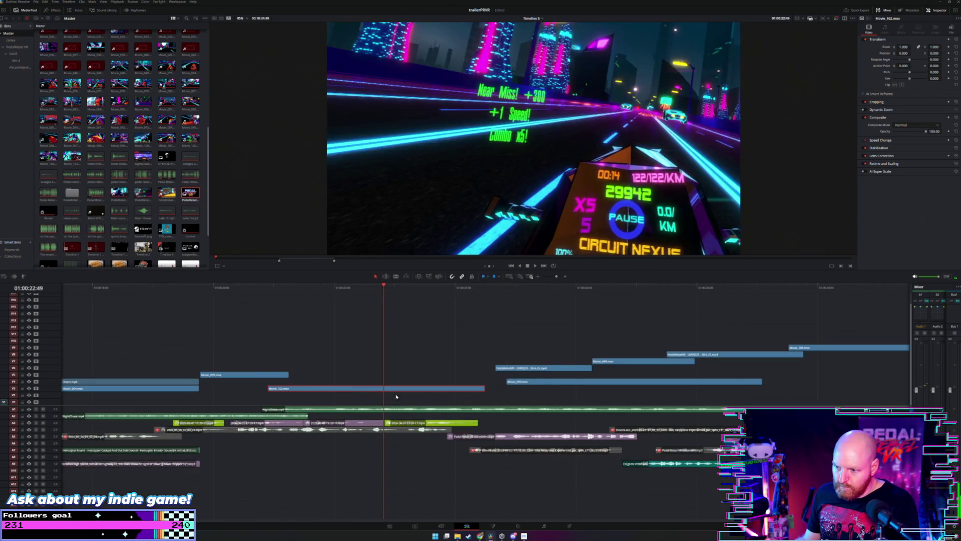
pyautogui.moveTo(482, 389); pyautogui.dragTo(495, 388)
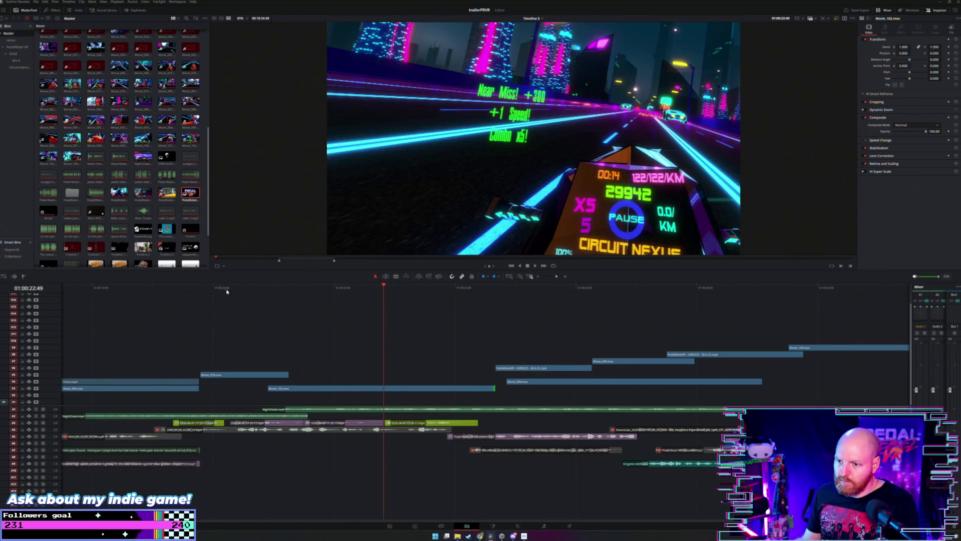
pyautogui.click(228, 289)
pyautogui.press('space')
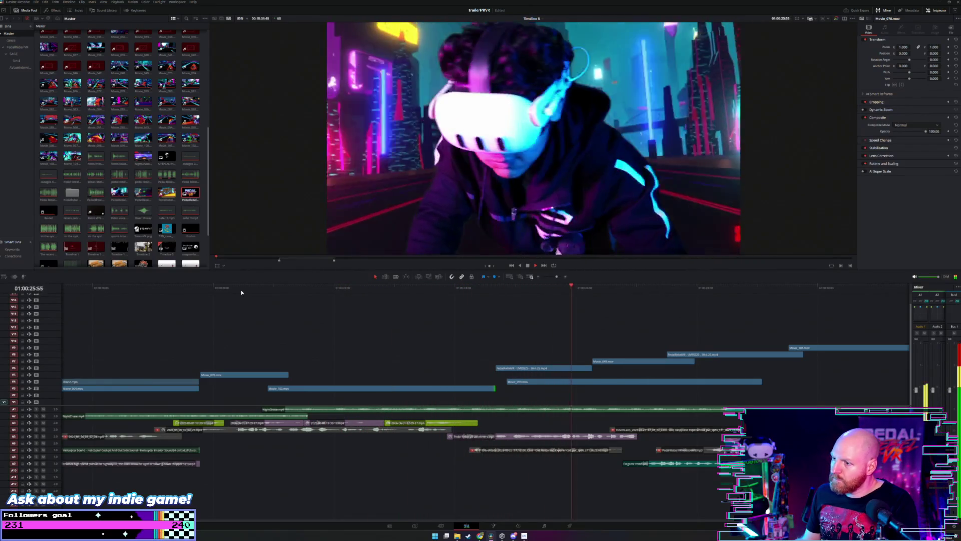
pyautogui.moveTo(497, 293)
pyautogui.mouseDown()
pyautogui.moveTo(506, 295)
pyautogui.moveTo(474, 295)
pyautogui.moveTo(503, 298)
pyautogui.mouseUp()
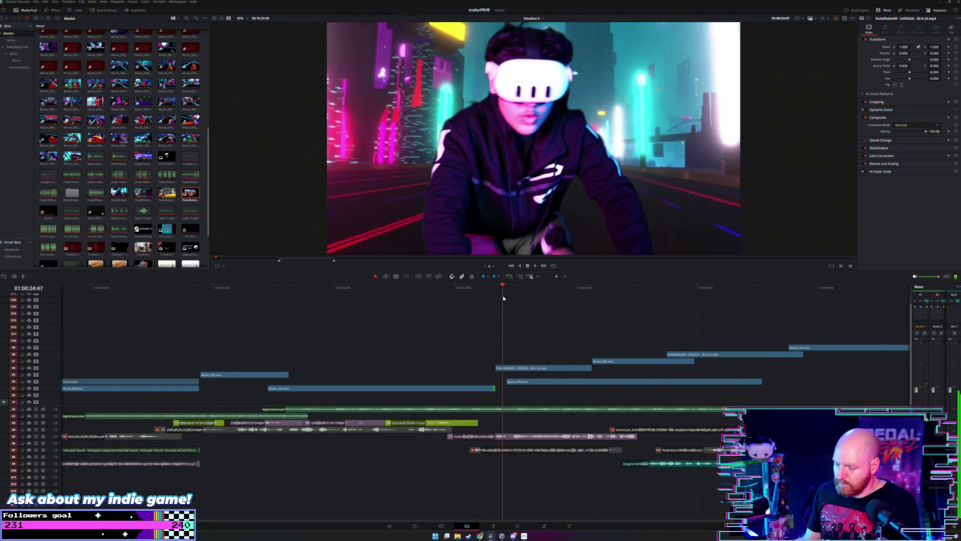
pyautogui.scroll(4, 503, 298)
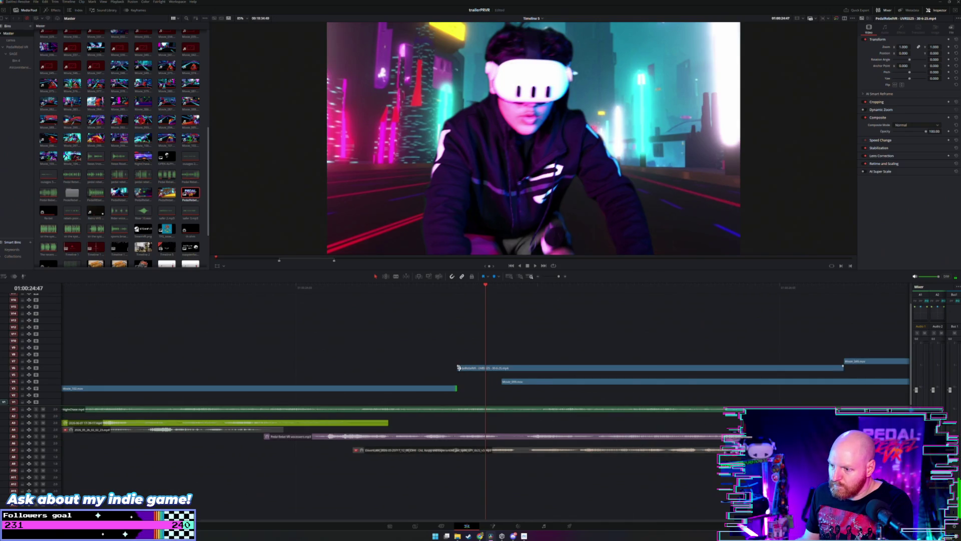
# Step: Trim the V6 rider clip's start later, then extend it back earlier, replaying each change
pyautogui.moveTo(459, 368); pyautogui.dragTo(413, 368)
pyautogui.click(355, 290)
pyautogui.press('space')
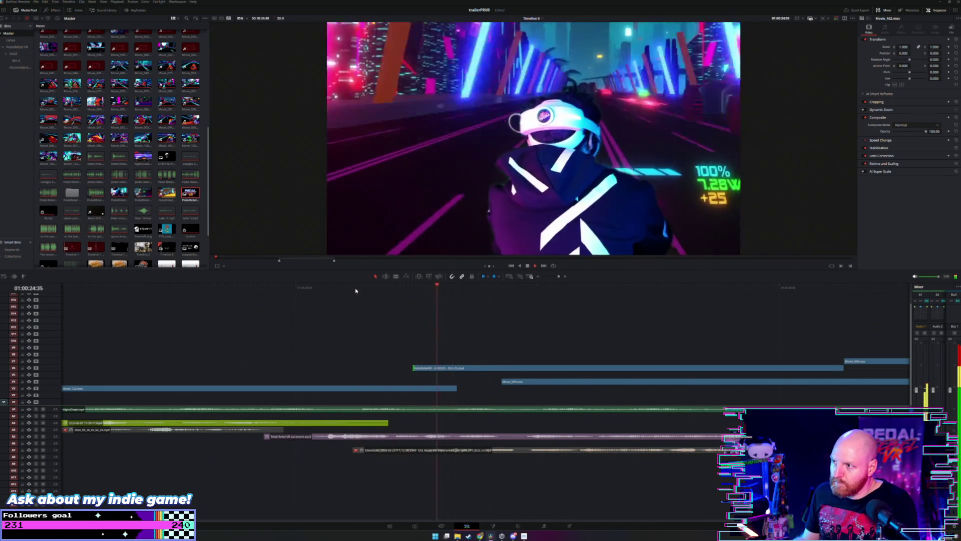
pyautogui.press('space')
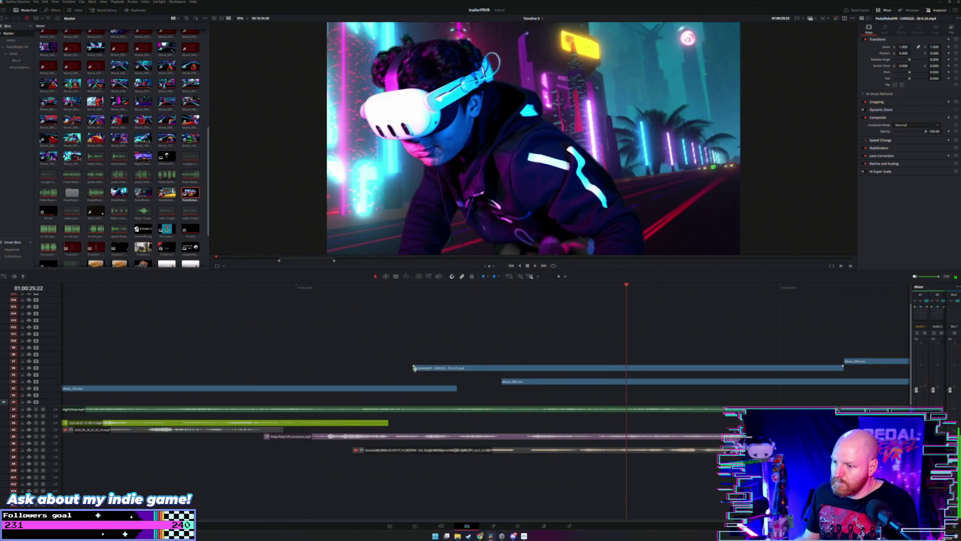
pyautogui.moveTo(413, 368); pyautogui.dragTo(316, 368)
pyautogui.click(210, 289)
pyautogui.press('space')
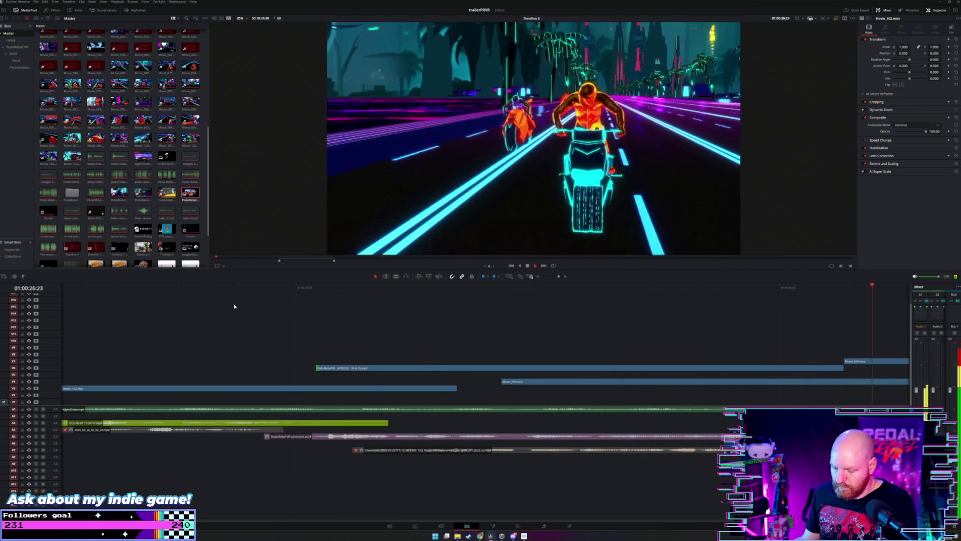
# Step: Trim the PedalRebelVR clip's start later and replay from the new cut
pyautogui.scroll(-4, 233, 306)
pyautogui.click(386, 288)
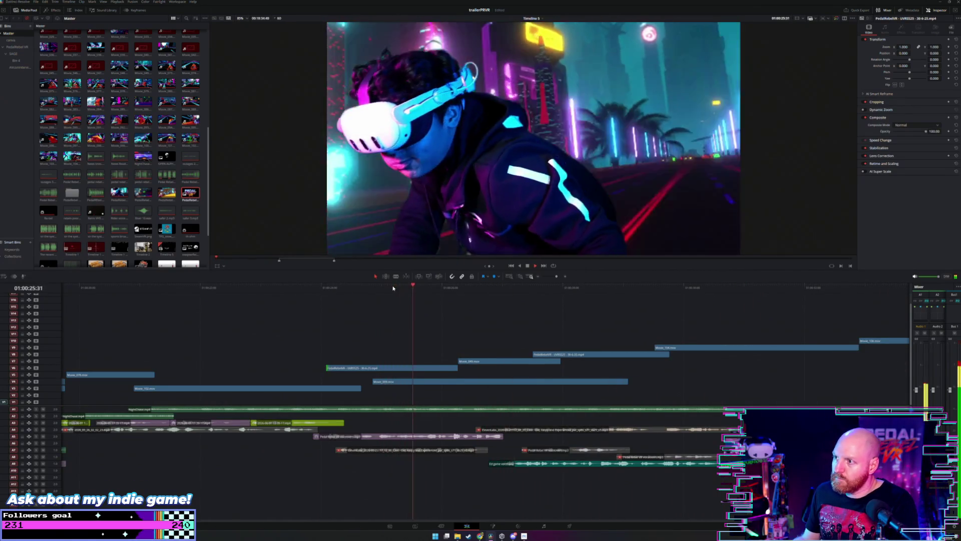
pyautogui.click(256, 289)
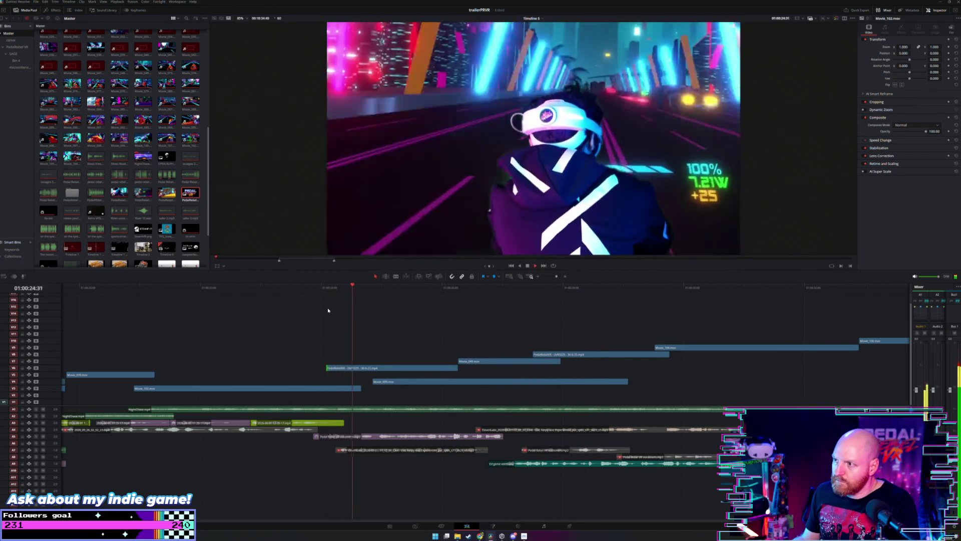
pyautogui.moveTo(328, 368); pyautogui.dragTo(385, 369)
pyautogui.click(347, 288)
pyautogui.press('space')
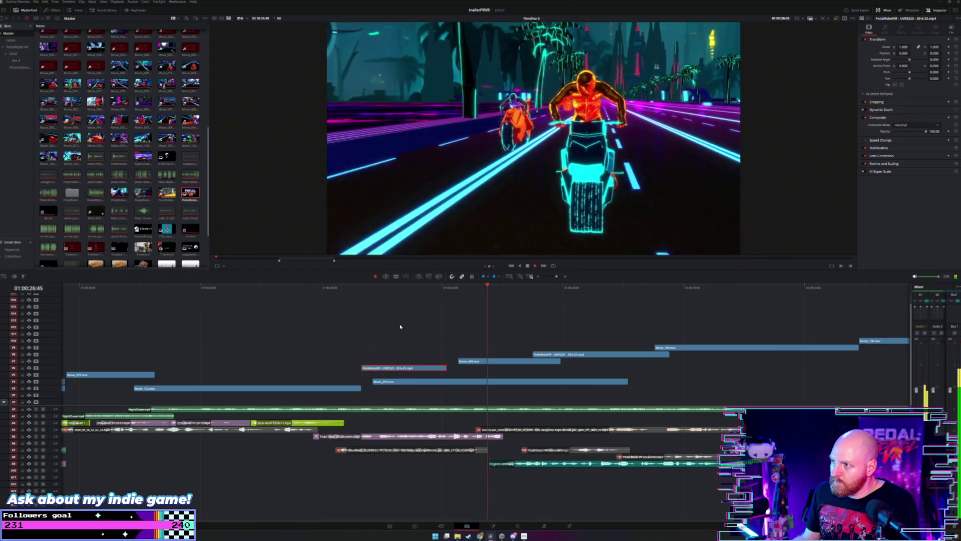
# Step: Slide Movie_049 on V7 and the PedalRebelVR clip on V8 earlier, replaying each move
pyautogui.moveTo(476, 363); pyautogui.dragTo(445, 363)
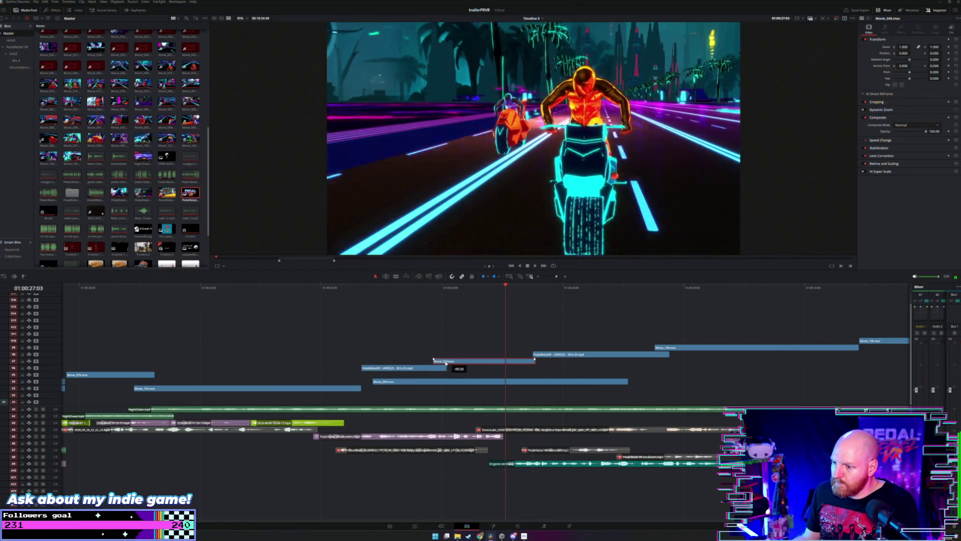
pyautogui.click(362, 289)
pyautogui.press('space')
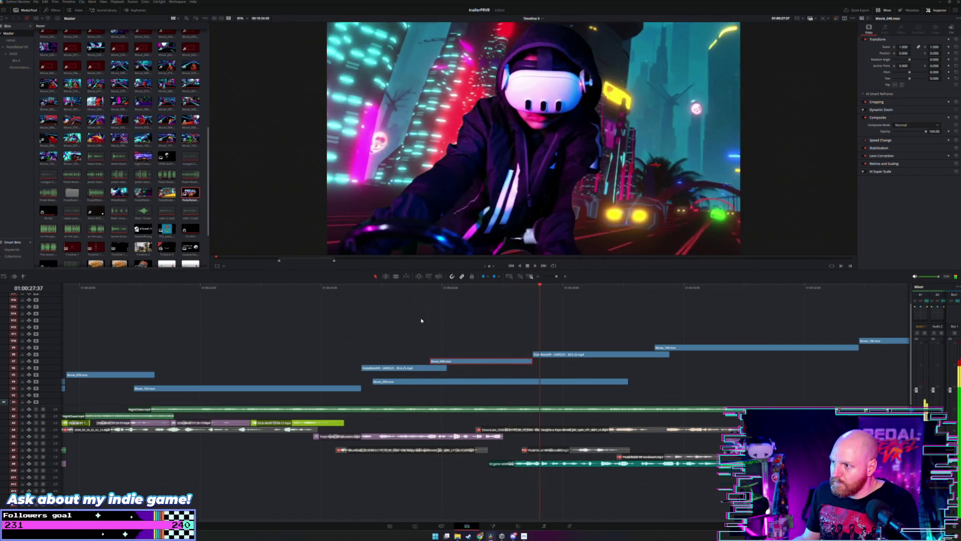
pyautogui.moveTo(552, 355); pyautogui.dragTo(527, 355)
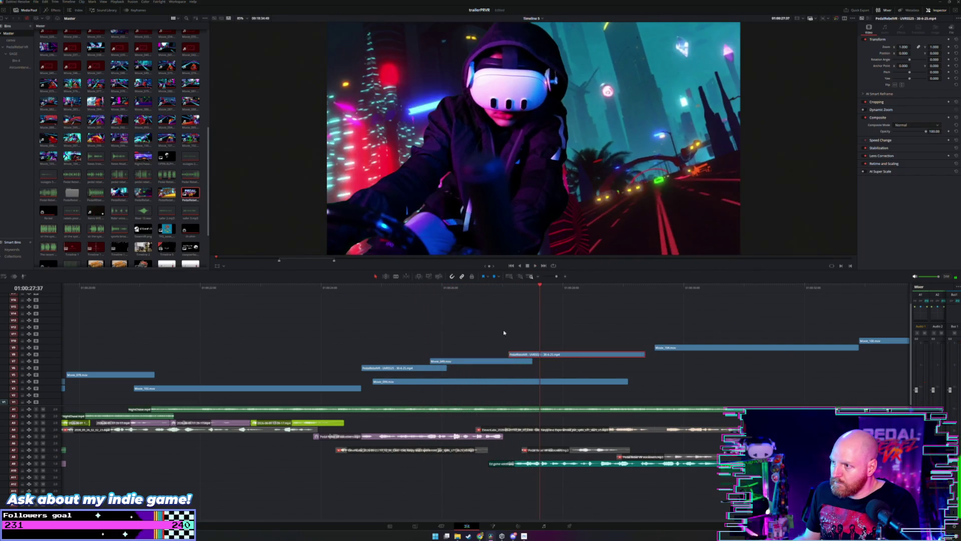
pyautogui.click(457, 288)
pyautogui.press('space')
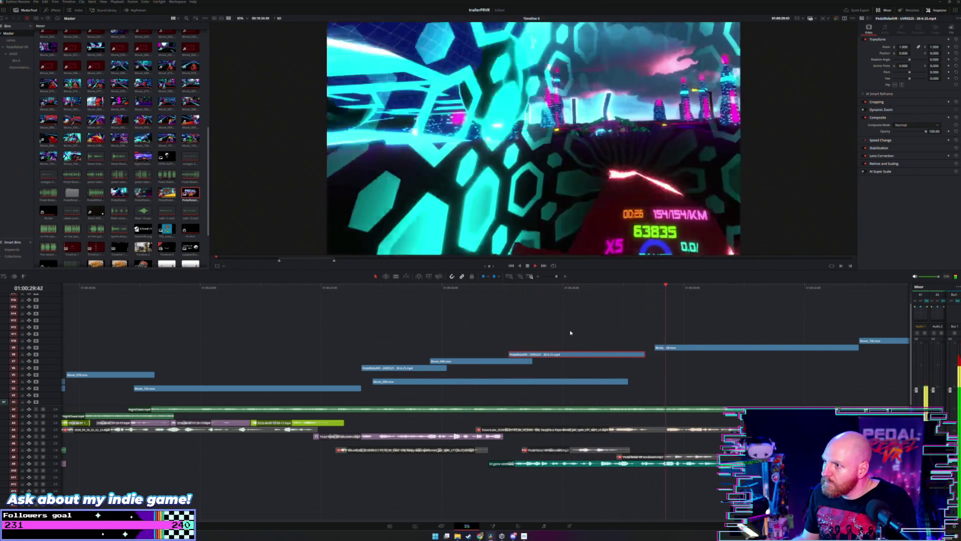
pyautogui.click(511, 289)
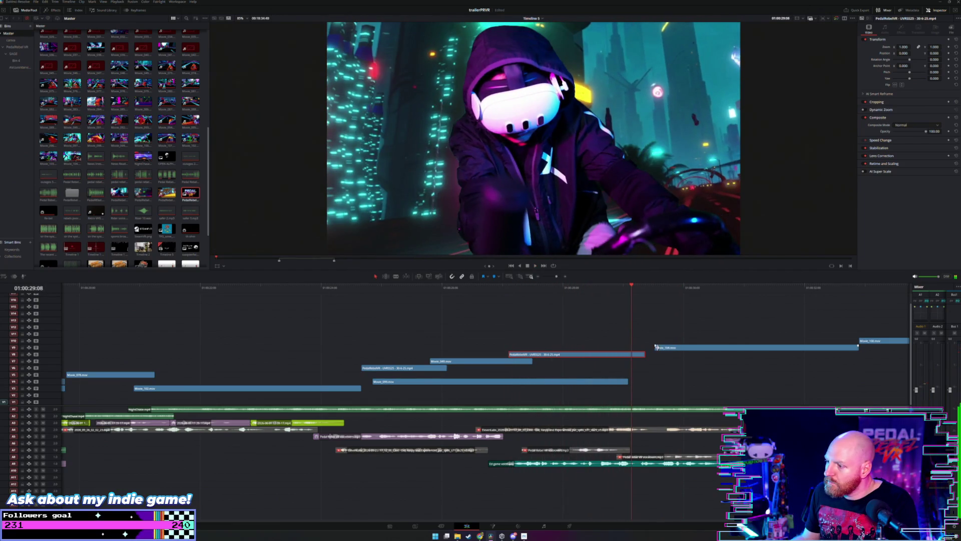
# Step: Extend Movie_104's start earlier on V9 and review the full edit
pyautogui.moveTo(656, 347); pyautogui.dragTo(625, 339)
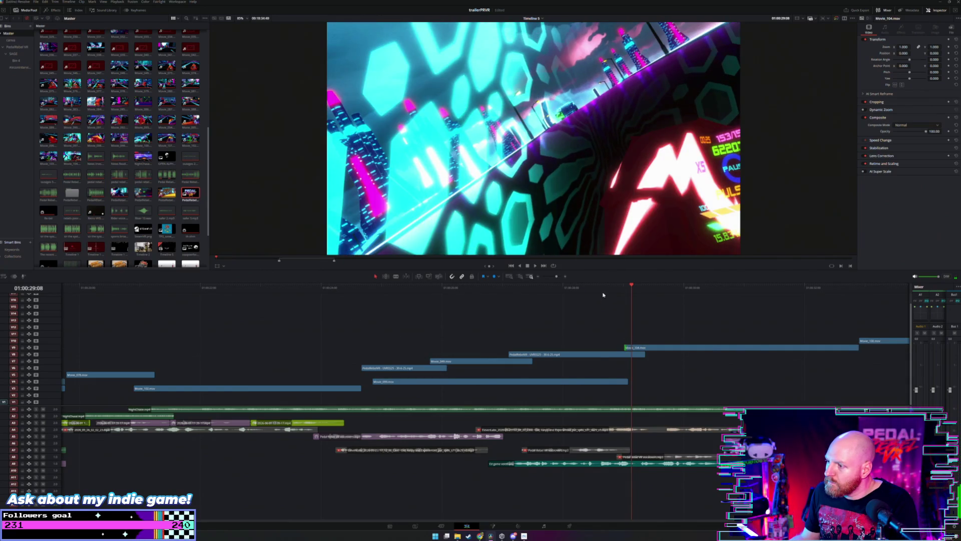
pyautogui.press('space')
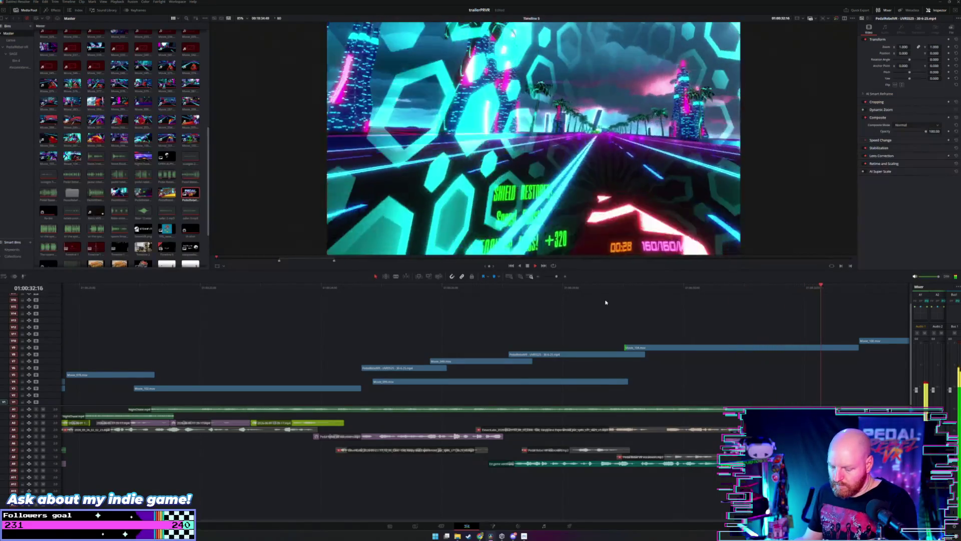
pyautogui.hotkey('shift', 'z')
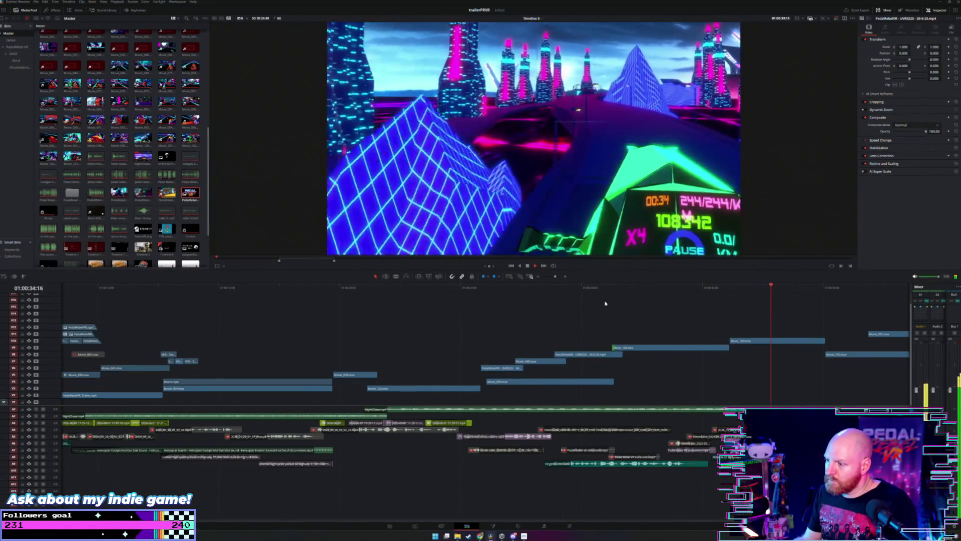
pyautogui.hotkey('shift', 'z')
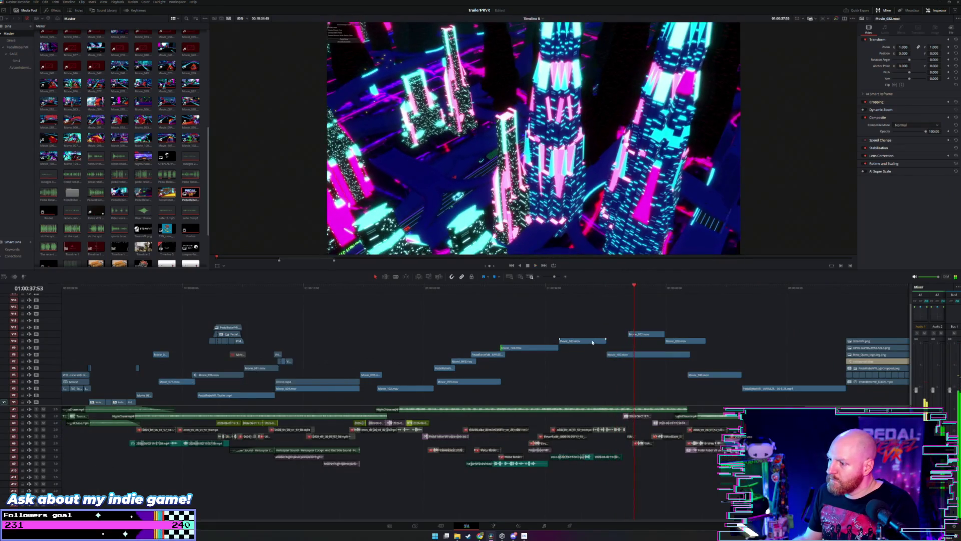
pyautogui.click(580, 299)
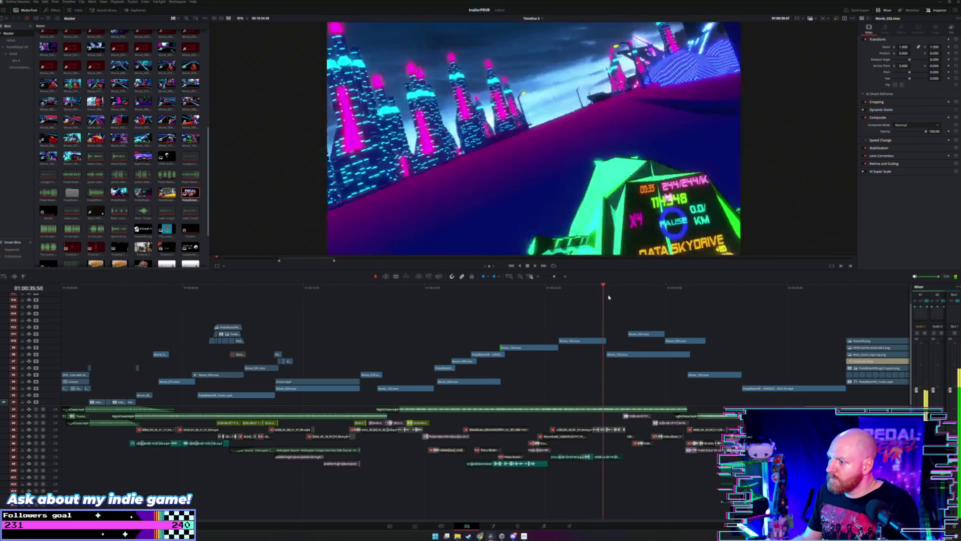
pyautogui.moveTo(634, 357)
pyautogui.mouseDown()
pyautogui.moveTo(585, 350)
pyautogui.moveTo(617, 346)
pyautogui.mouseUp()
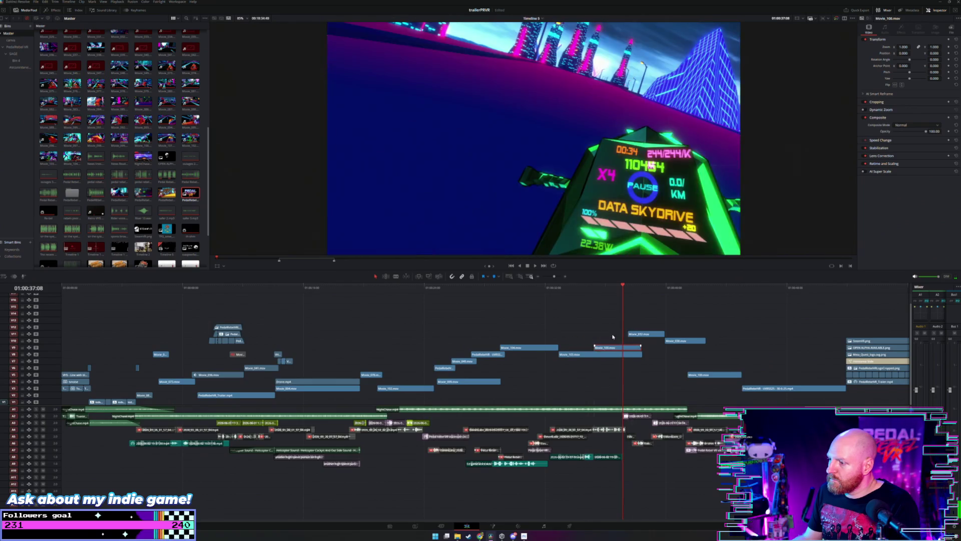
pyautogui.click(530, 291)
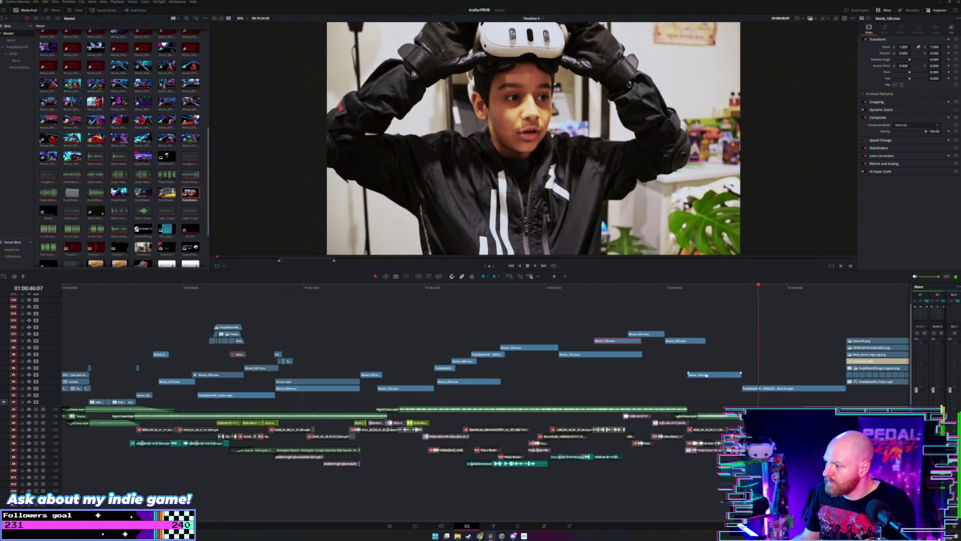
pyautogui.moveTo(740, 374)
pyautogui.mouseDown()
pyautogui.moveTo(766, 370)
pyautogui.moveTo(719, 376)
pyautogui.mouseUp()
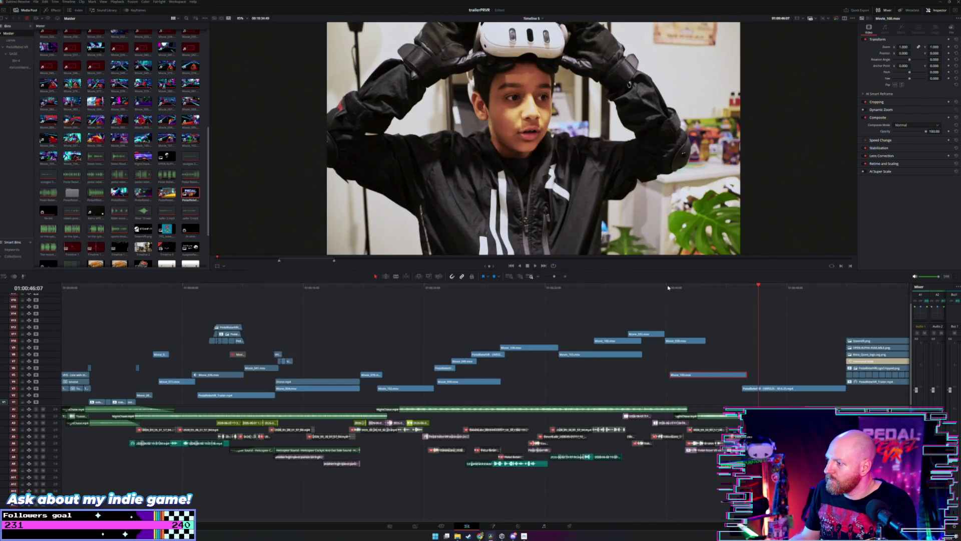
pyautogui.click(669, 287)
pyautogui.press('space')
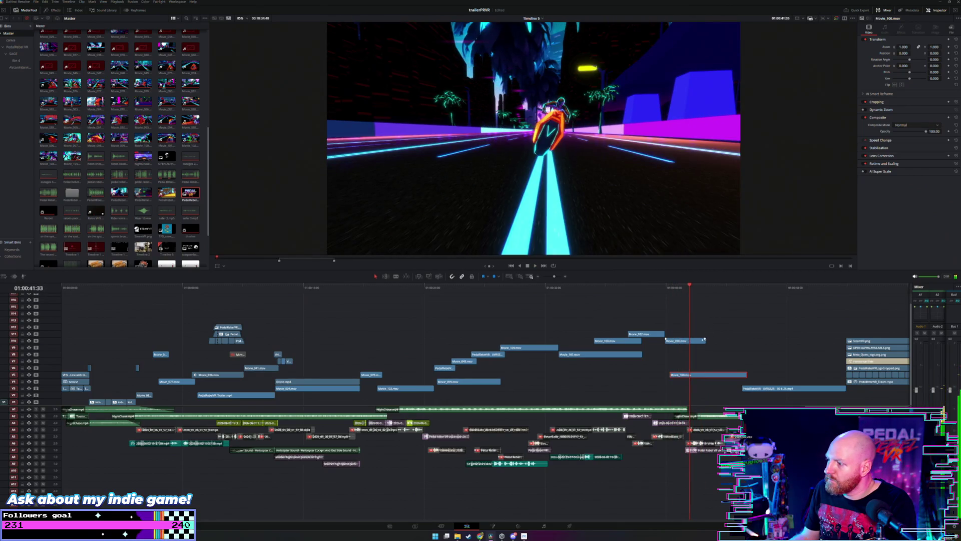
pyautogui.click(703, 341)
pyautogui.moveTo(695, 340); pyautogui.dragTo(696, 340)
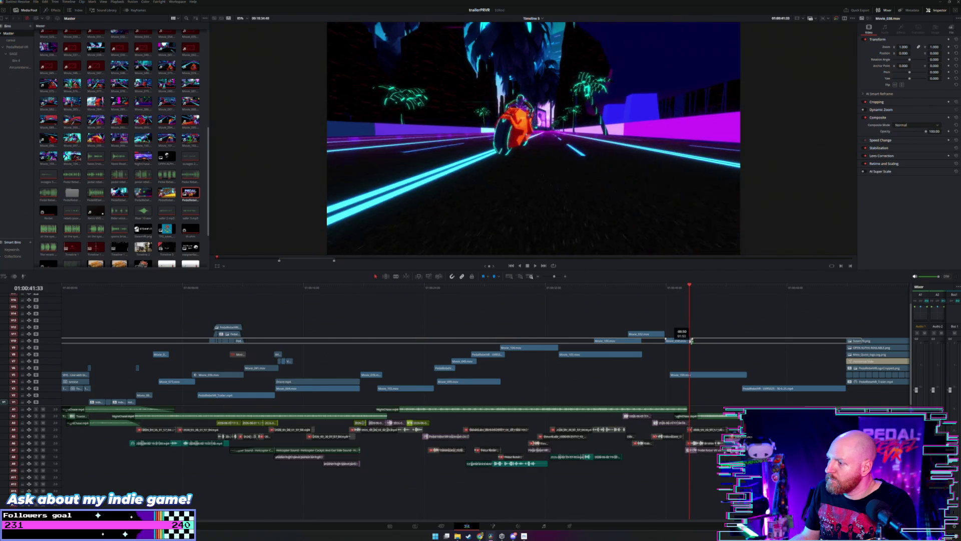
pyautogui.moveTo(687, 341); pyautogui.dragTo(687, 340)
pyautogui.click(660, 288)
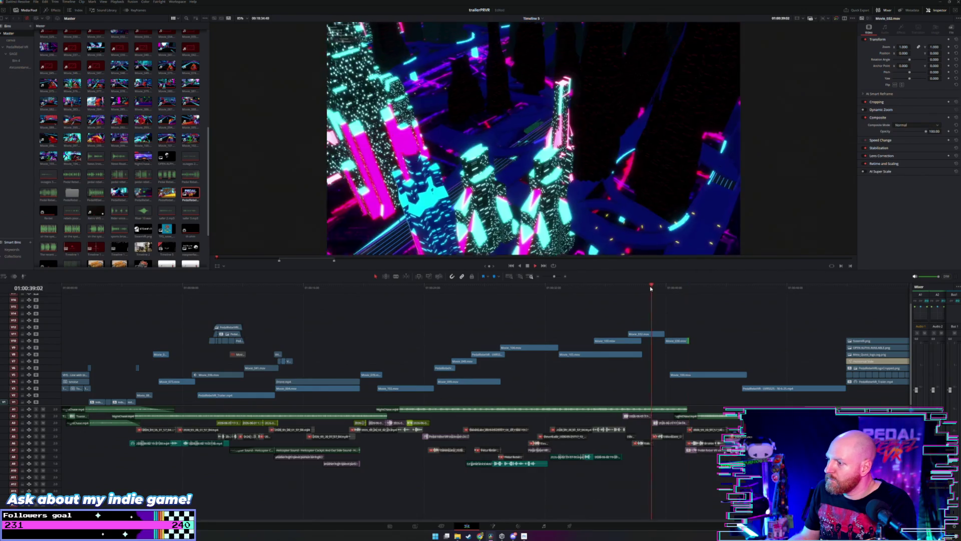
pyautogui.press('space')
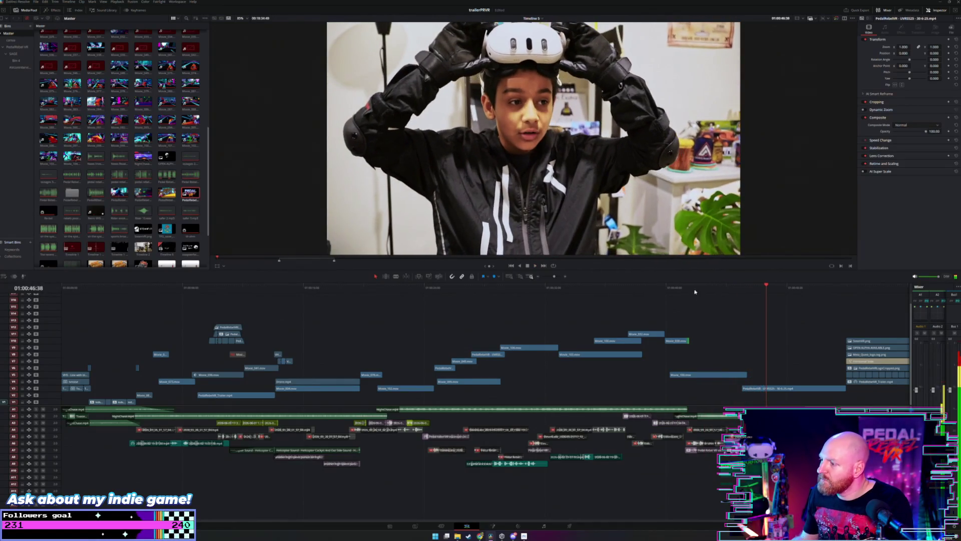
pyautogui.moveTo(694, 292); pyautogui.dragTo(741, 294)
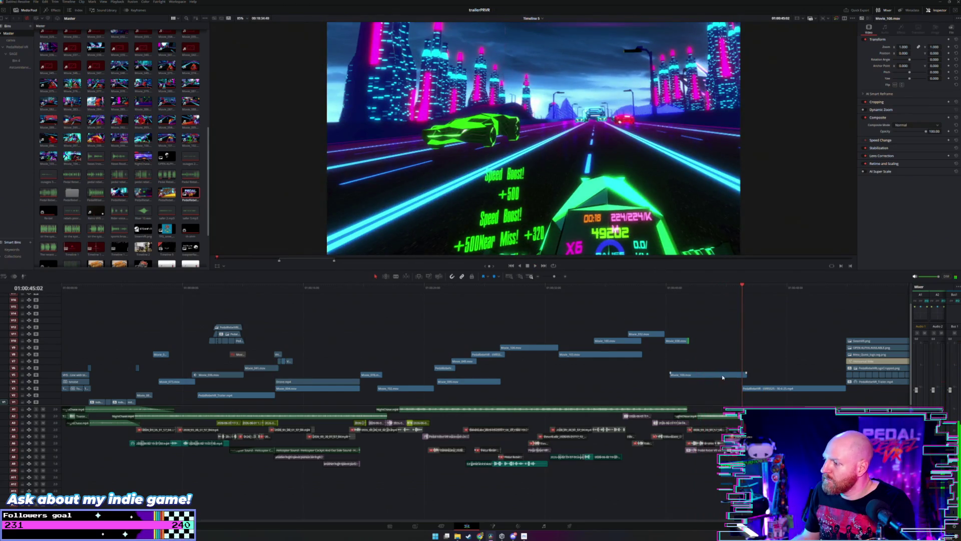
pyautogui.moveTo(723, 377); pyautogui.dragTo(717, 376)
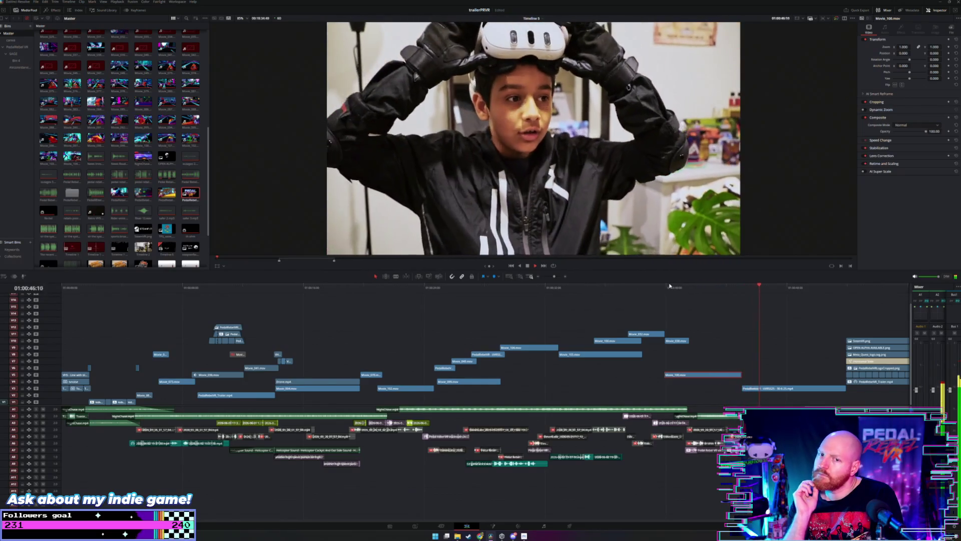
pyautogui.press('space')
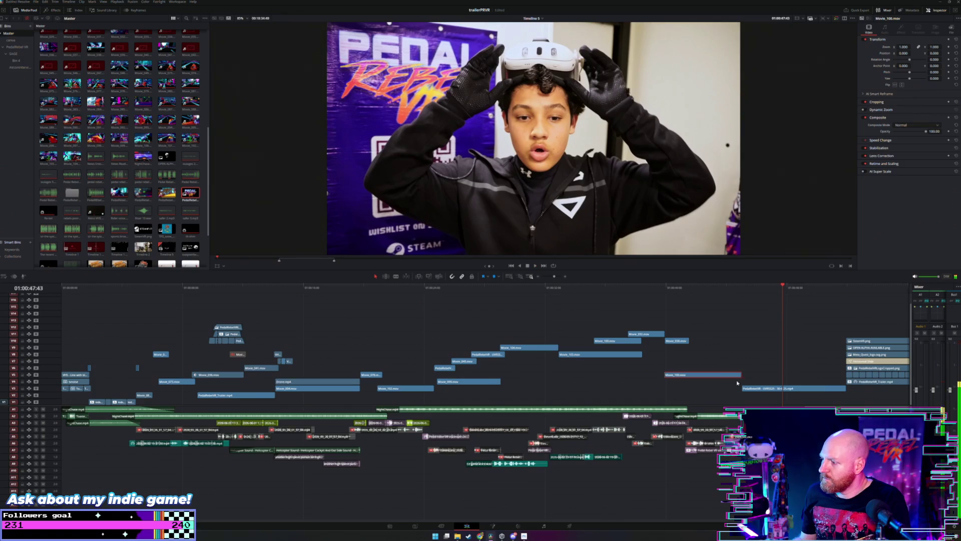
pyautogui.moveTo(739, 374); pyautogui.dragTo(742, 374)
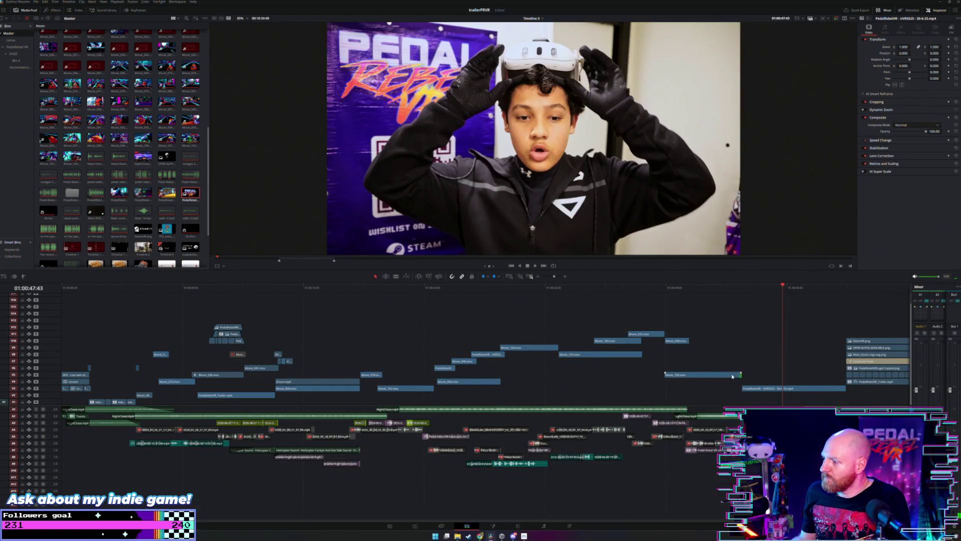
pyautogui.moveTo(731, 293); pyautogui.dragTo(740, 295)
pyautogui.scroll(3, 620, 337)
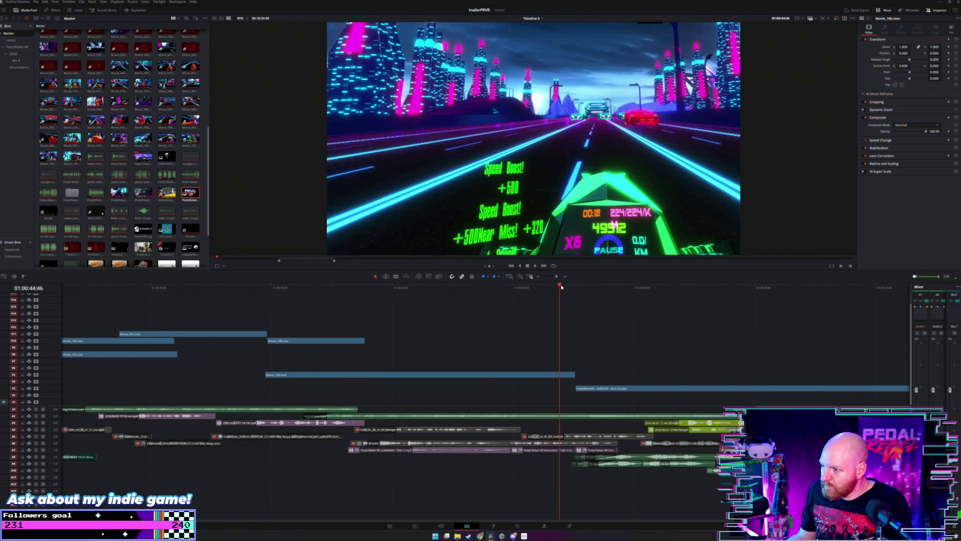
# Step: Scrub and frame-step through the headset rider clip to land on the cut frame
pyautogui.click(576, 289)
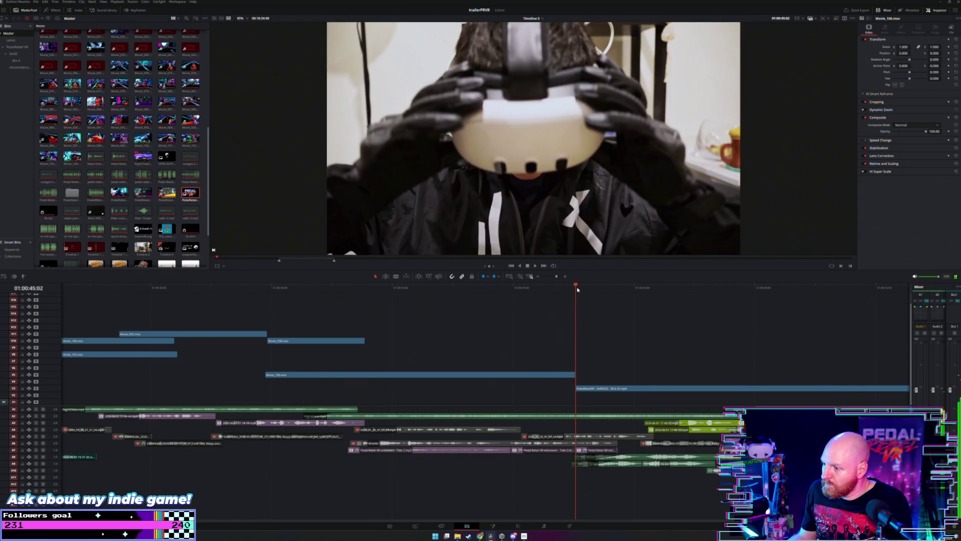
pyautogui.moveTo(577, 289); pyautogui.dragTo(605, 286)
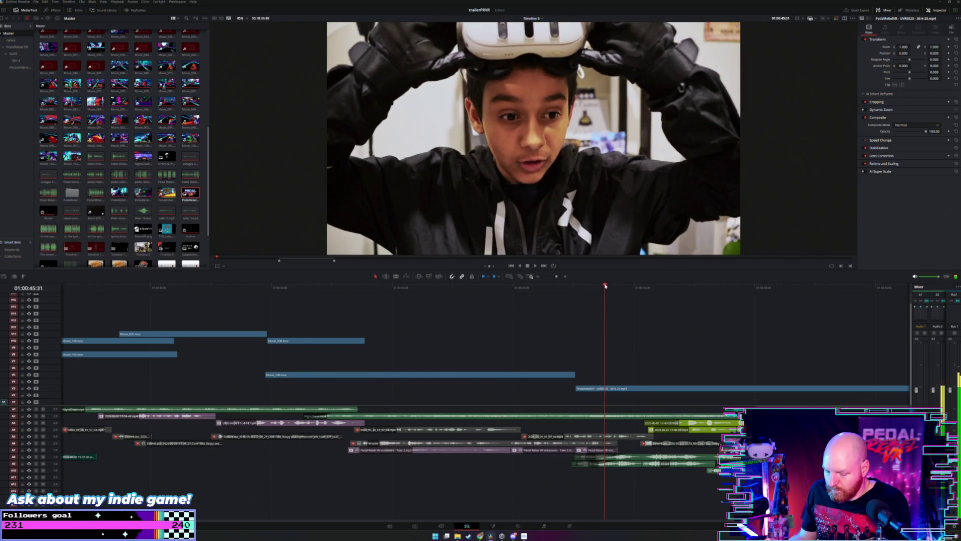
pyautogui.press('space')
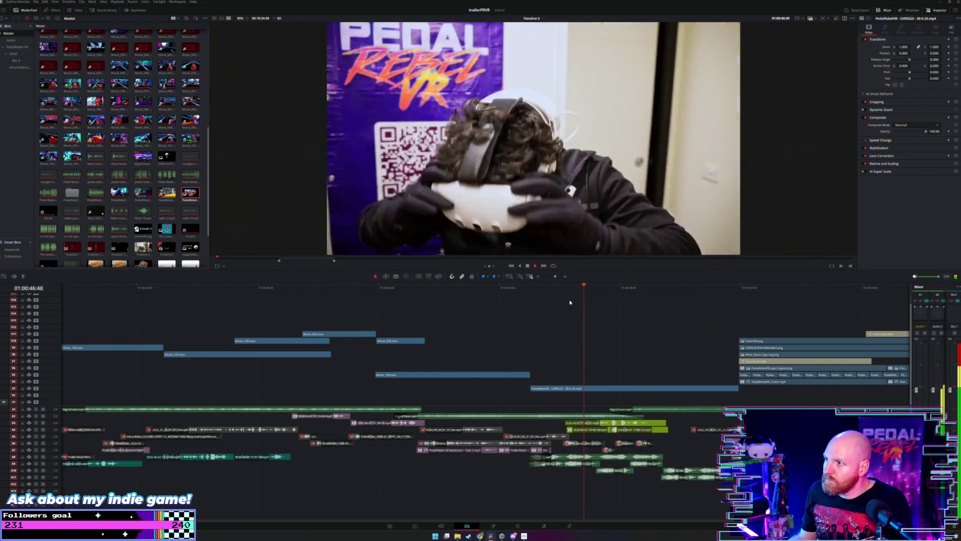
pyautogui.moveTo(543, 288); pyautogui.dragTo(588, 289)
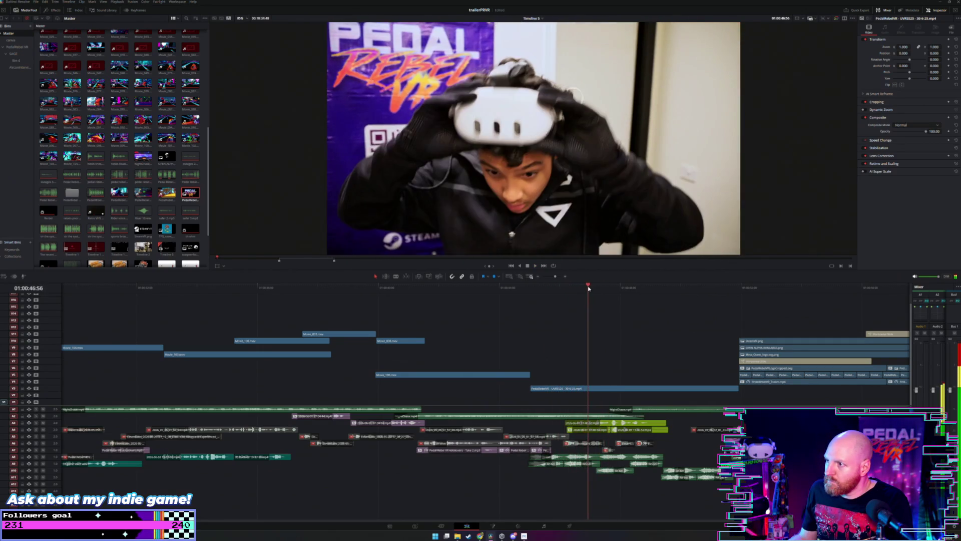
pyautogui.press('Left')
pyautogui.press('Left')
pyautogui.press('Left')
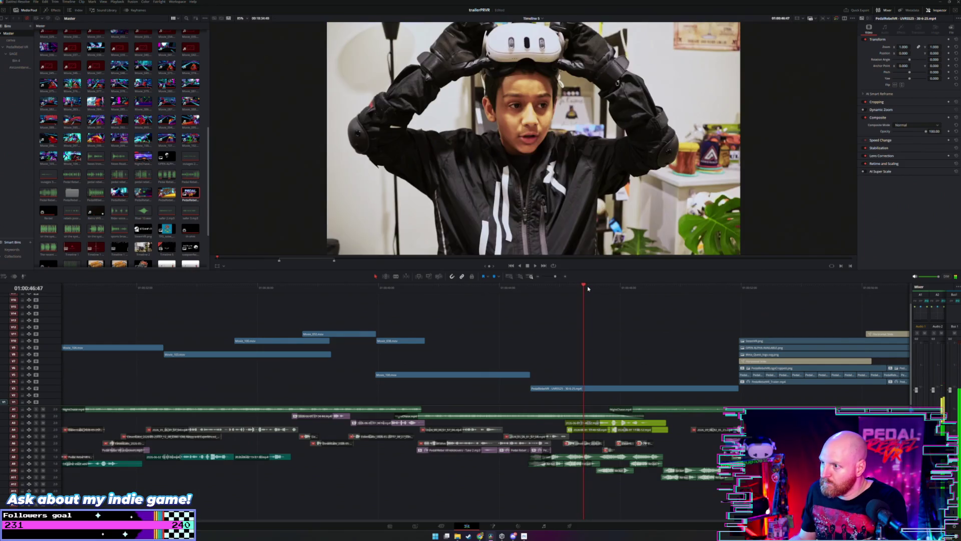
pyautogui.press('Right')
pyautogui.press('Right')
pyautogui.press('Right')
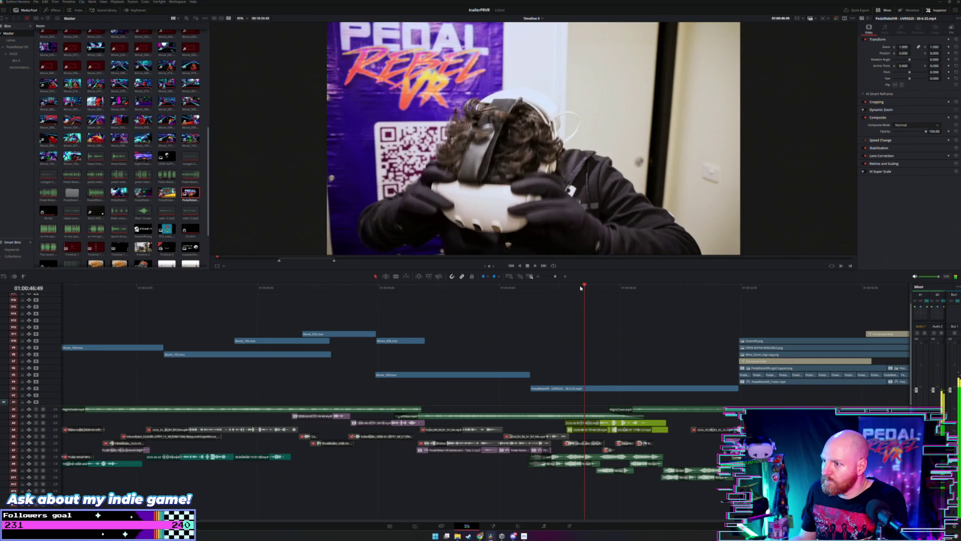
pyautogui.press('Left')
pyautogui.press('Left')
pyautogui.press('Left')
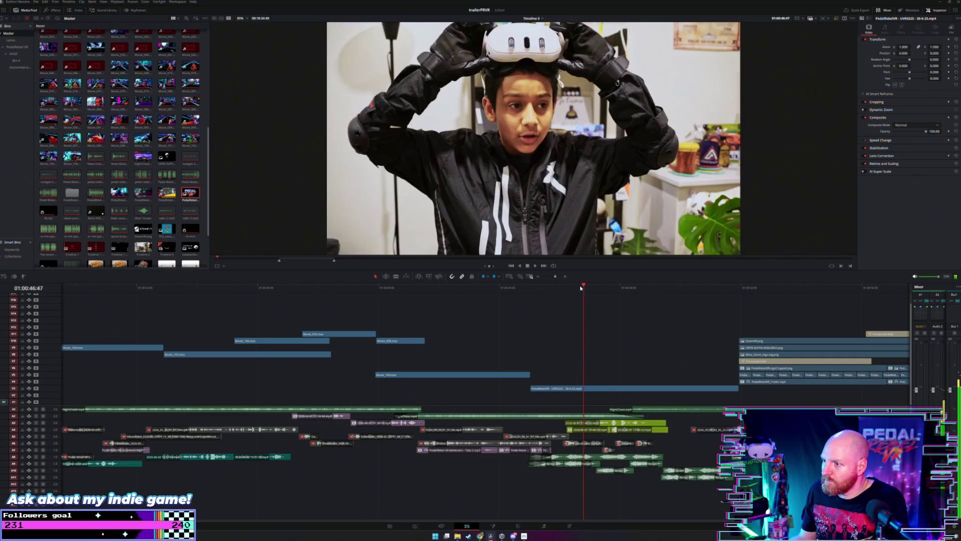
pyautogui.press('Right')
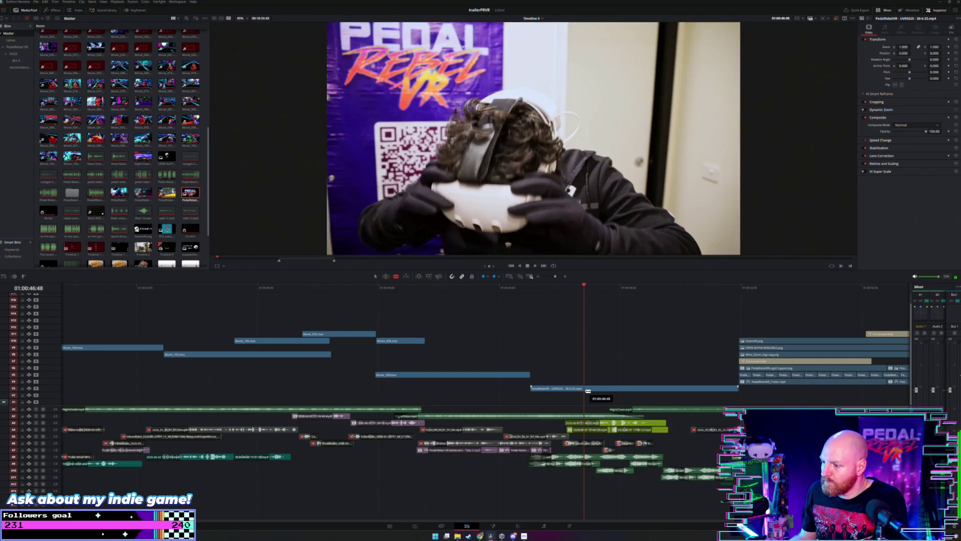
# Step: Move the rider clip earlier onto V4, split it at the cut, shift the V5 clip, and play
pyautogui.moveTo(598, 388); pyautogui.dragTo(547, 384)
pyautogui.press('j')
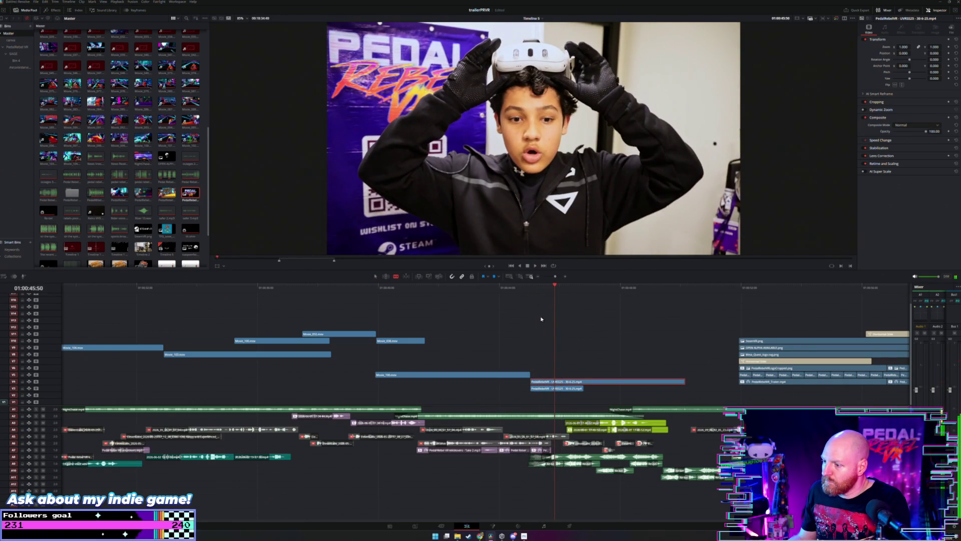
pyautogui.click(557, 383)
pyautogui.press('a')
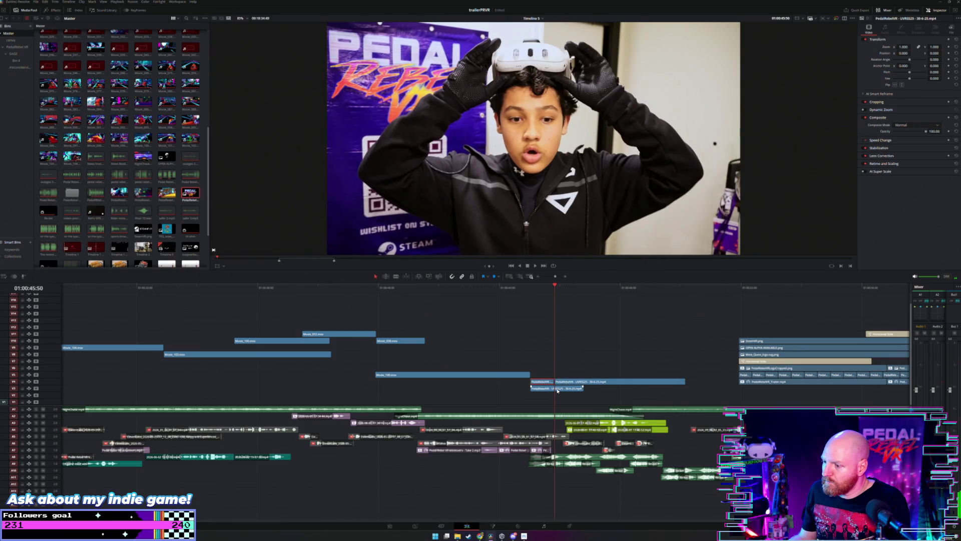
pyautogui.moveTo(584, 375); pyautogui.dragTo(625, 388)
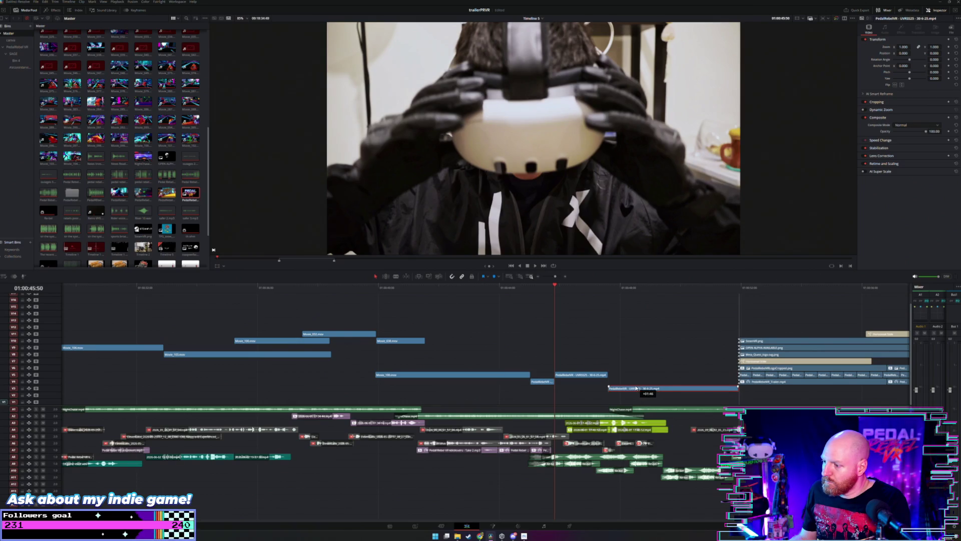
pyautogui.press('/')
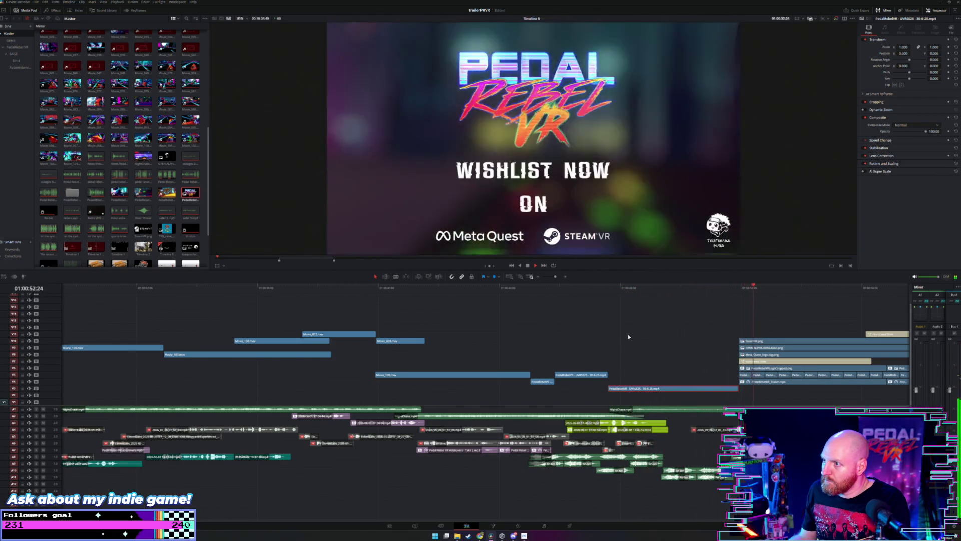
pyautogui.hotkey('shift', 'z')
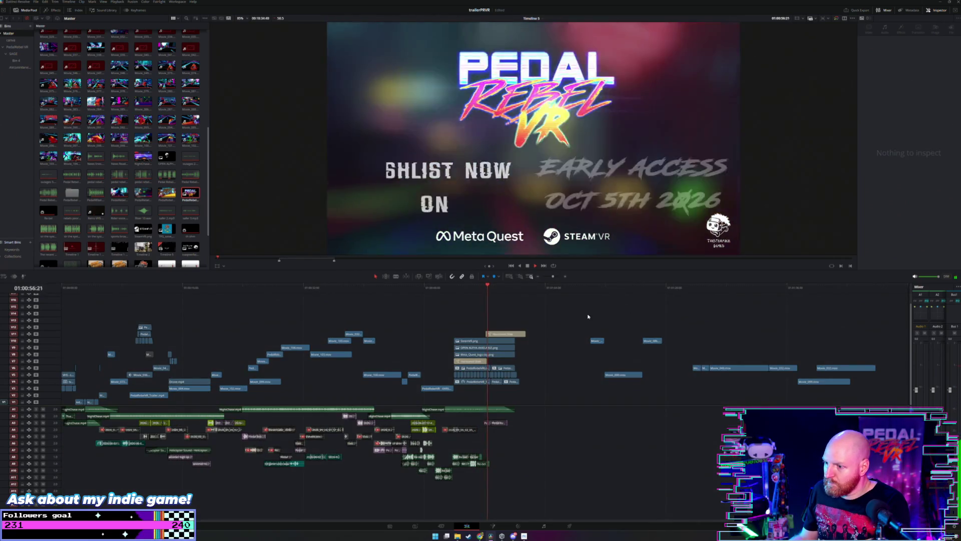
# Step: Drag the red neon bike clip from V5 about 20 seconds earlier onto V7 and replay it
pyautogui.click(547, 299)
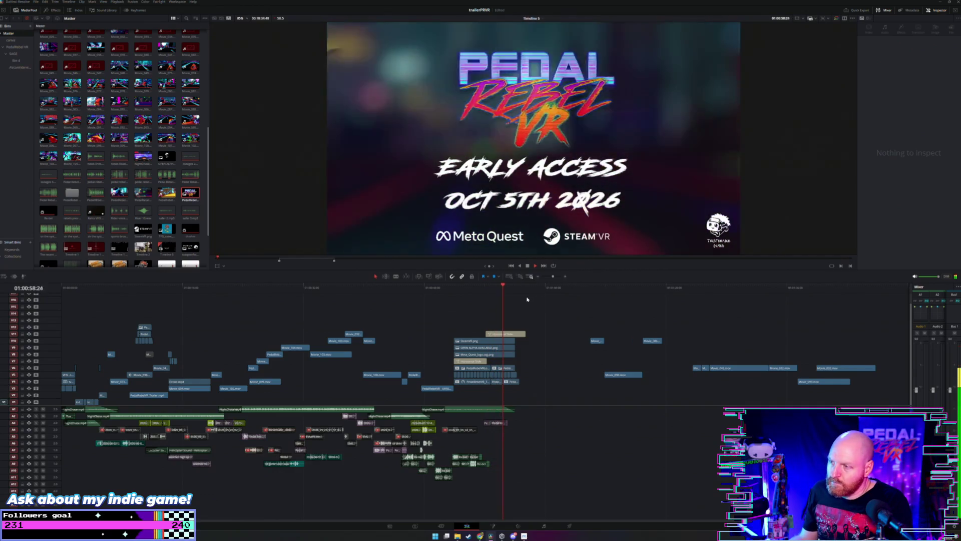
pyautogui.click(373, 288)
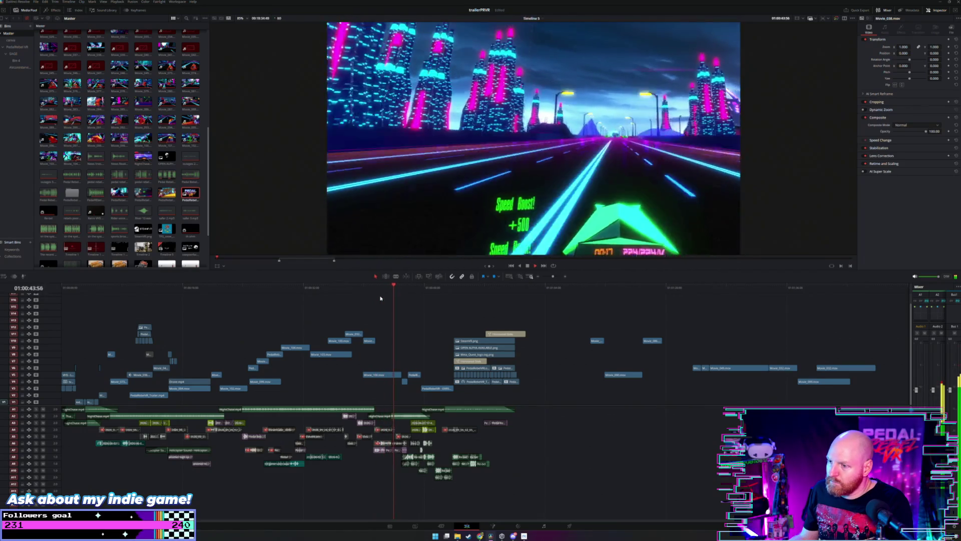
pyautogui.hotkey('ctrl', '=')
pyautogui.hotkey('ctrl', '=')
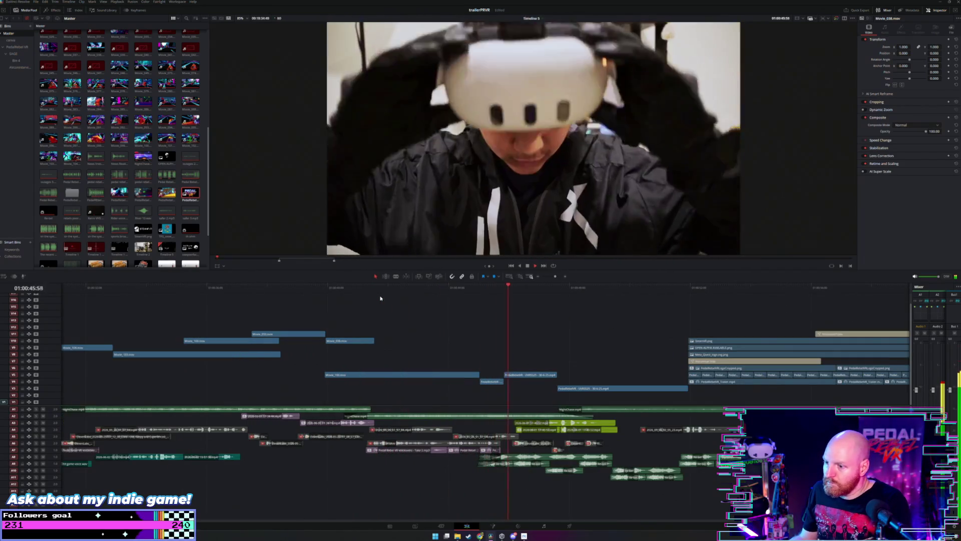
pyautogui.press('space')
pyautogui.hotkey('ctrl', '-')
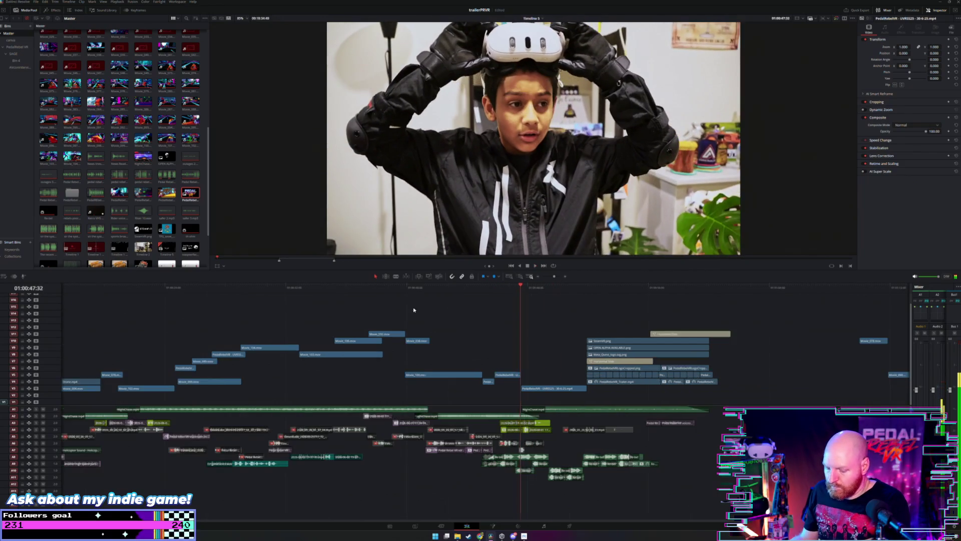
pyautogui.hotkey('ctrl', '-')
pyautogui.moveTo(616, 290); pyautogui.dragTo(624, 291)
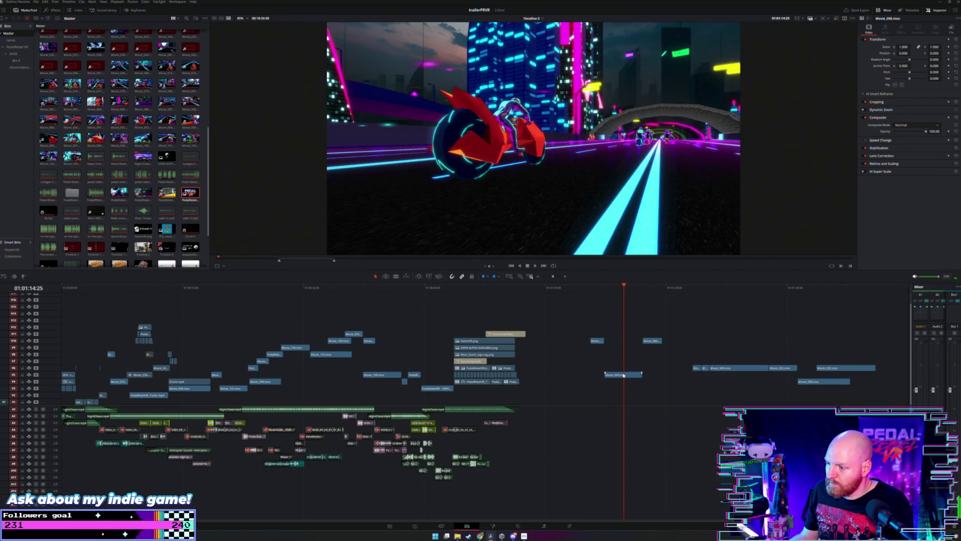
pyautogui.moveTo(624, 375); pyautogui.dragTo(461, 357)
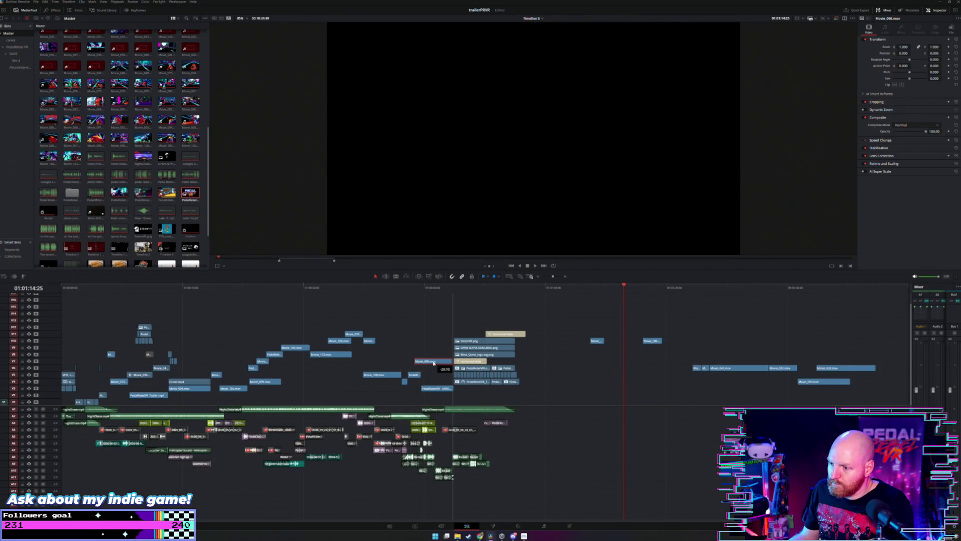
pyautogui.click(403, 290)
pyautogui.press('space')
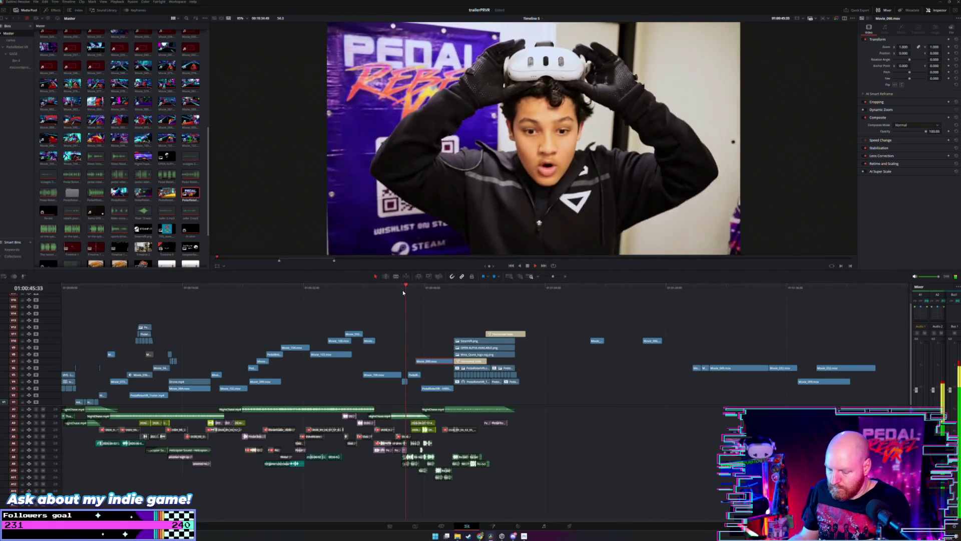
pyautogui.hotkey('ctrl', '=')
pyautogui.hotkey('ctrl', '=')
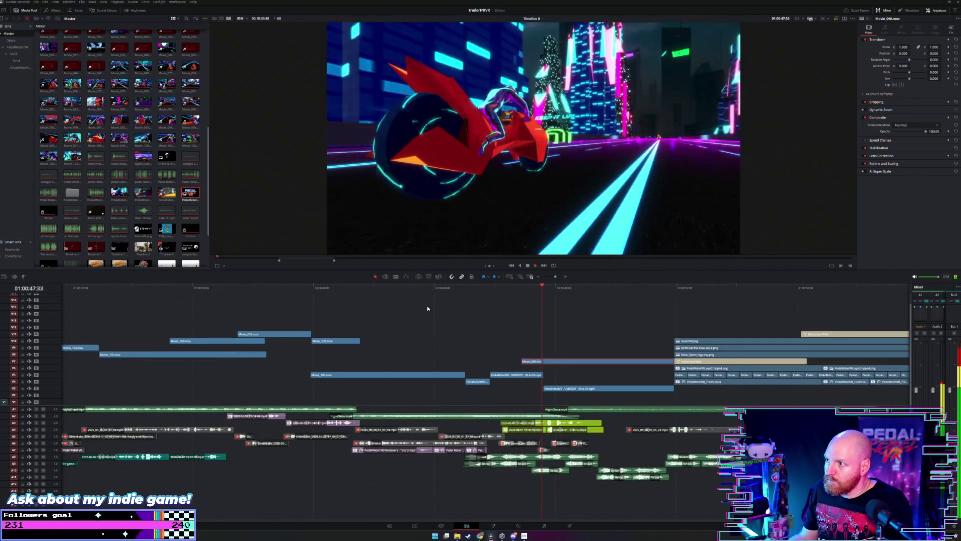
# Step: Trim the bike clip's start later after the headset rider clip, replaying to check the cut
pyautogui.moveTo(523, 360); pyautogui.dragTo(560, 364)
pyautogui.click(509, 288)
pyautogui.press('space')
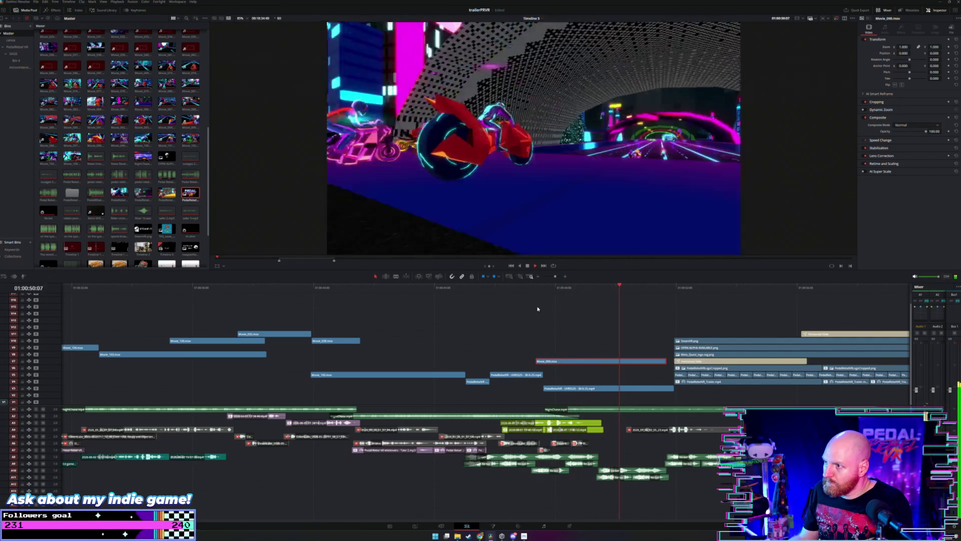
pyautogui.press('space')
pyautogui.click(562, 287)
pyautogui.click(574, 290)
pyautogui.moveTo(574, 290); pyautogui.dragTo(564, 290)
pyautogui.moveTo(537, 361); pyautogui.dragTo(558, 364)
pyautogui.press('space')
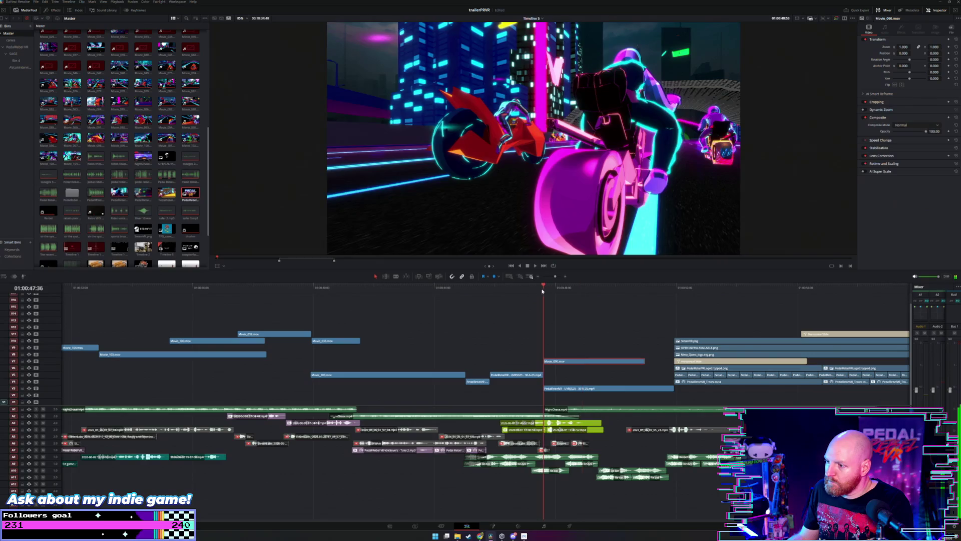
pyautogui.moveTo(542, 290); pyautogui.dragTo(559, 296)
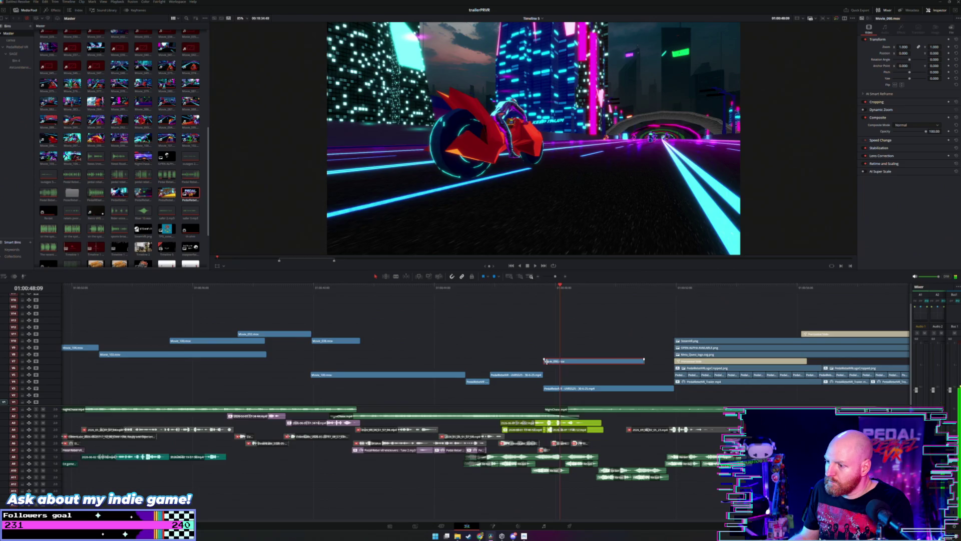
# Step: Trim Movie_090's start later and lengthen its end
pyautogui.moveTo(545, 361); pyautogui.dragTo(559, 362)
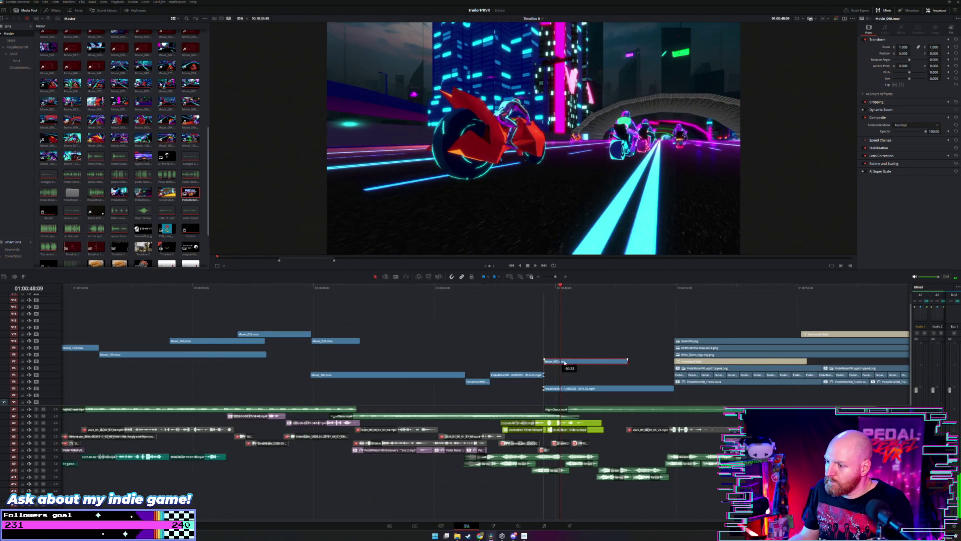
pyautogui.moveTo(626, 360); pyautogui.dragTo(648, 360)
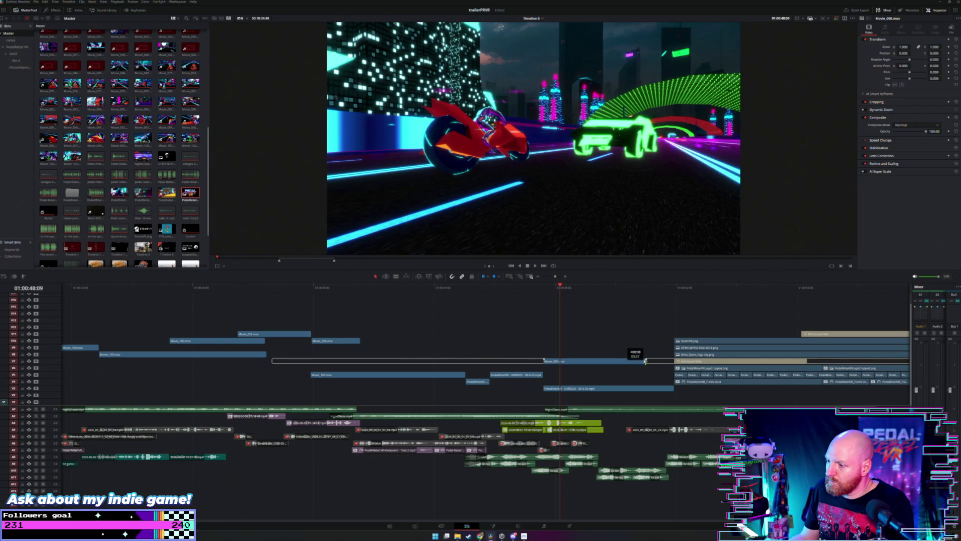
pyautogui.moveTo(647, 361)
pyautogui.mouseDown()
pyautogui.moveTo(636, 360)
pyautogui.moveTo(669, 359)
pyautogui.moveTo(558, 360)
pyautogui.moveTo(603, 358)
pyautogui.mouseUp()
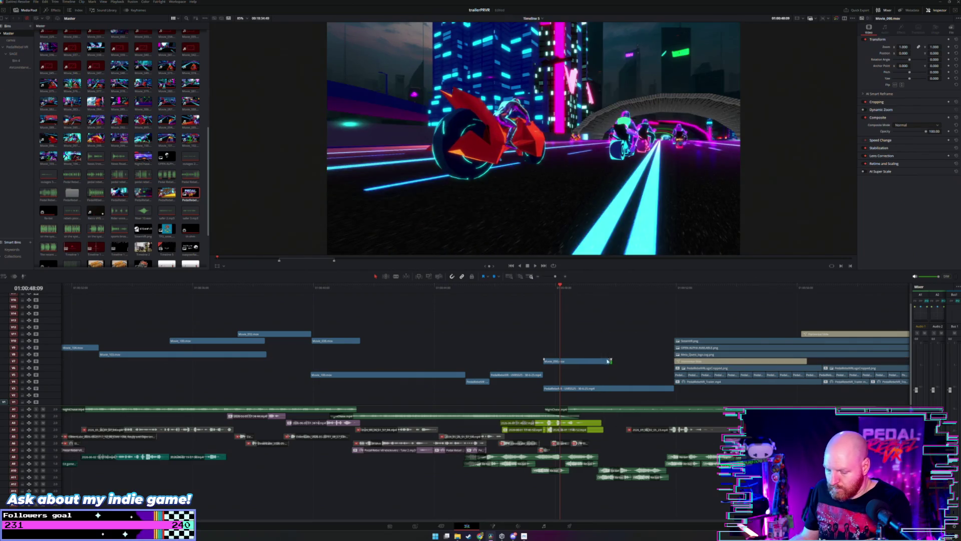
pyautogui.hotkey('shift', 'z')
# Step: Move Movie_086 earlier in the gameplay section and play from there
pyautogui.click(644, 288)
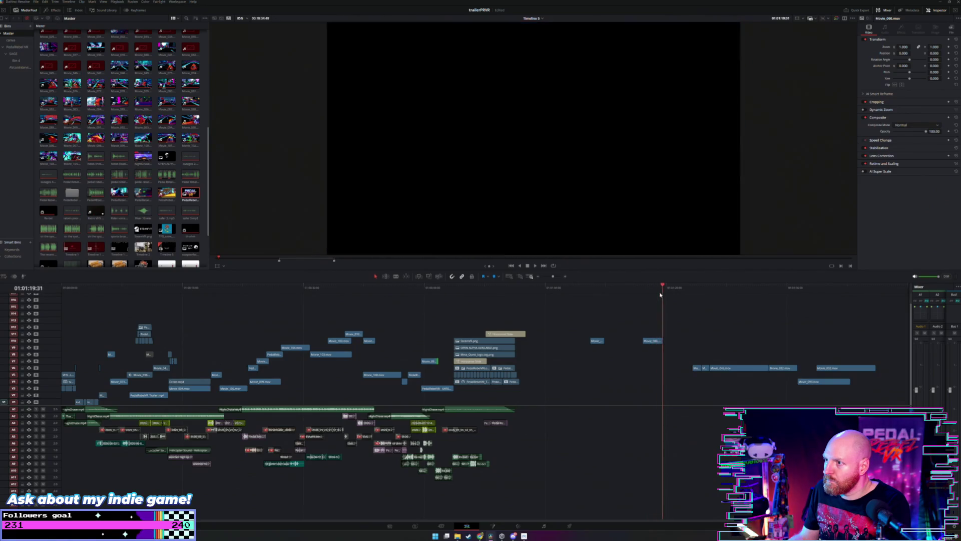
pyautogui.click(646, 296)
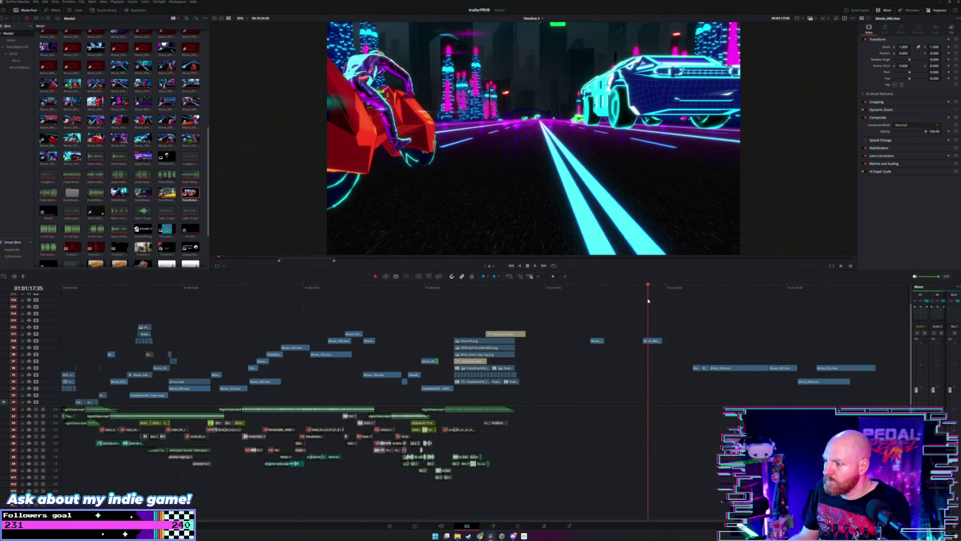
pyautogui.moveTo(650, 340); pyautogui.dragTo(473, 345)
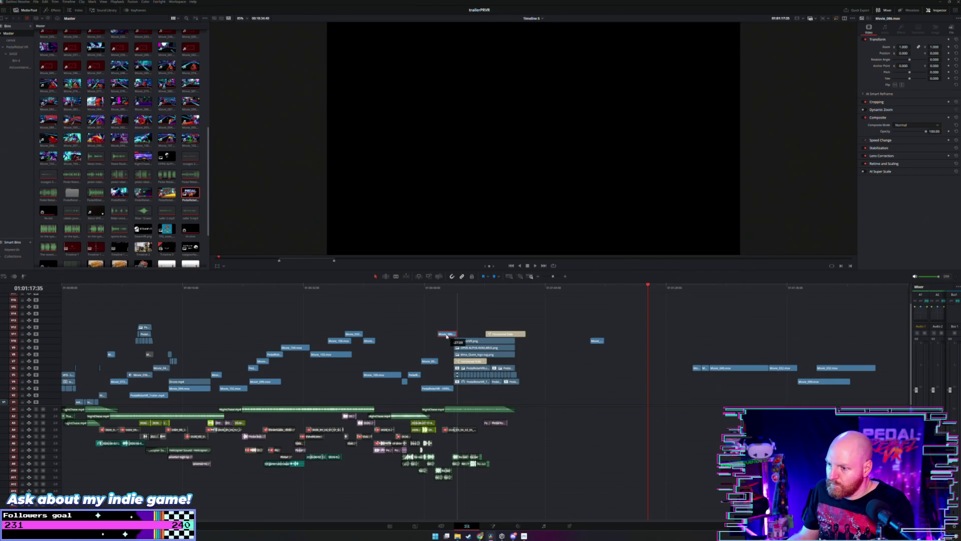
pyautogui.click(430, 295)
pyautogui.press('space')
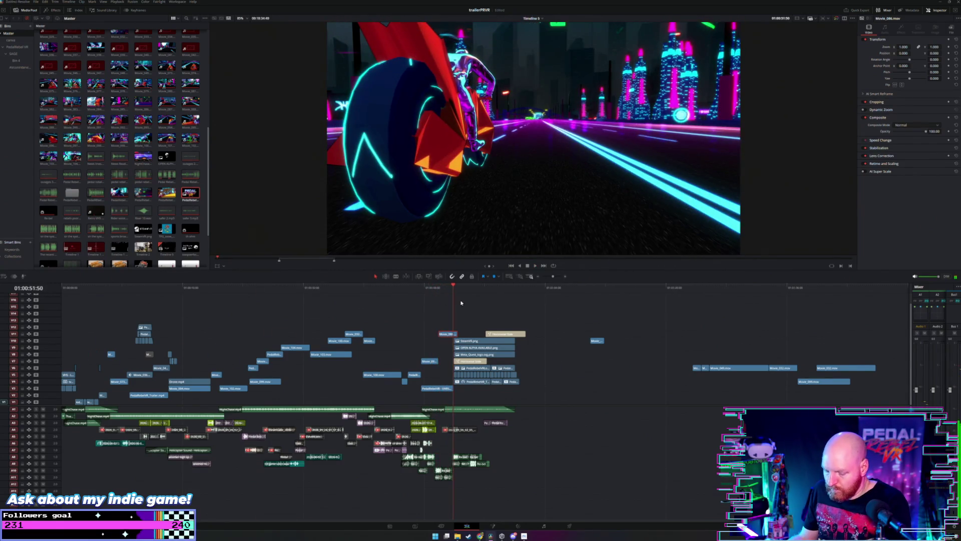
# Step: Review the racing footage, then drag the small V6 clip 23 seconds earlier and up one track
pyautogui.hotkey('shift', 'z')
pyautogui.click(441, 292)
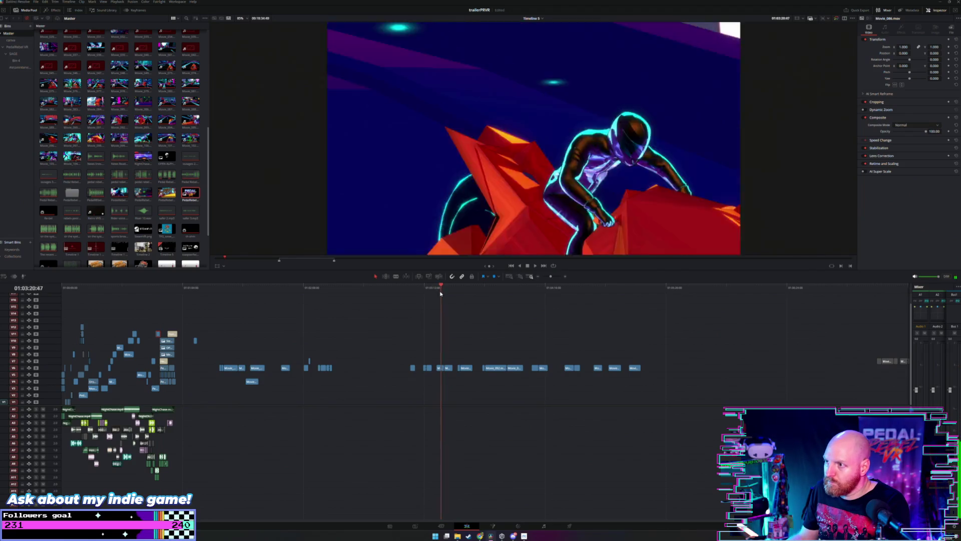
pyautogui.moveTo(446, 295); pyautogui.dragTo(490, 294)
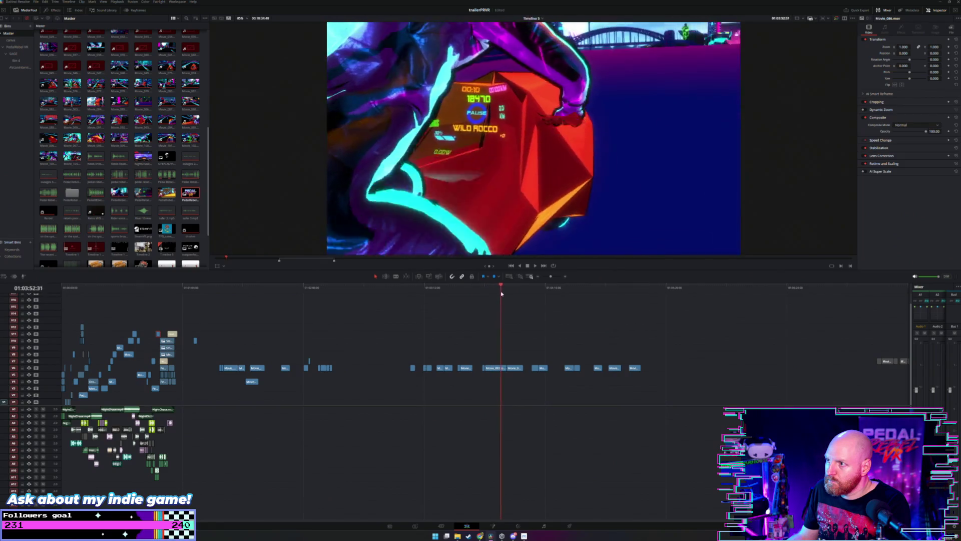
pyautogui.click(390, 295)
pyautogui.moveTo(370, 300)
pyautogui.mouseDown()
pyautogui.moveTo(220, 308)
pyautogui.moveTo(317, 309)
pyautogui.mouseUp()
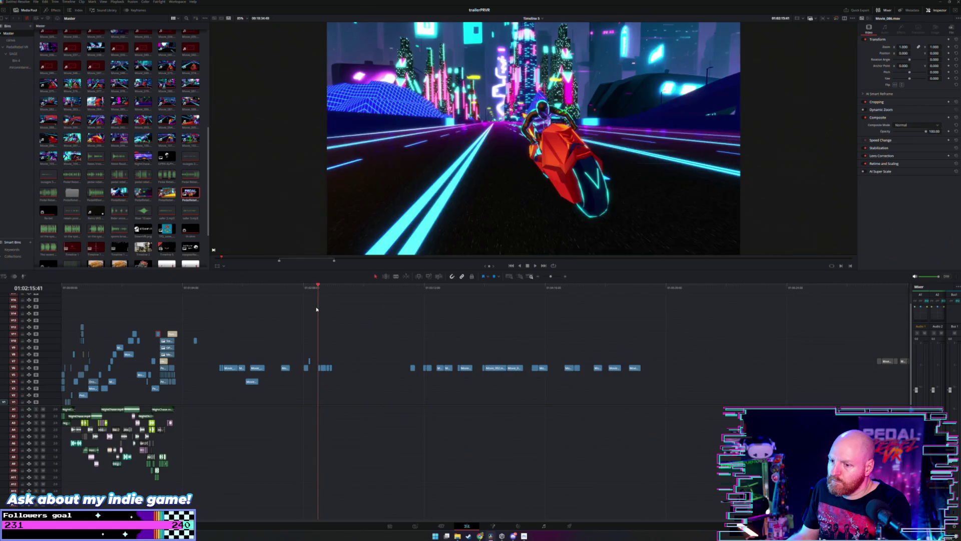
pyautogui.scroll(4, 327, 308)
pyautogui.press('space')
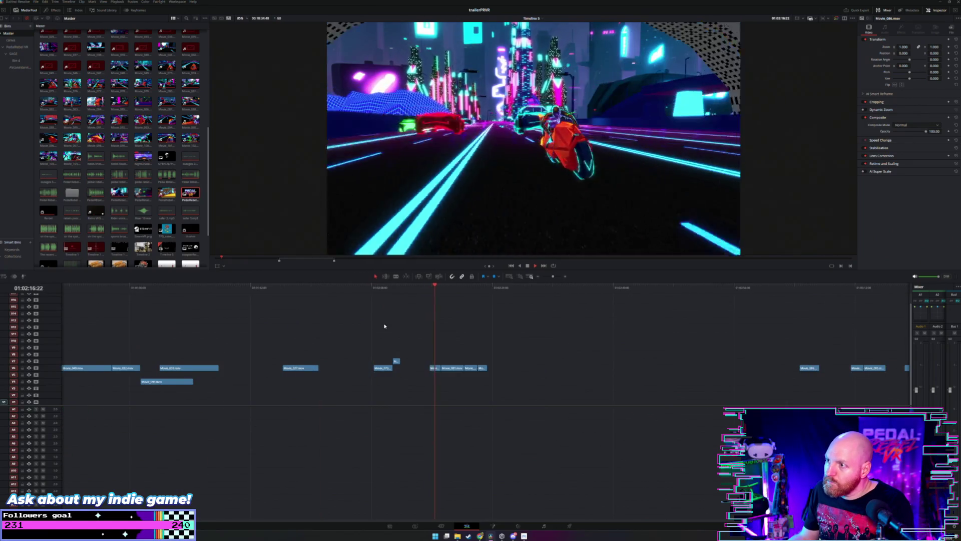
pyautogui.press('space')
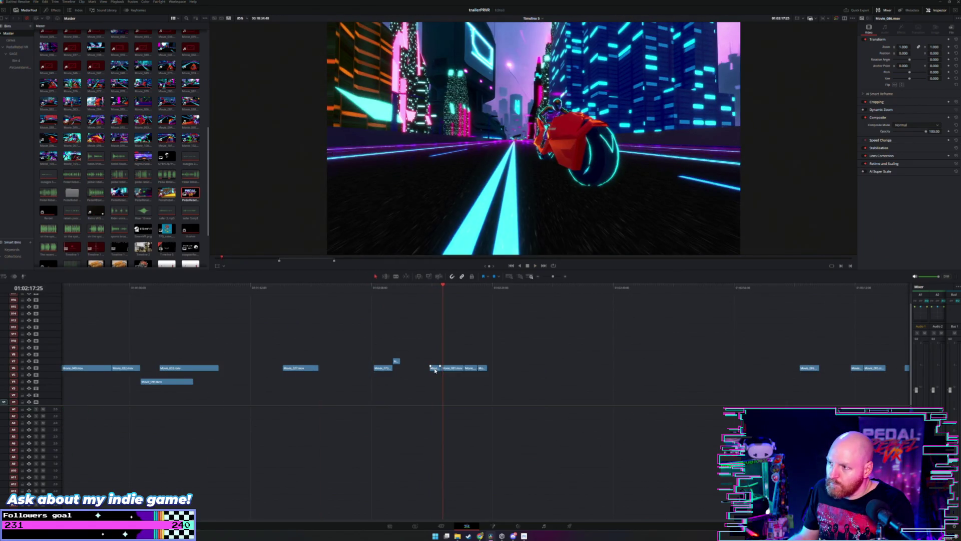
pyautogui.moveTo(435, 367)
pyautogui.mouseDown()
pyautogui.moveTo(75, 338)
pyautogui.moveTo(97, 341)
pyautogui.mouseUp()
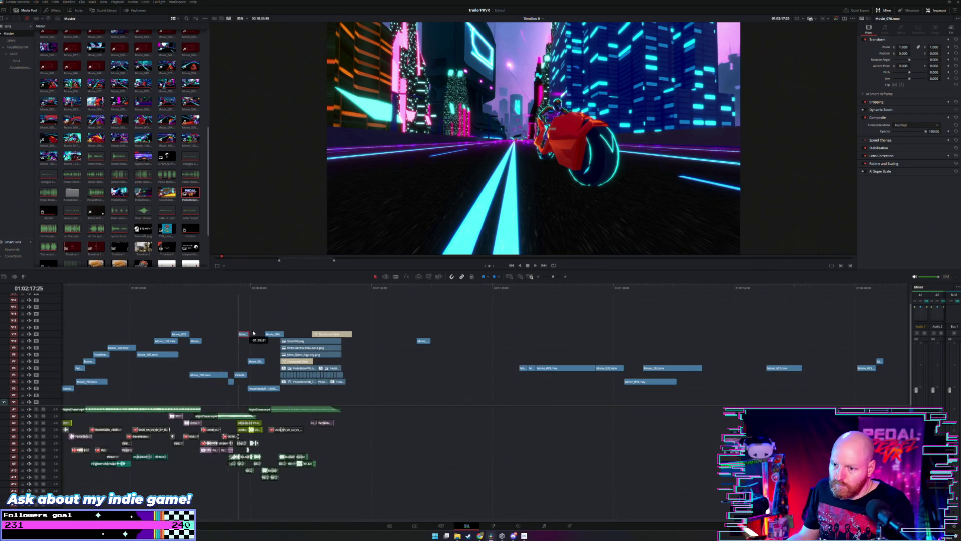
# Step: Shift the V12 Movie_078 clip to align with the clip beneath on V11, then replay the ending
pyautogui.click(257, 290)
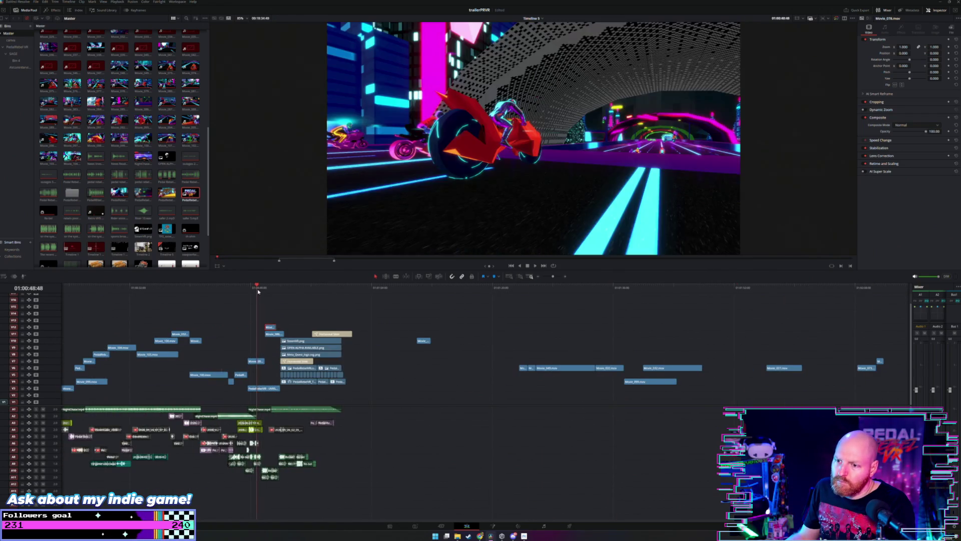
pyautogui.hotkey('ctrl', '=')
pyautogui.hotkey('ctrl', '=')
pyautogui.press('space')
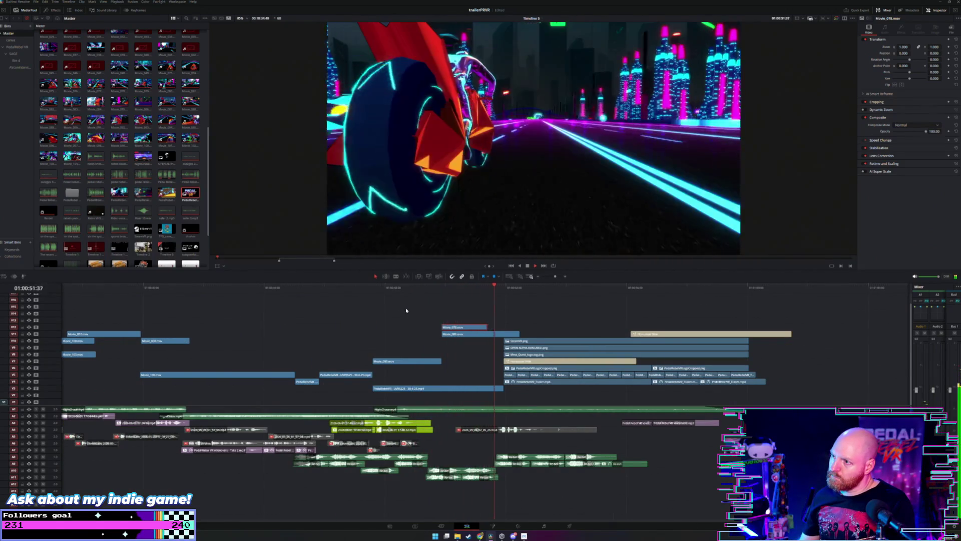
pyautogui.press('space')
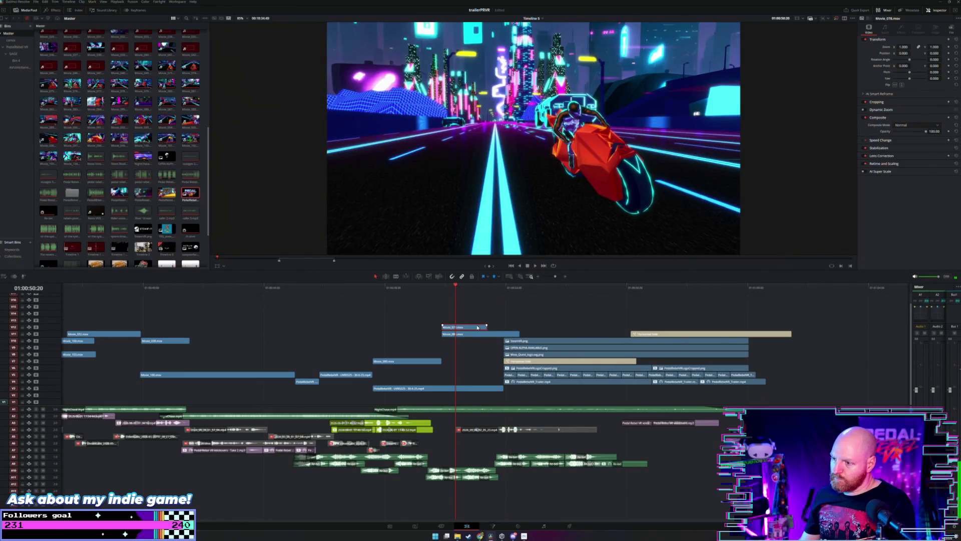
pyautogui.moveTo(477, 327)
pyautogui.mouseDown()
pyautogui.moveTo(506, 327)
pyautogui.moveTo(445, 327)
pyautogui.mouseUp()
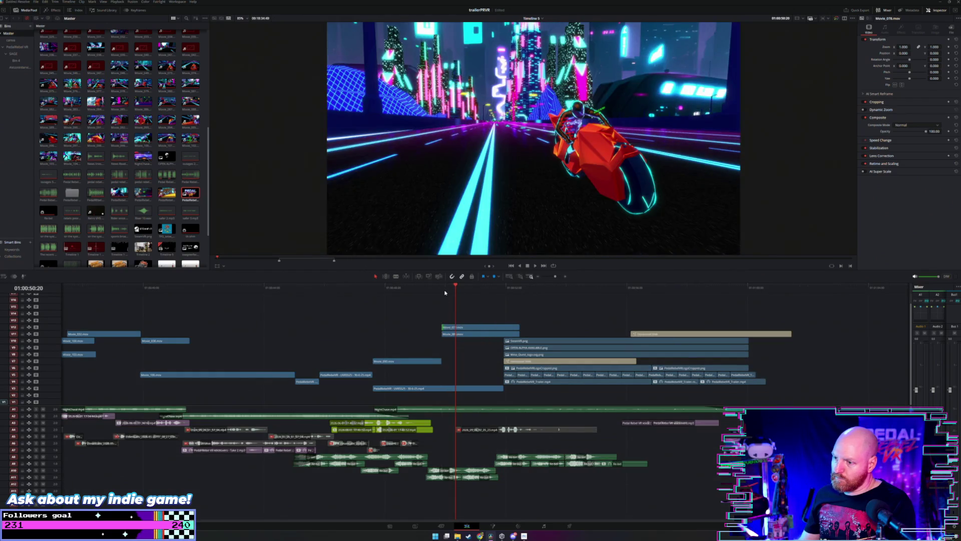
pyautogui.click(443, 289)
pyautogui.press('space')
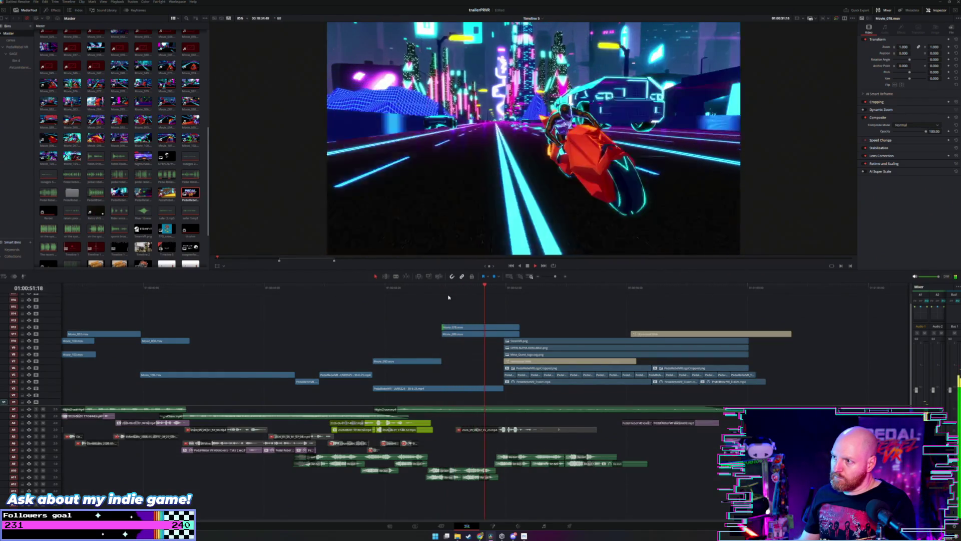
pyautogui.press('space')
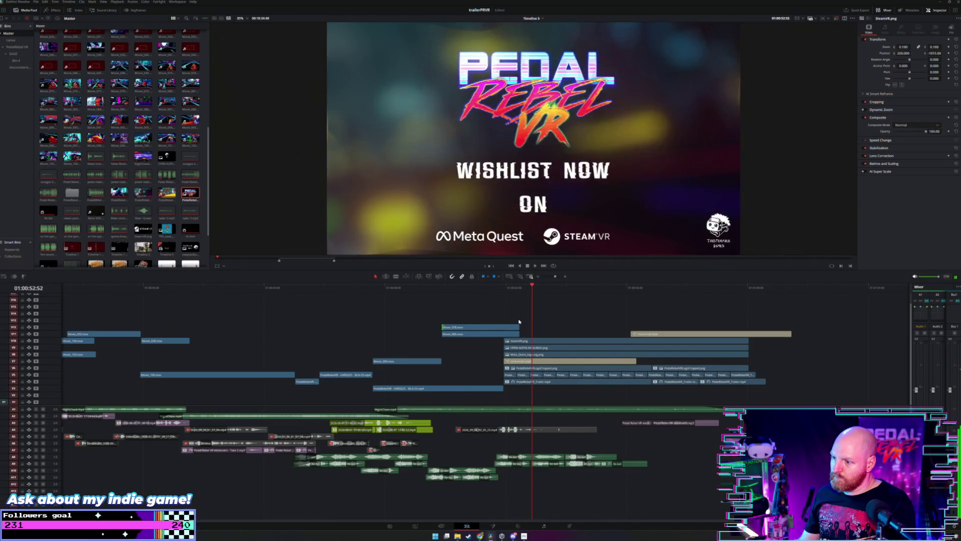
# Step: Trim Movie_078 and Movie_080 to end where the Wishlist end card begins, and replay
pyautogui.moveTo(520, 318)
pyautogui.mouseDown()
pyautogui.moveTo(508, 336)
pyautogui.moveTo(503, 326)
pyautogui.mouseUp()
pyautogui.click(427, 286)
pyautogui.press('space')
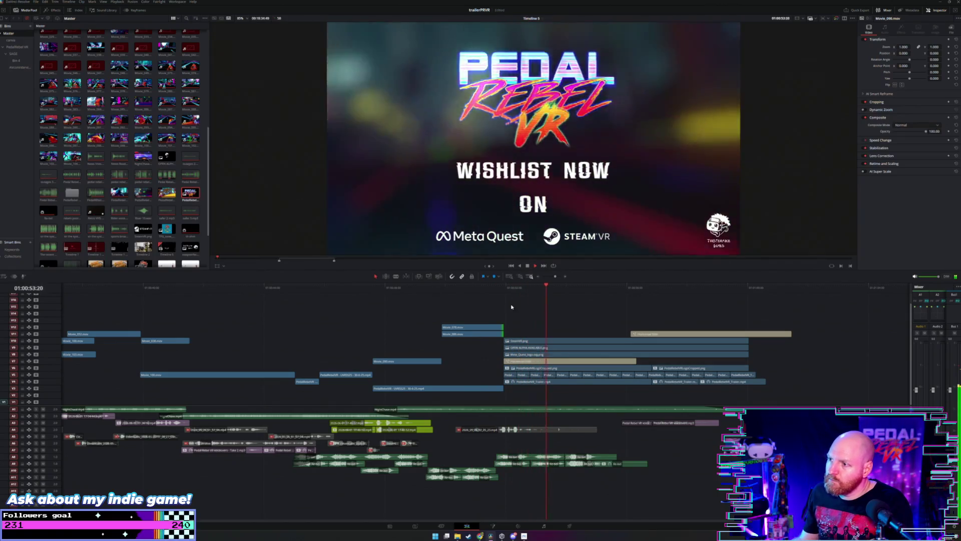
pyautogui.hotkey('ctrl', '-')
pyautogui.hotkey('ctrl', '-')
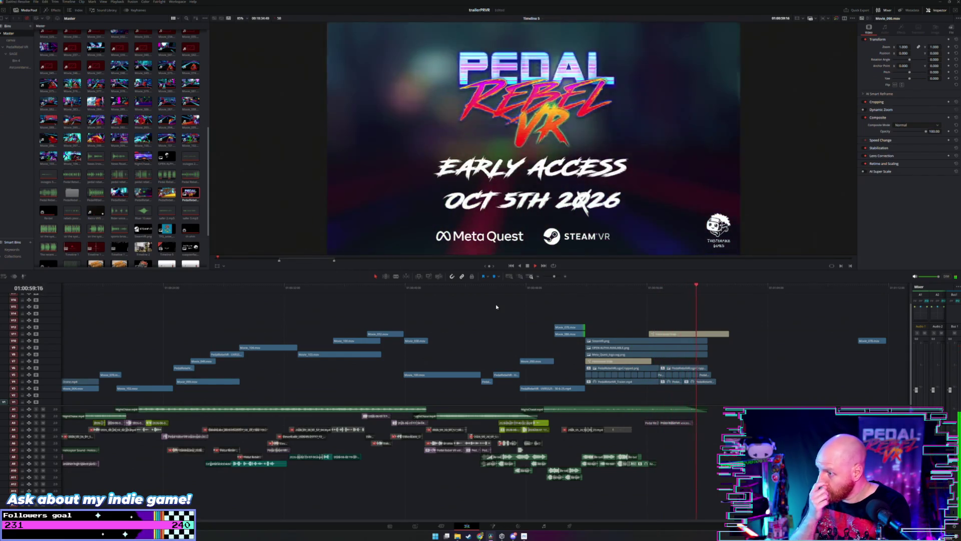
pyautogui.hscroll(-3, 425, 320)
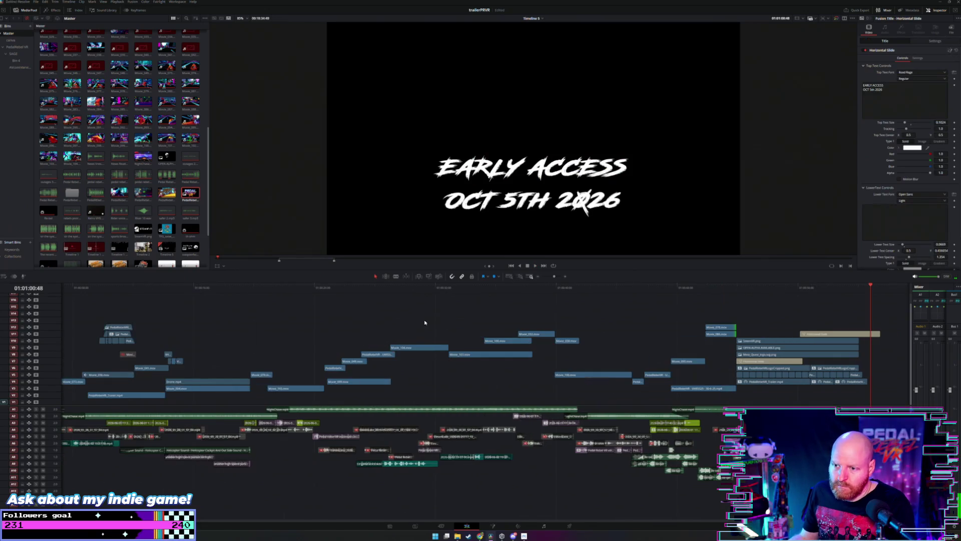
pyautogui.hscroll(5, 384, 316)
pyautogui.moveTo(79, 289); pyautogui.dragTo(45, 290)
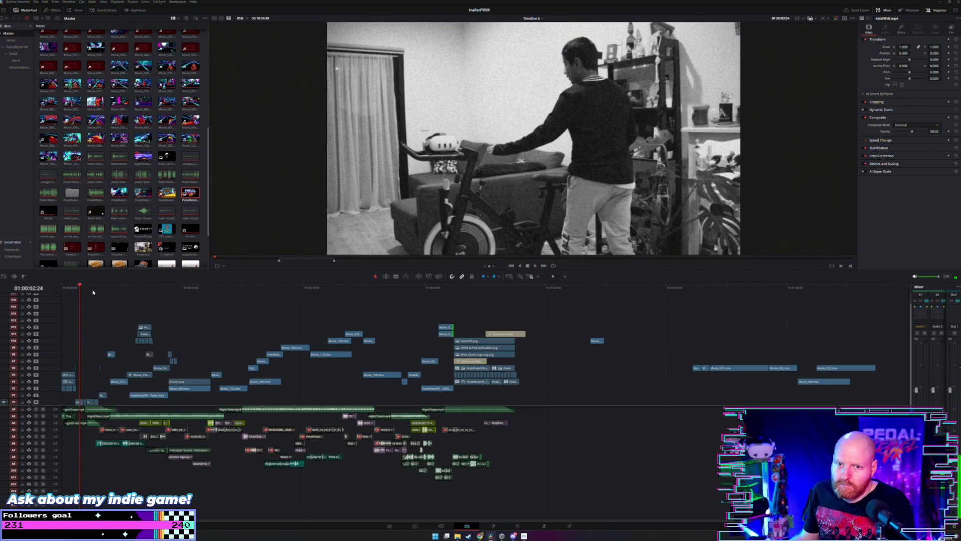
pyautogui.scroll(2, 178, 292)
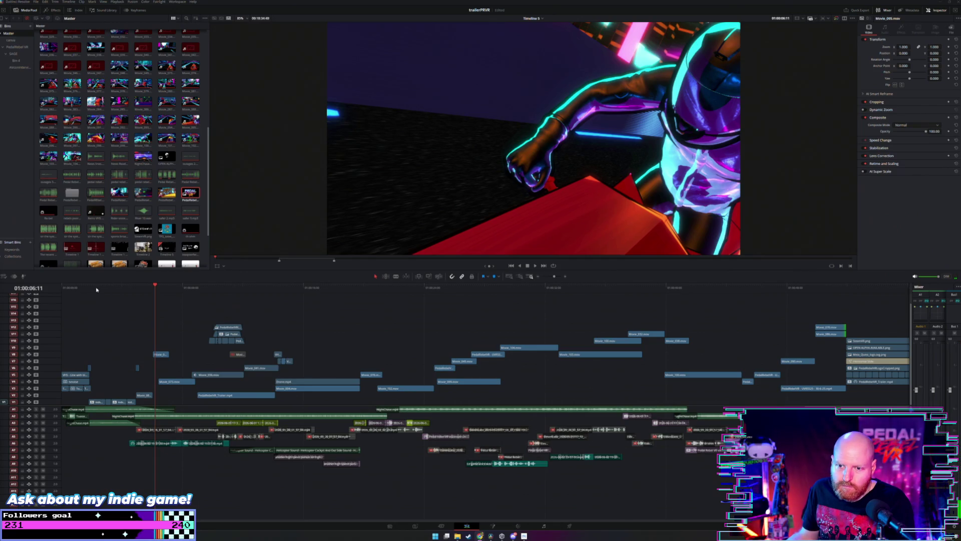
pyautogui.press('Home')
pyautogui.scroll(-2, 88, 297)
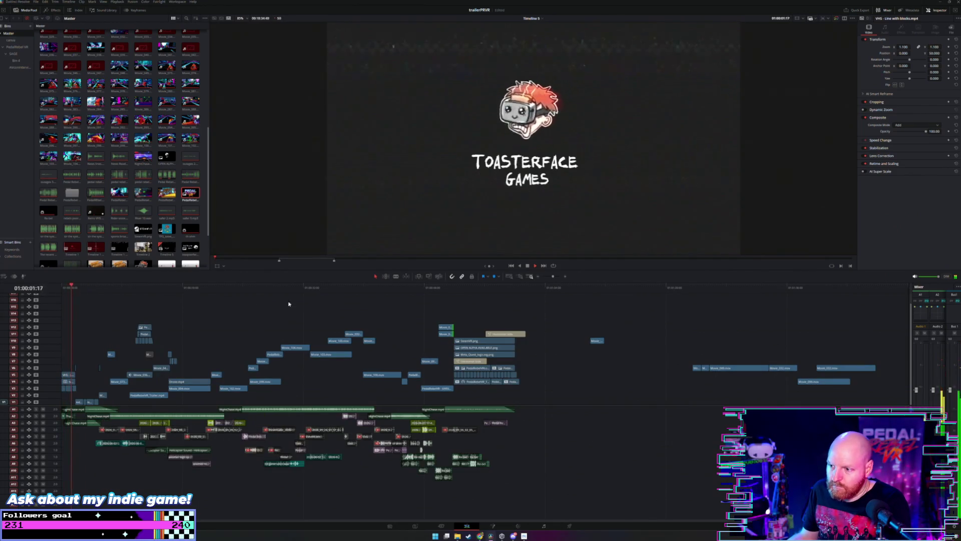
pyautogui.click(413, 289)
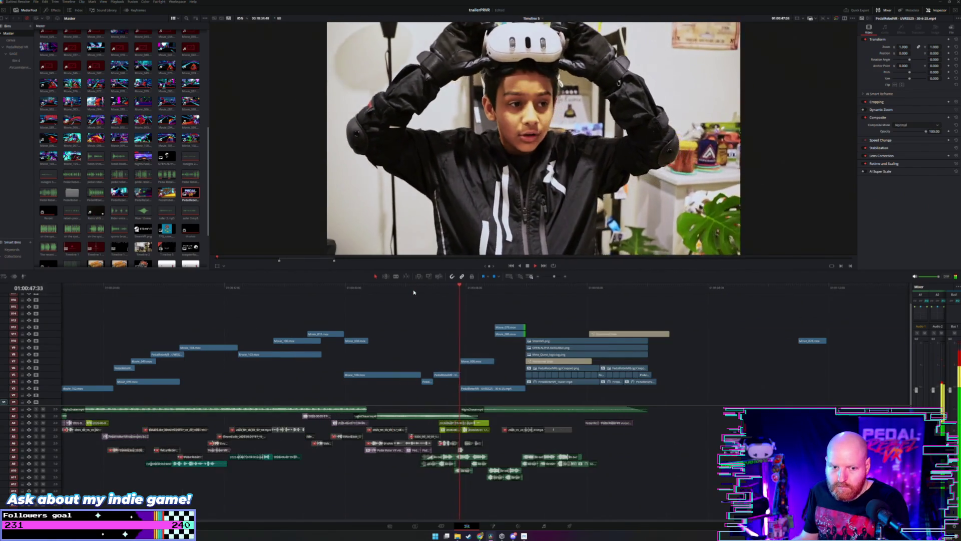
pyautogui.scroll(2, 413, 289)
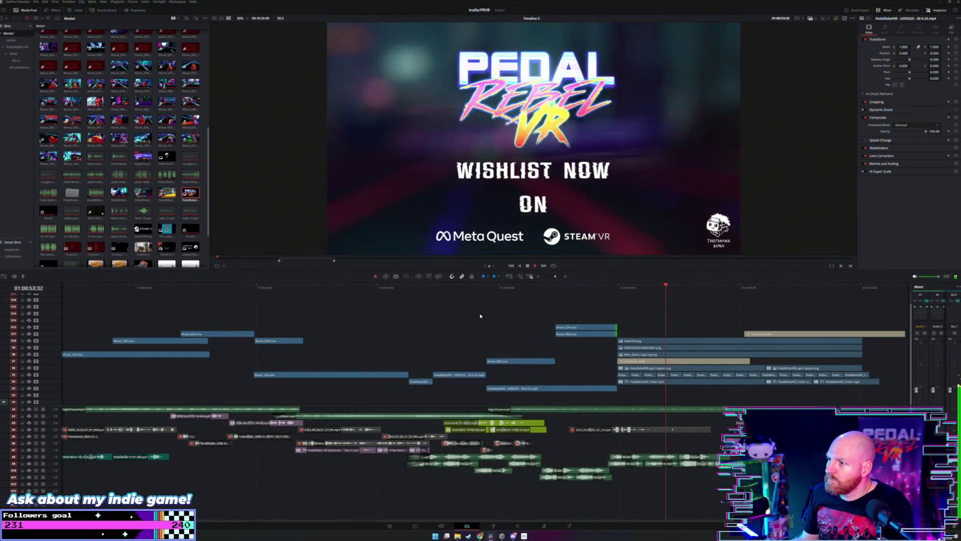
pyautogui.scroll(-2, 483, 312)
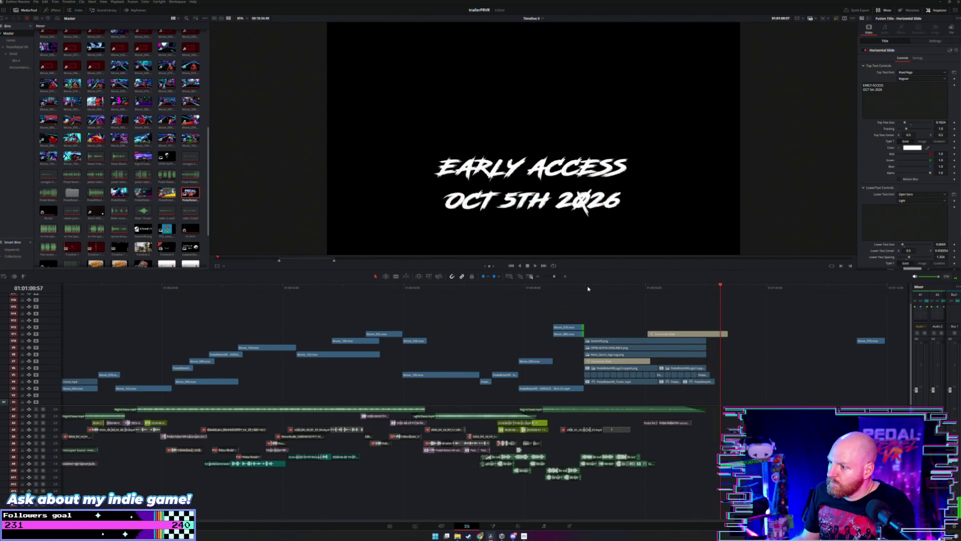
pyautogui.click(588, 289)
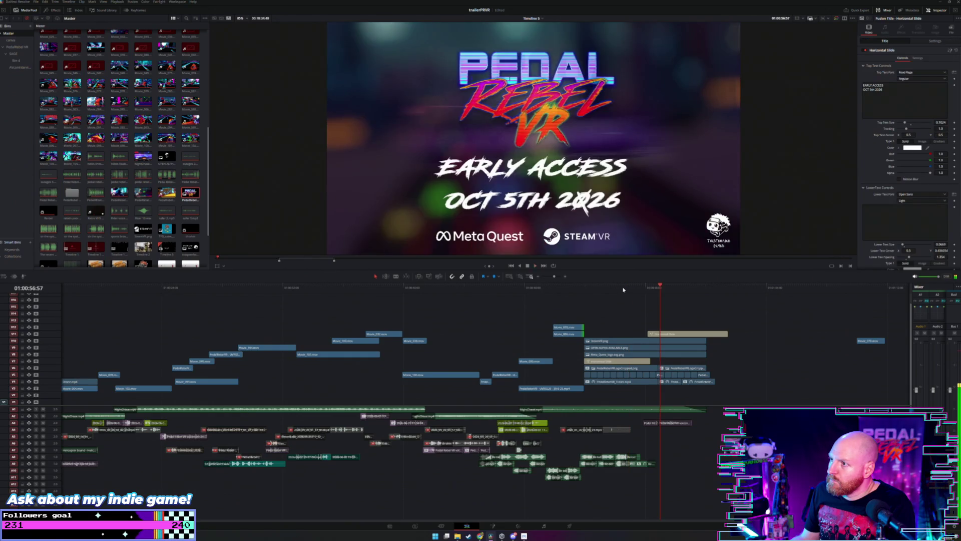
pyautogui.click(662, 288)
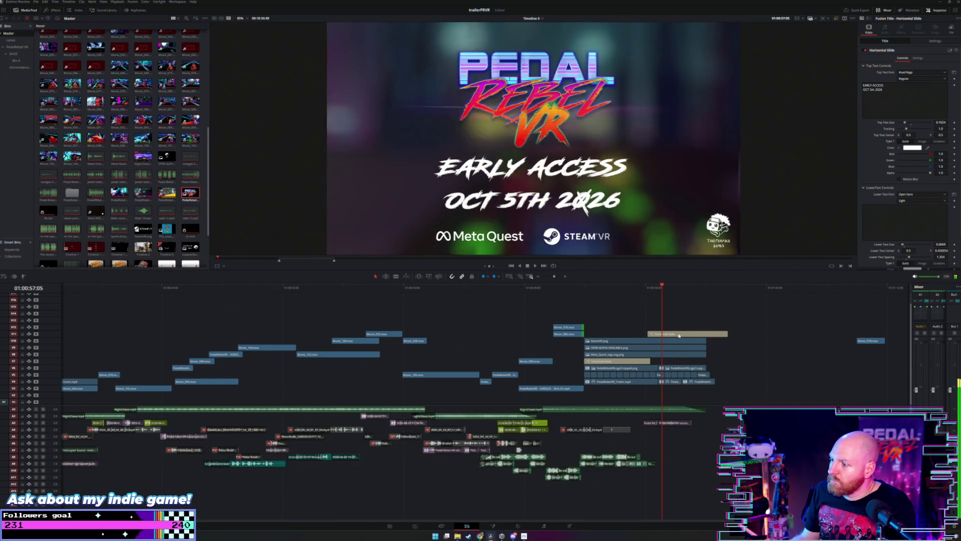
pyautogui.click(700, 368)
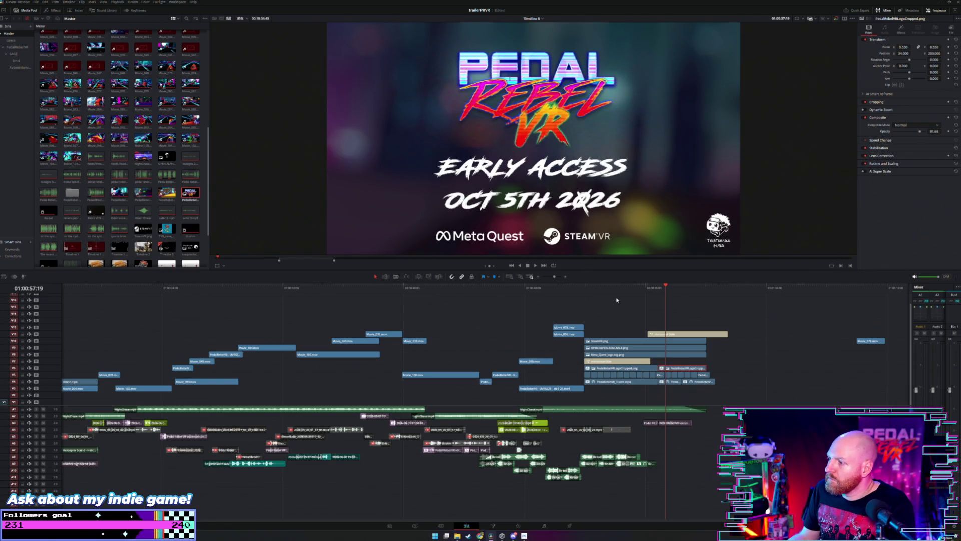
pyautogui.press('space')
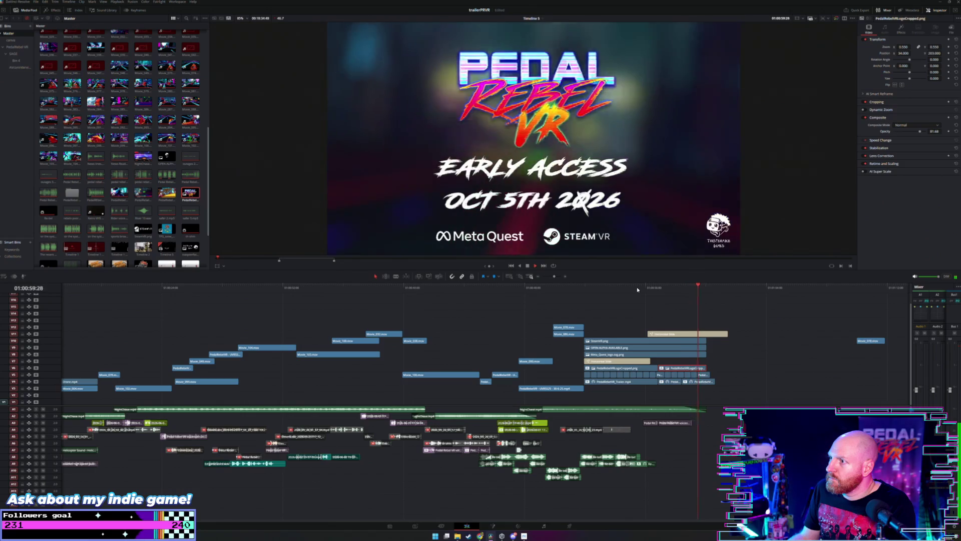
pyautogui.click(706, 290)
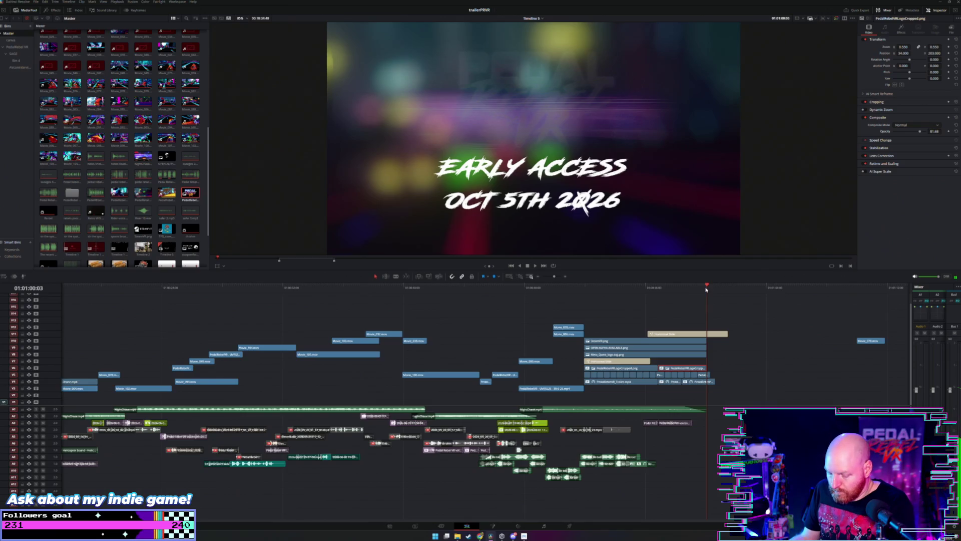
pyautogui.scroll(3, 649, 298)
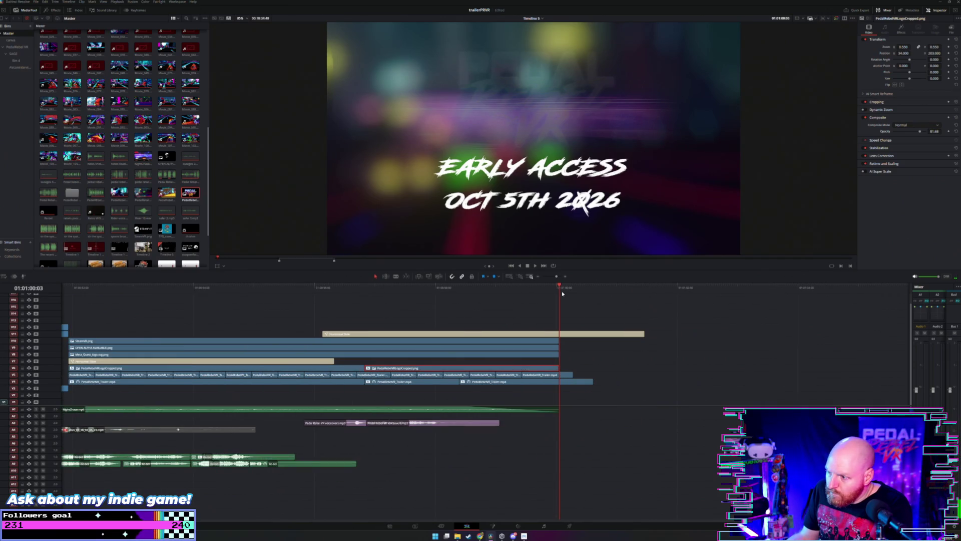
pyautogui.press('Left')
pyautogui.press('Left')
pyautogui.press('Left')
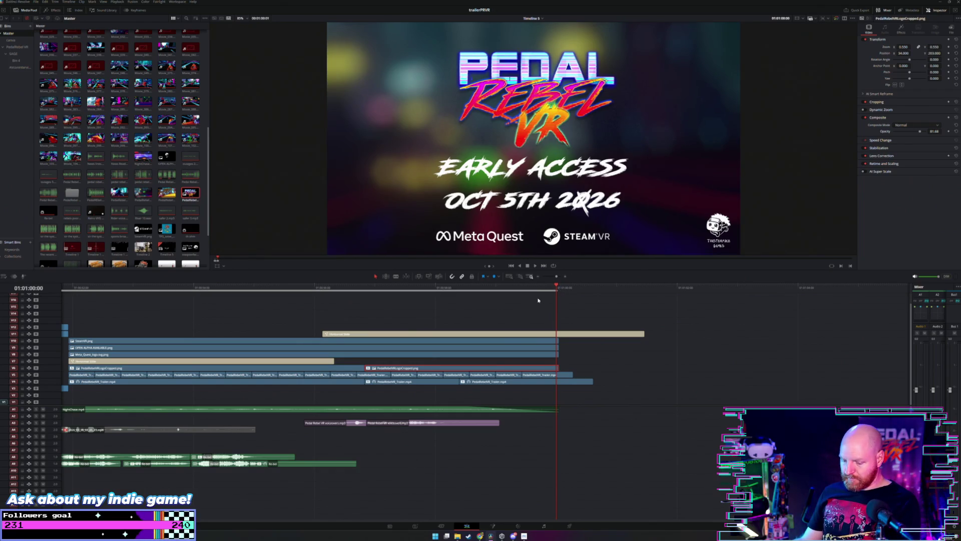
pyautogui.scroll(-8, 500, 302)
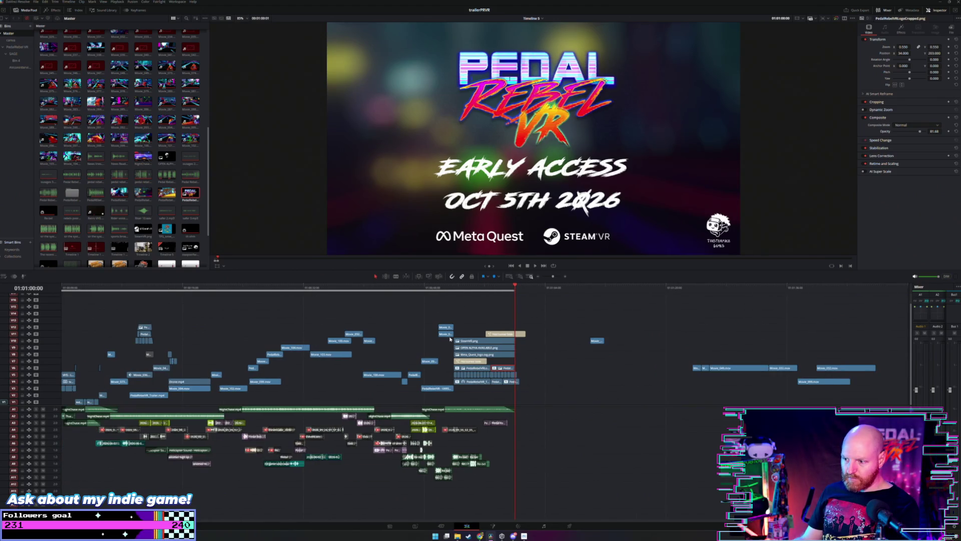
pyautogui.scroll(5, 485, 291)
pyautogui.press('space')
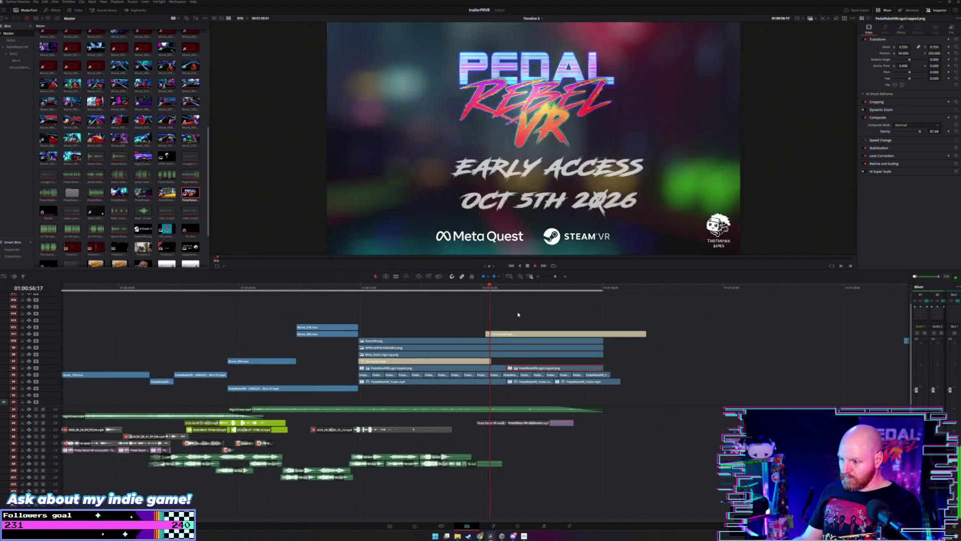
pyautogui.click(476, 421)
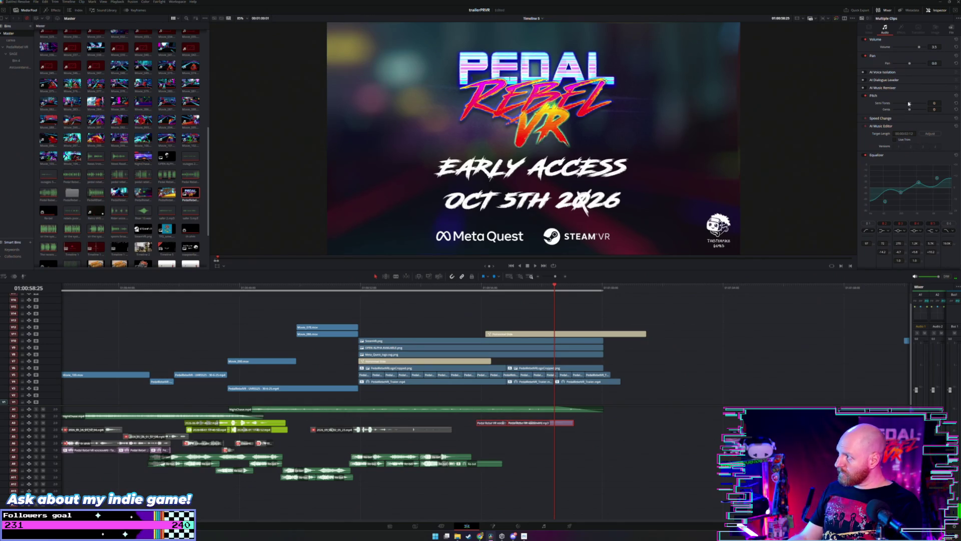
pyautogui.click(464, 287)
pyautogui.press('space')
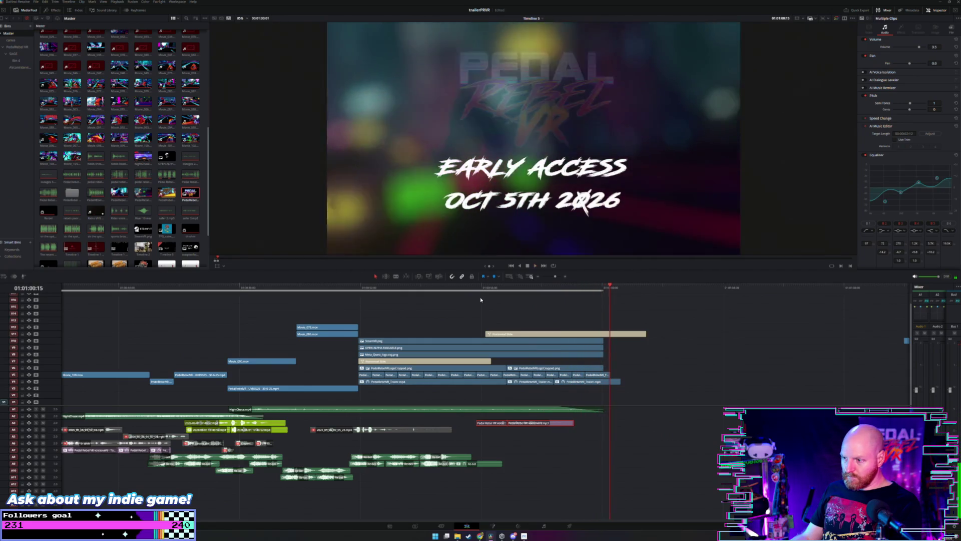
pyautogui.click(480, 297)
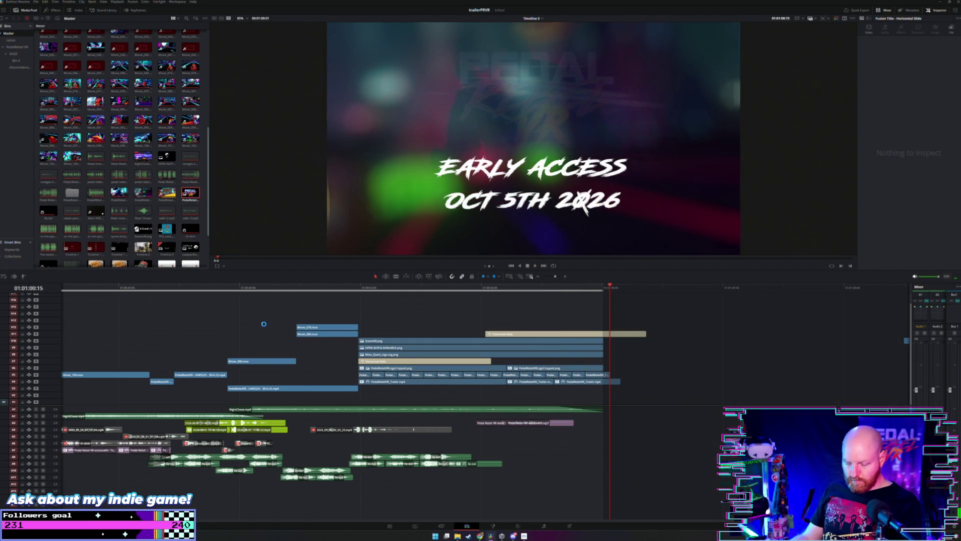
pyautogui.scroll(-2, 262, 323)
pyautogui.scroll(-2, 221, 328)
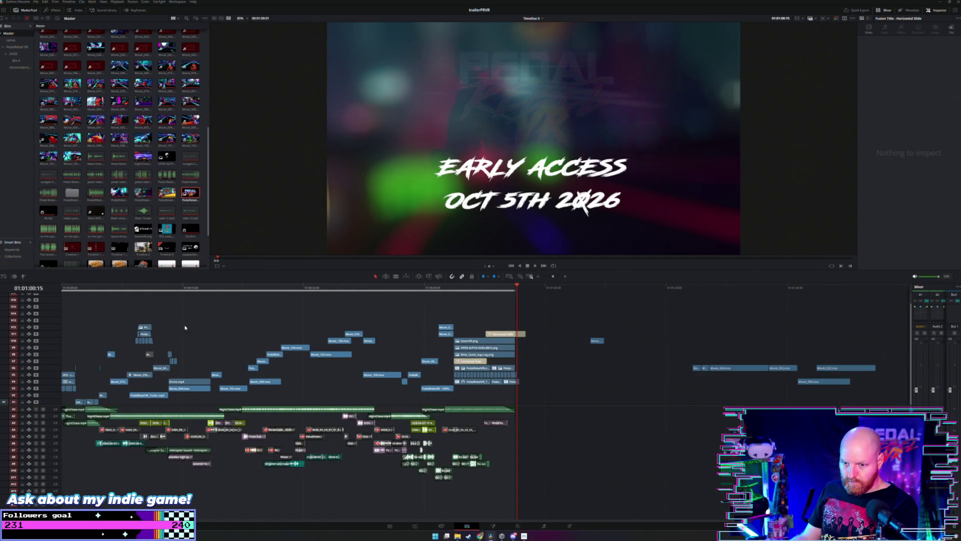
# Step: Replay the intro from the timeline start to review the noisy Toasterface vanity cards
pyautogui.press('Home')
pyautogui.hotkey('shift', 'z')
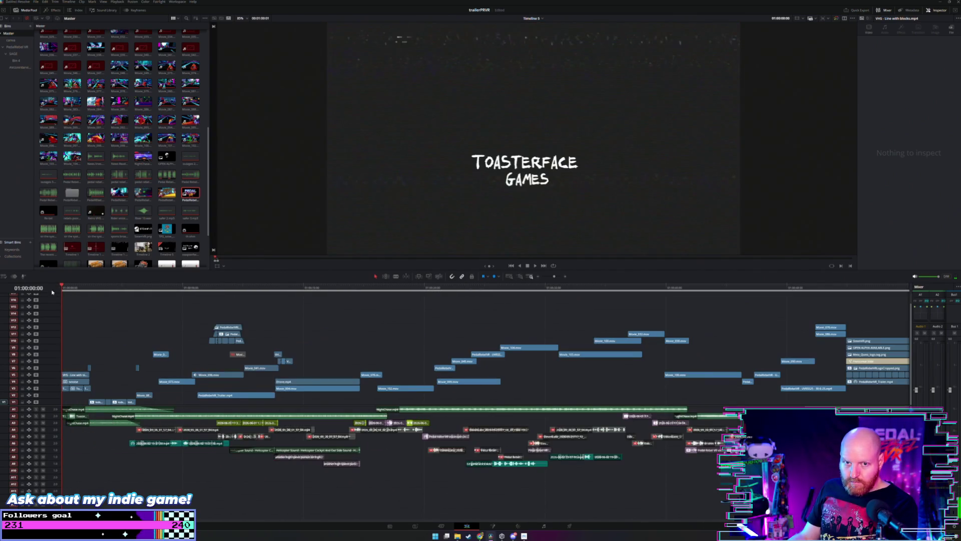
pyautogui.hotkey('ctrl', '-')
pyautogui.press('space')
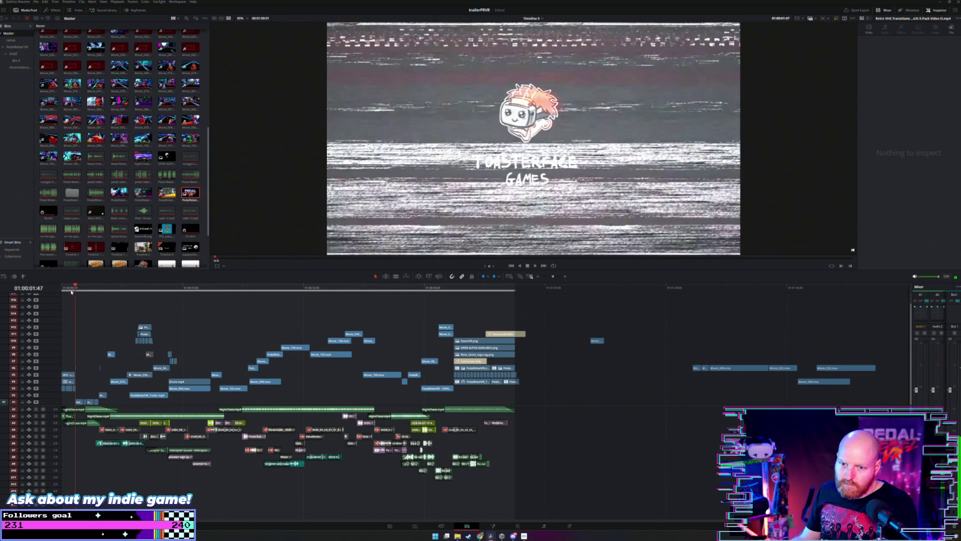
pyautogui.press('Home')
pyautogui.hotkey('ctrl', '=')
pyautogui.press('space')
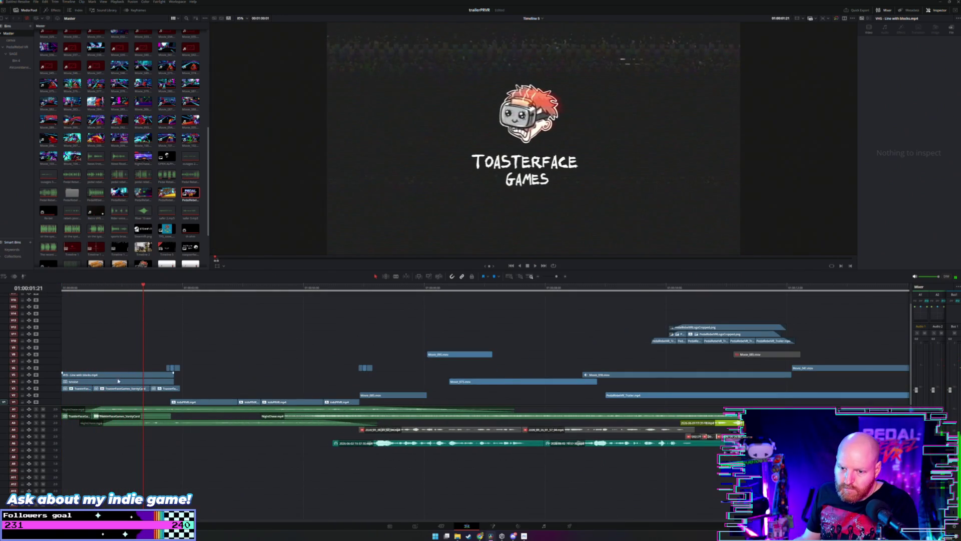
pyautogui.click(118, 383)
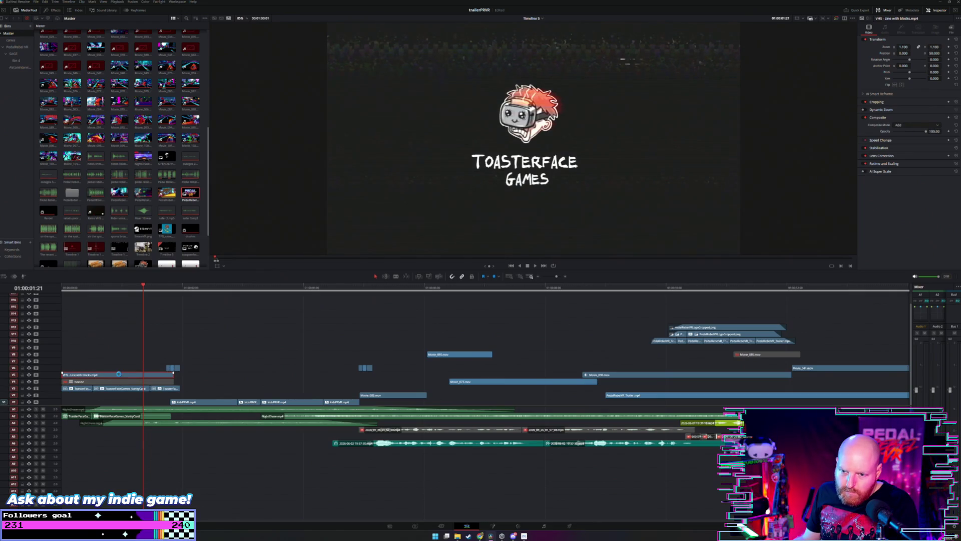
pyautogui.press('Up')
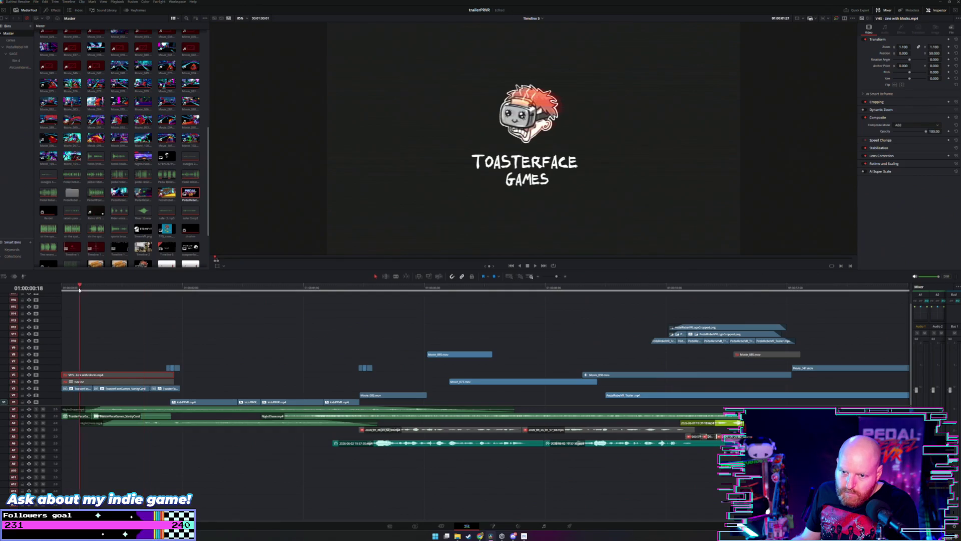
pyautogui.press('Up')
pyautogui.press('space')
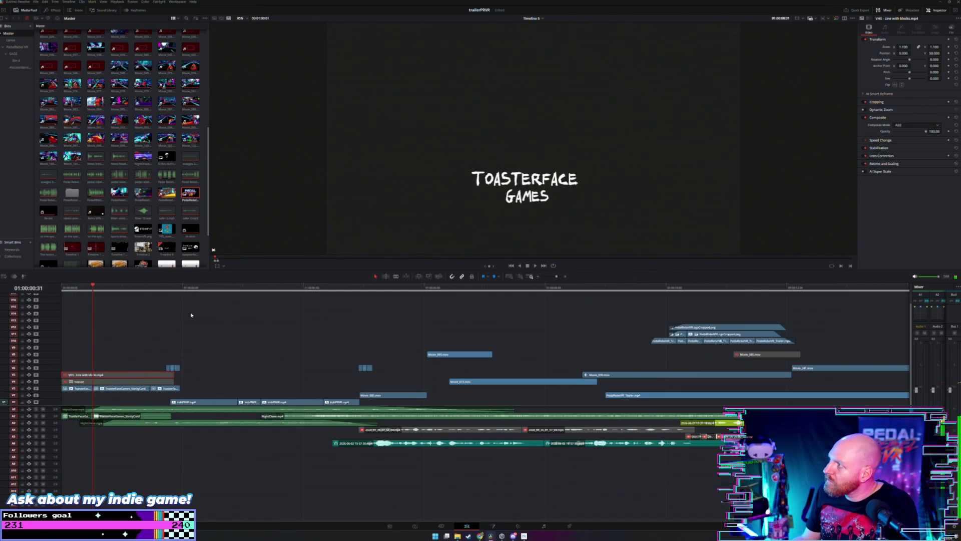
# Step: Turn off Analog Damage on the first ToasterFaceGames vanity card clip and preview it
pyautogui.moveTo(159, 393); pyautogui.dragTo(82, 391)
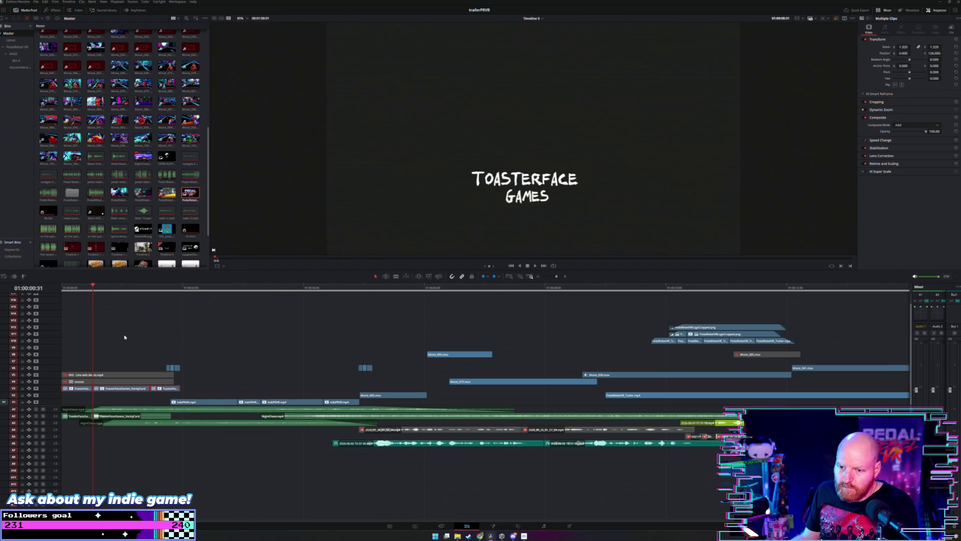
pyautogui.click(145, 335)
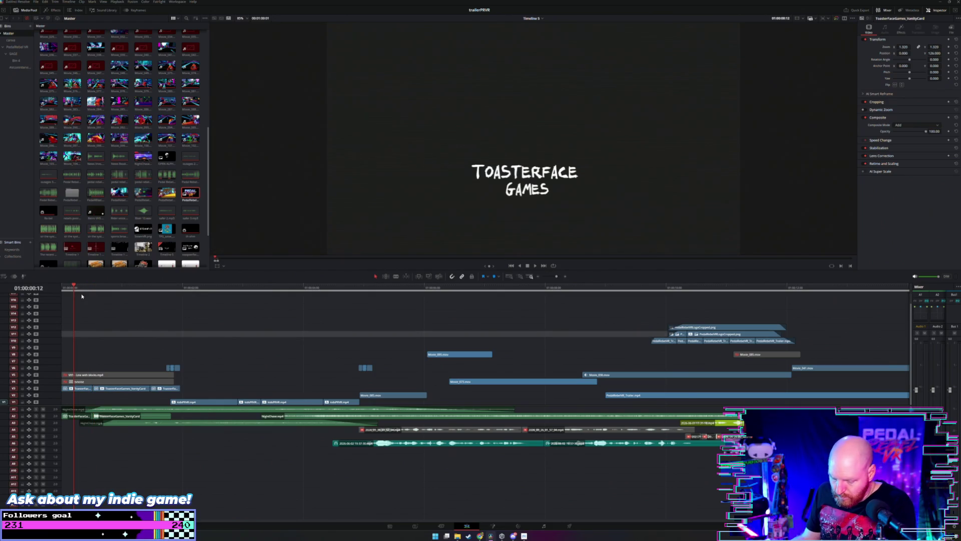
pyautogui.scroll(3, 81, 293)
pyautogui.click(165, 388)
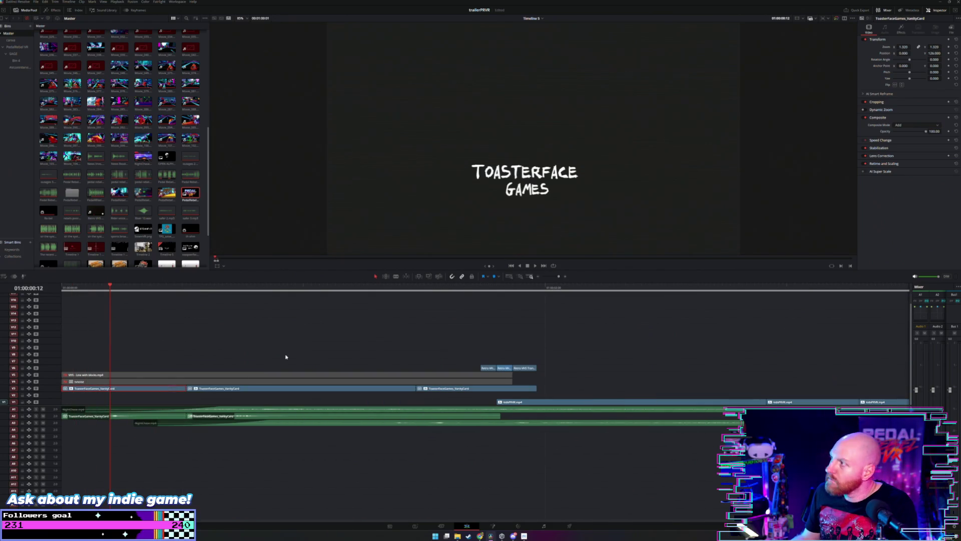
pyautogui.click(900, 27)
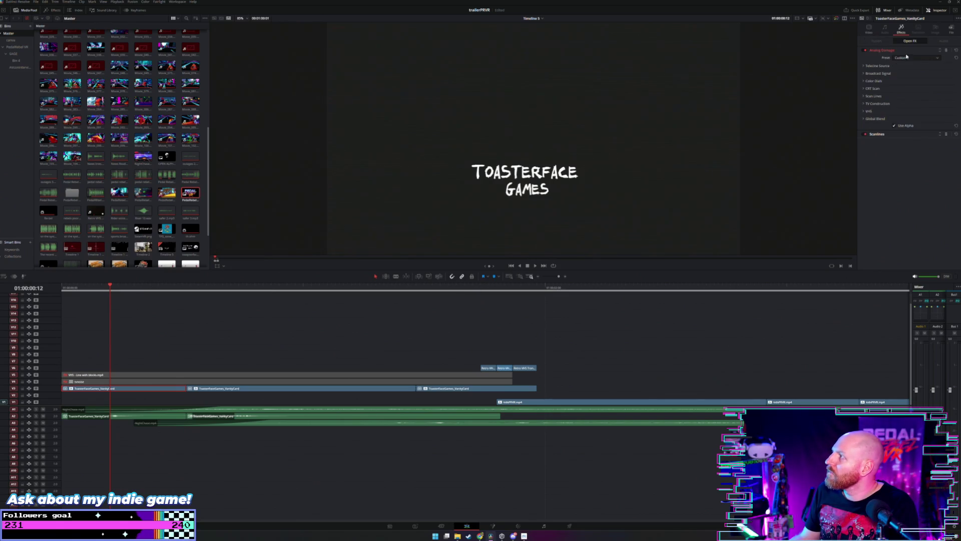
pyautogui.click(866, 51)
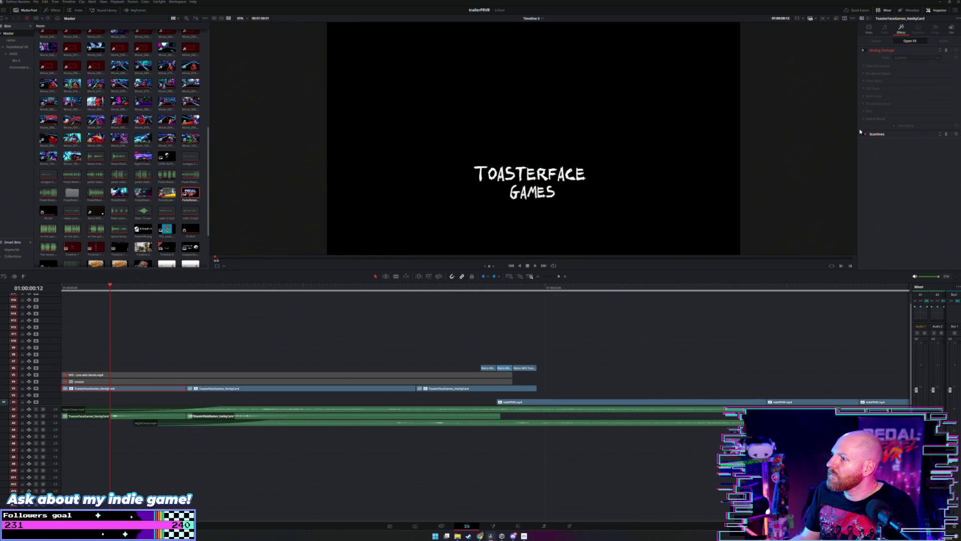
pyautogui.press('space')
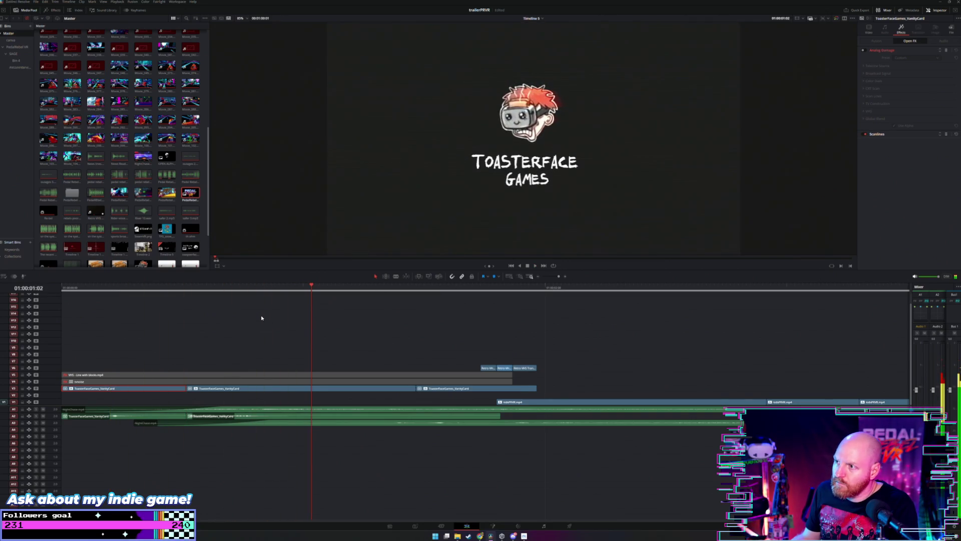
# Step: Turn off Analog Damage on the second and third vanity cards, then rewind to the start
pyautogui.click(212, 387)
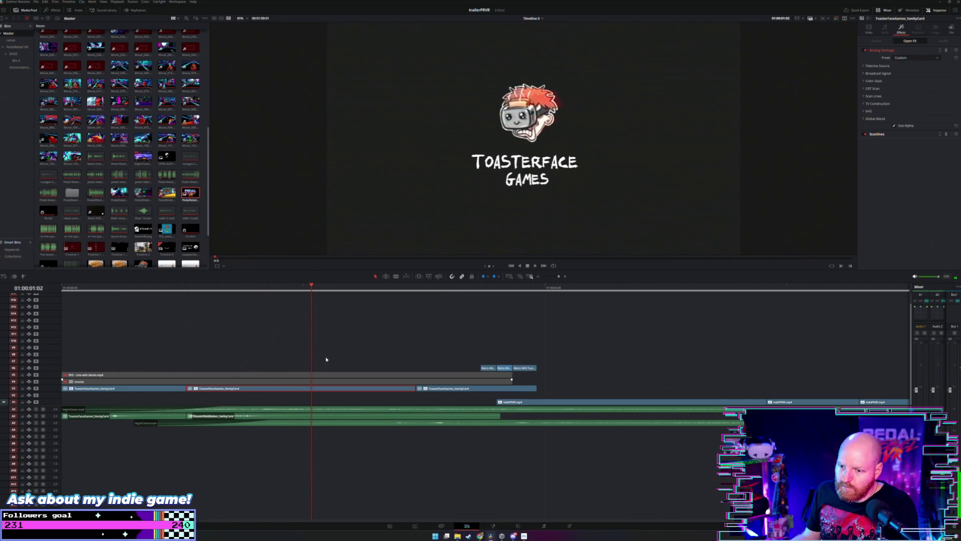
pyautogui.click(865, 51)
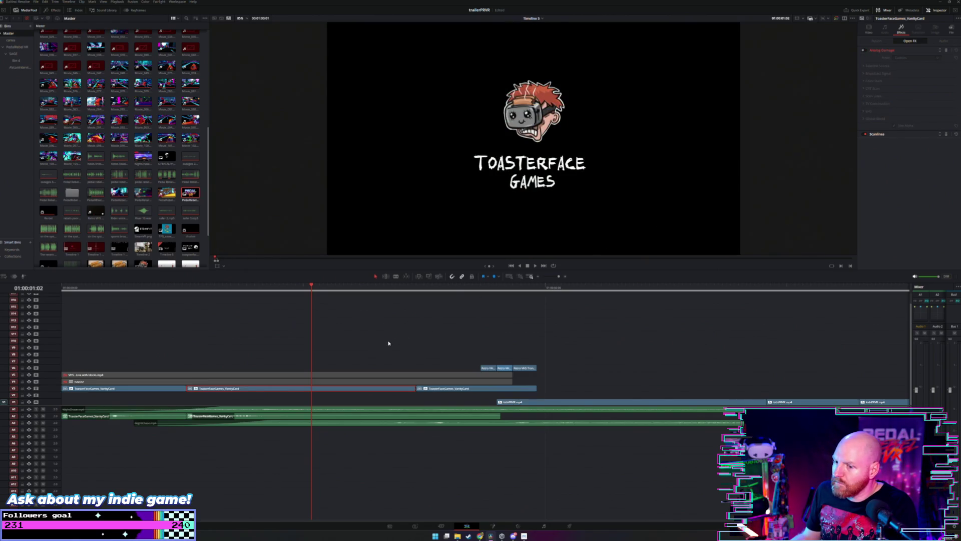
pyautogui.press('space')
pyautogui.click(456, 388)
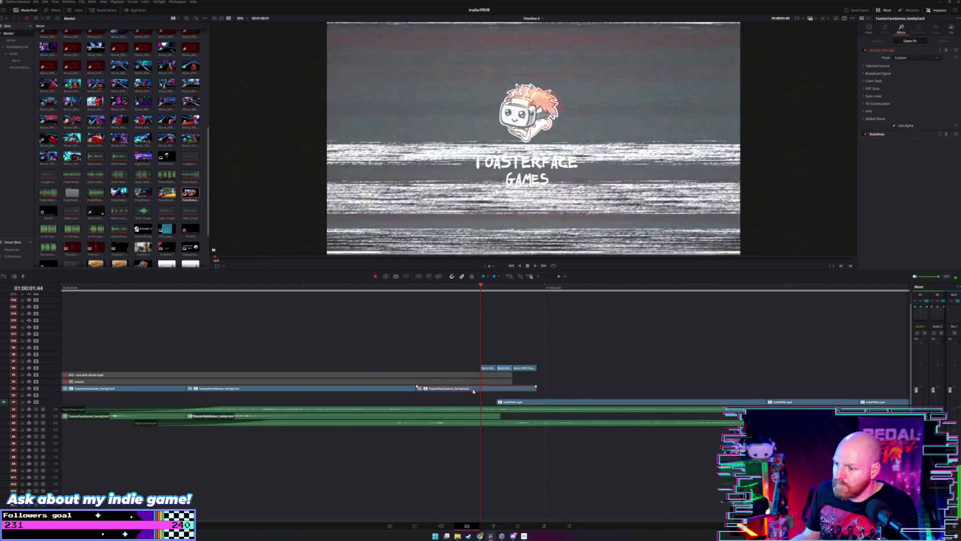
pyautogui.click(864, 52)
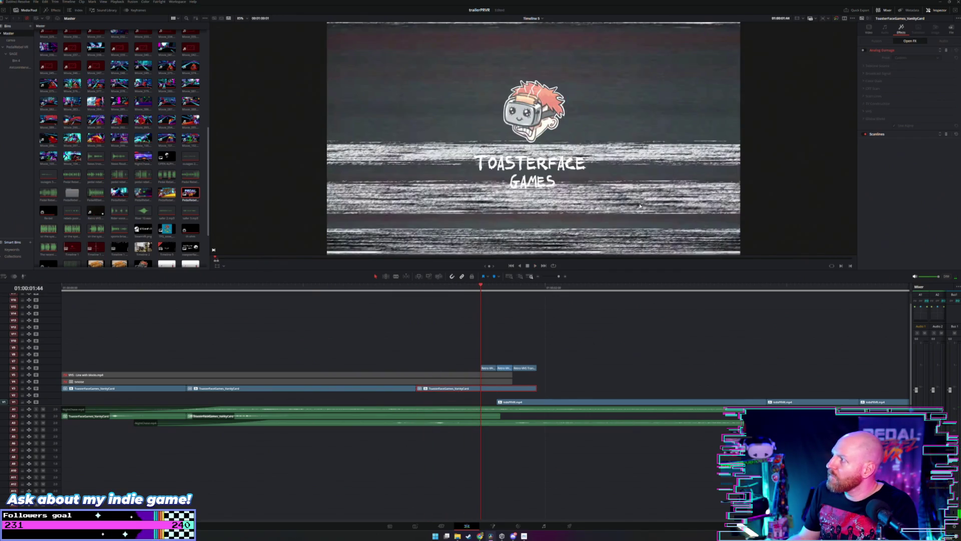
pyautogui.moveTo(470, 358); pyautogui.dragTo(526, 371)
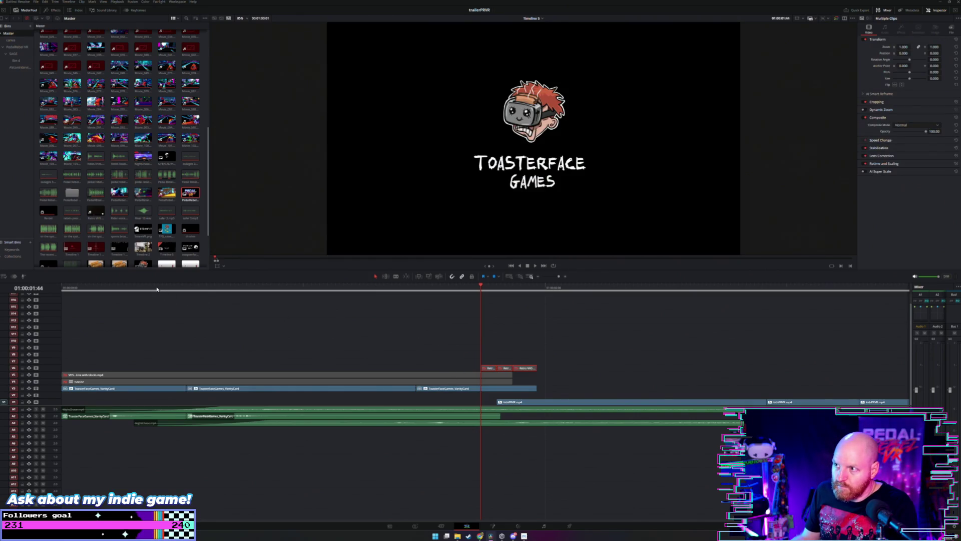
pyautogui.moveTo(156, 289); pyautogui.dragTo(60, 307)
pyautogui.hotkey('shift', 'z')
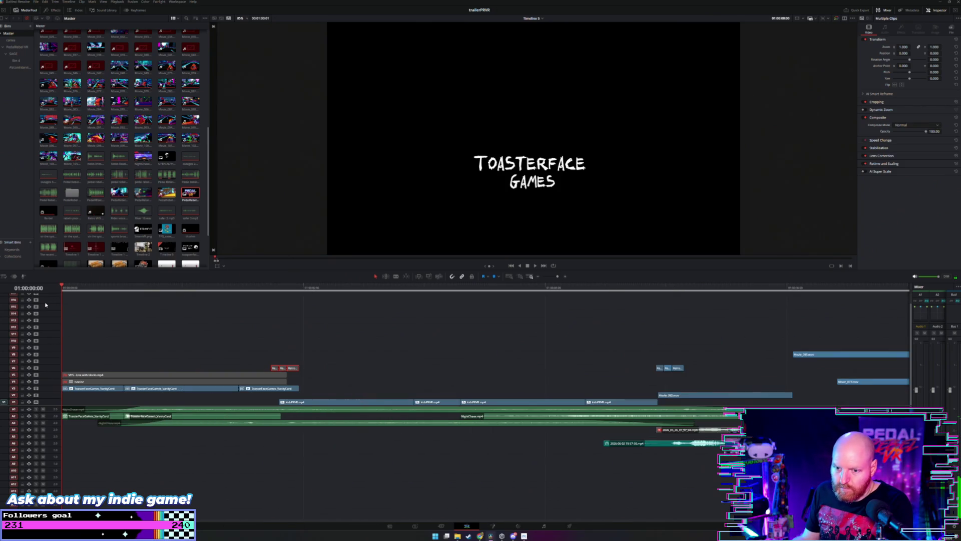
pyautogui.press('space')
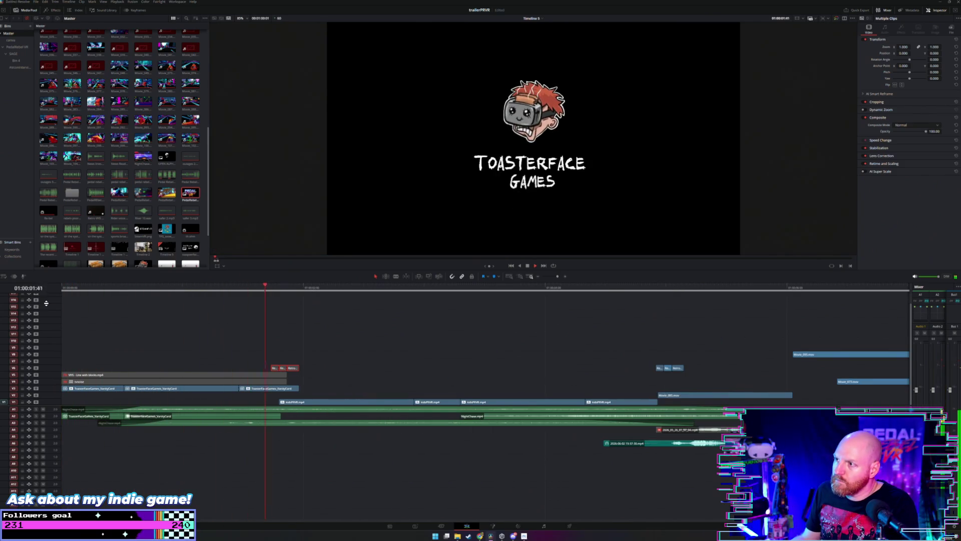
pyautogui.press('space')
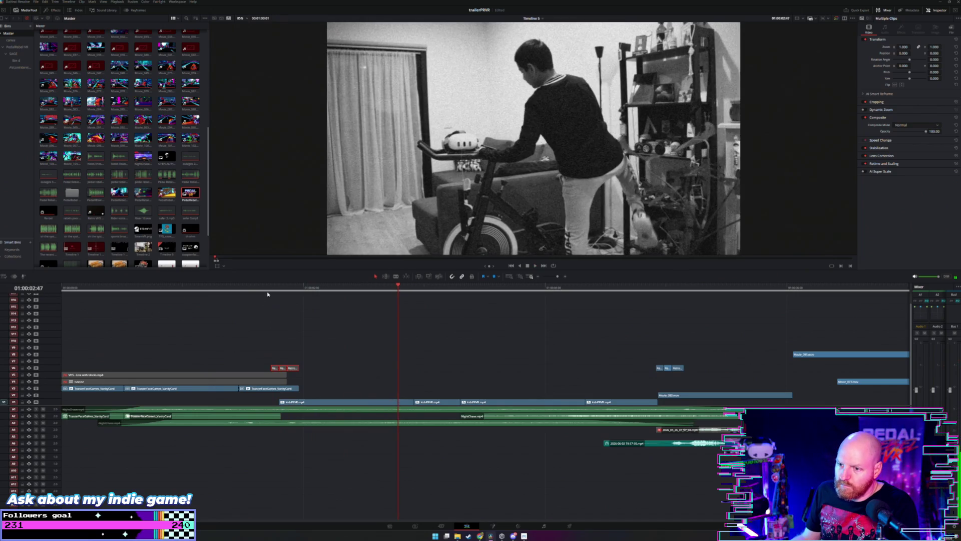
pyautogui.click(267, 295)
pyautogui.press('space')
pyautogui.press('space')
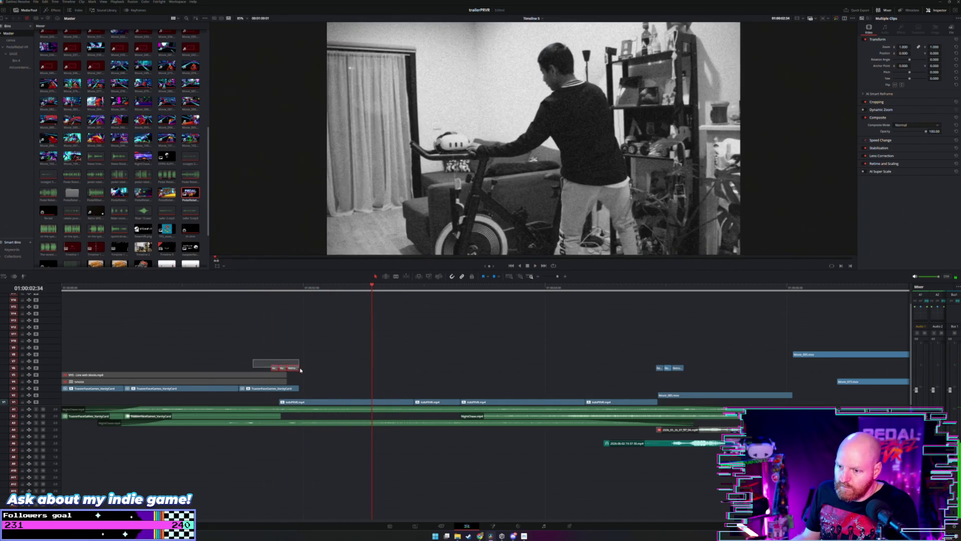
pyautogui.press('Home')
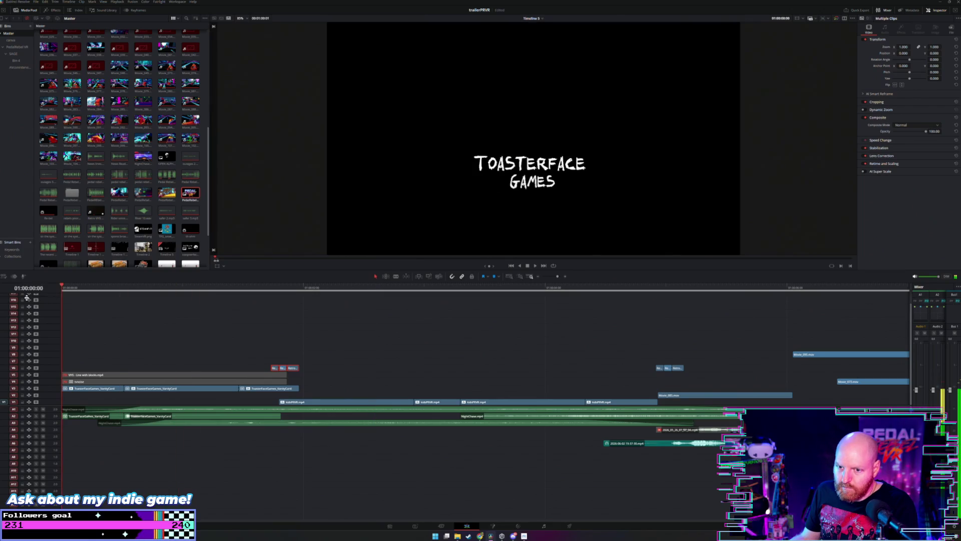
pyautogui.press('space')
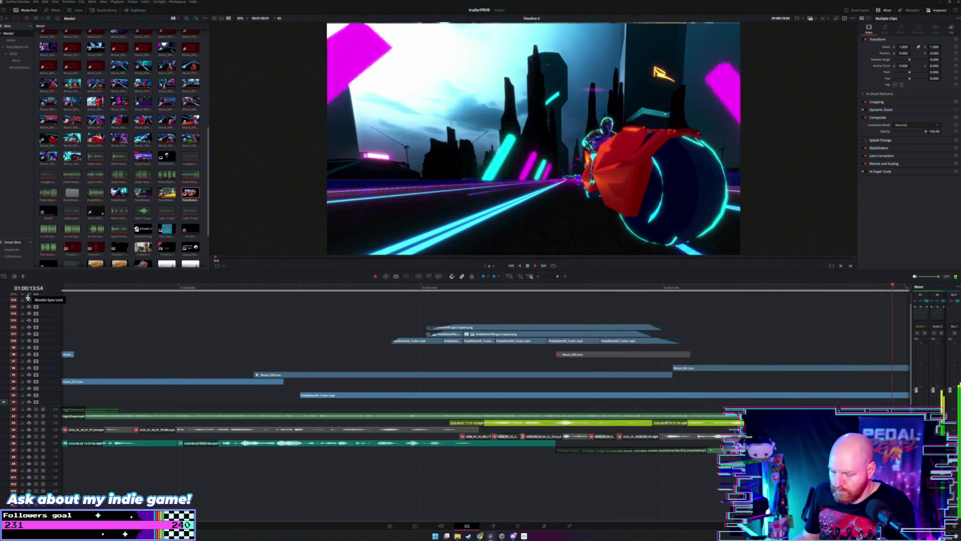
pyautogui.hotkey('ctrl', '-')
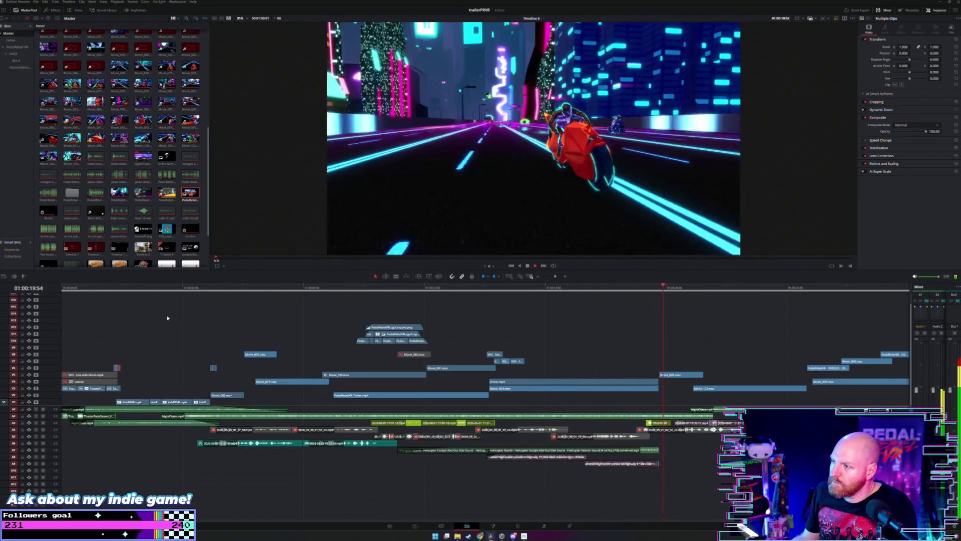
pyautogui.press('space')
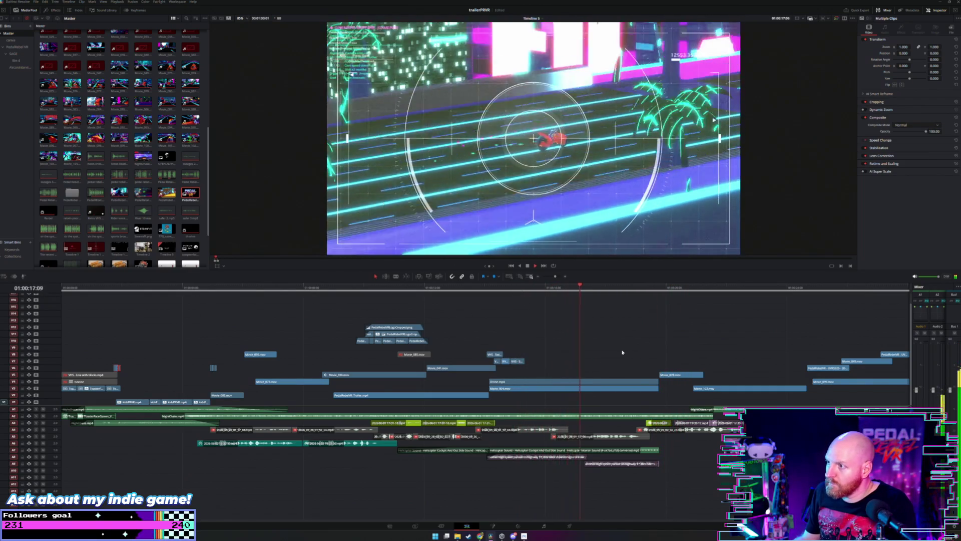
pyautogui.moveTo(661, 373); pyautogui.dragTo(594, 372)
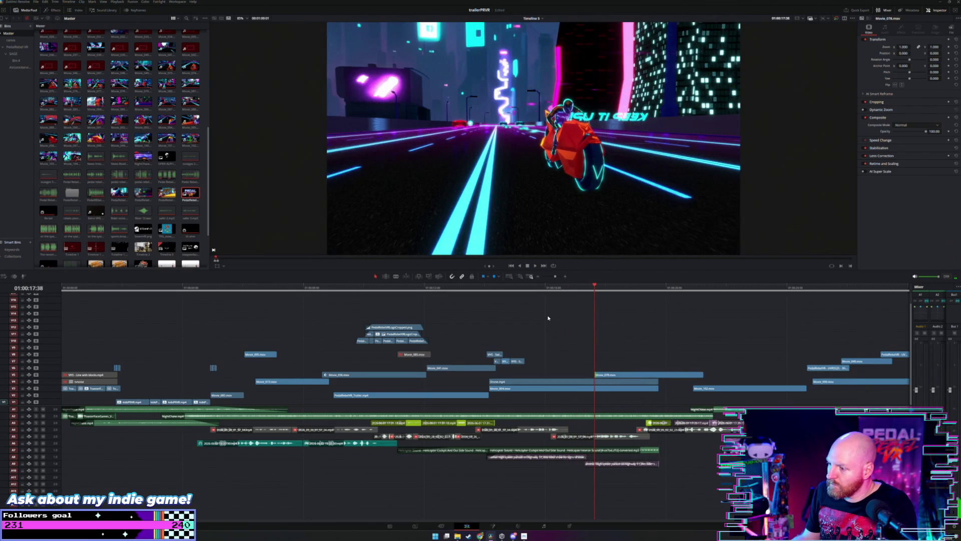
pyautogui.press('space')
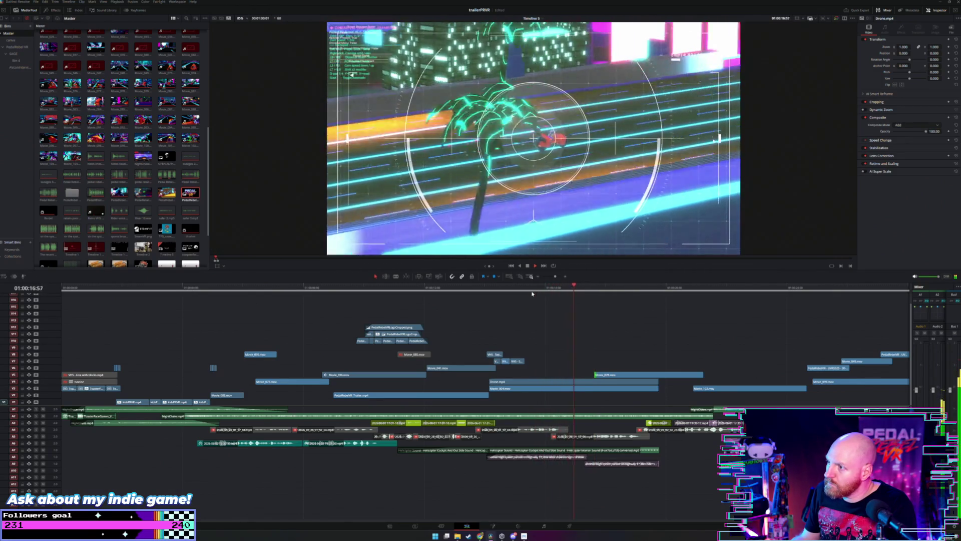
pyautogui.press('space')
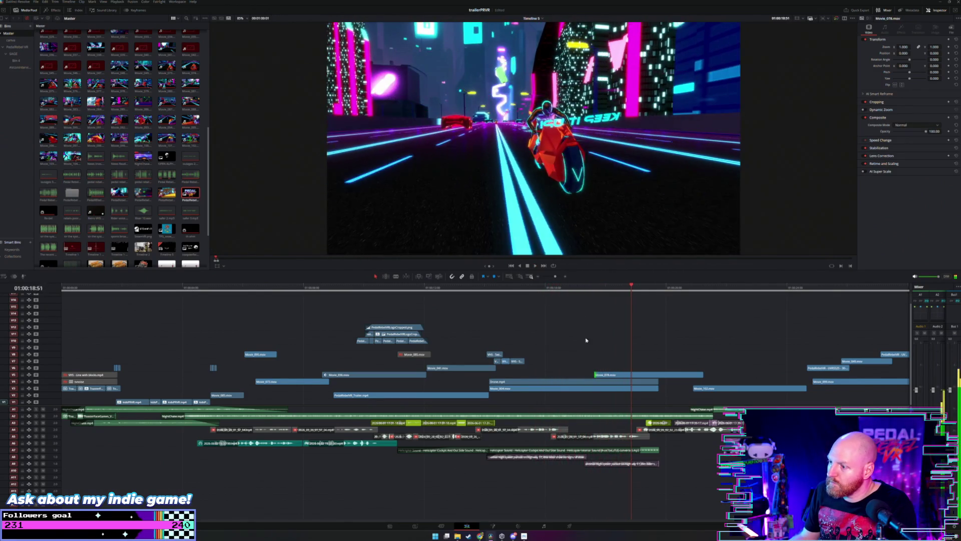
pyautogui.moveTo(595, 373); pyautogui.dragTo(600, 374)
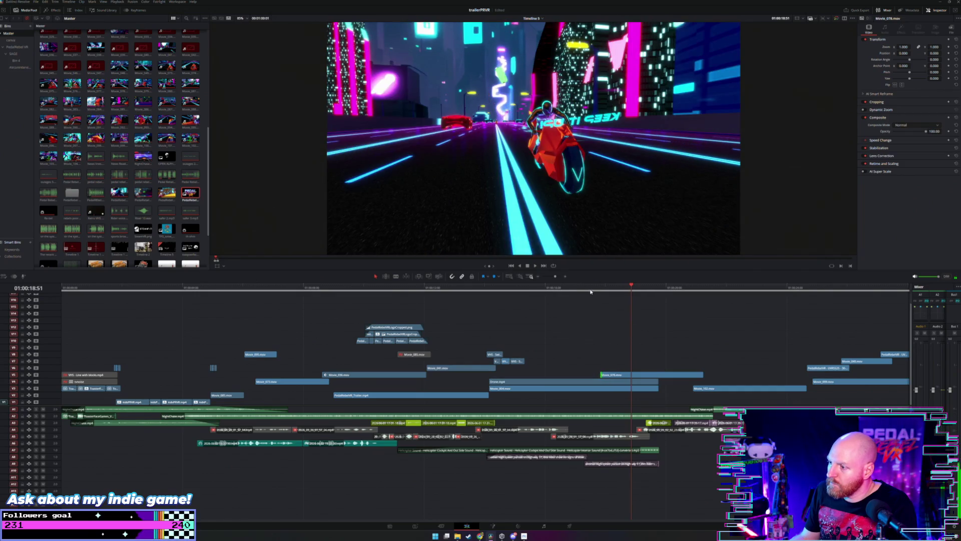
pyautogui.click(590, 291)
pyautogui.press('space')
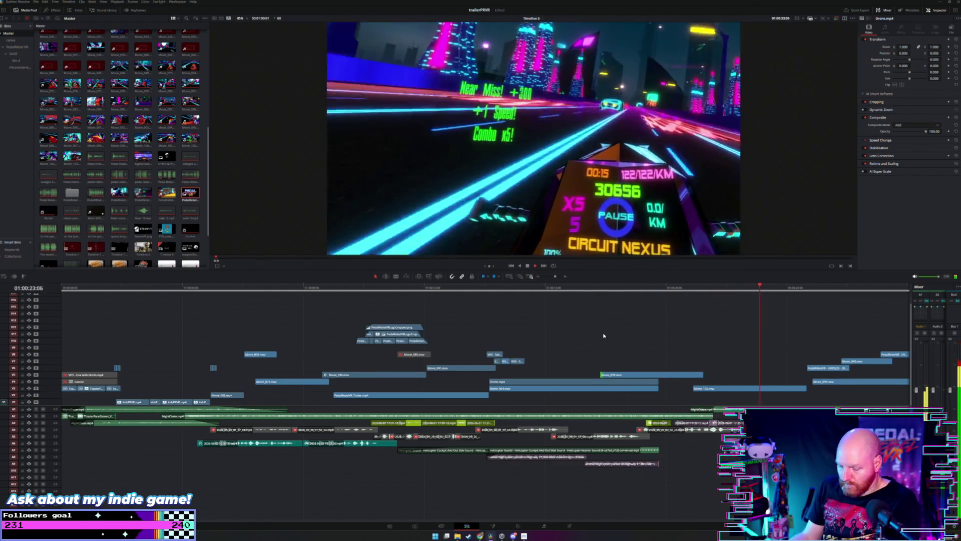
pyautogui.hotkey('ctrl', '-')
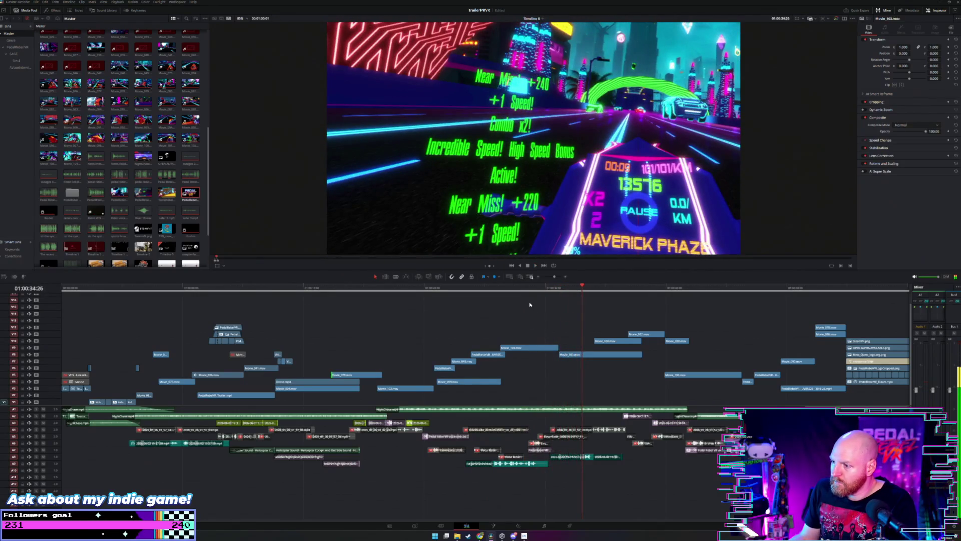
# Step: Rewatch the gameplay clips and select Movie_104 on V9
pyautogui.click(529, 304)
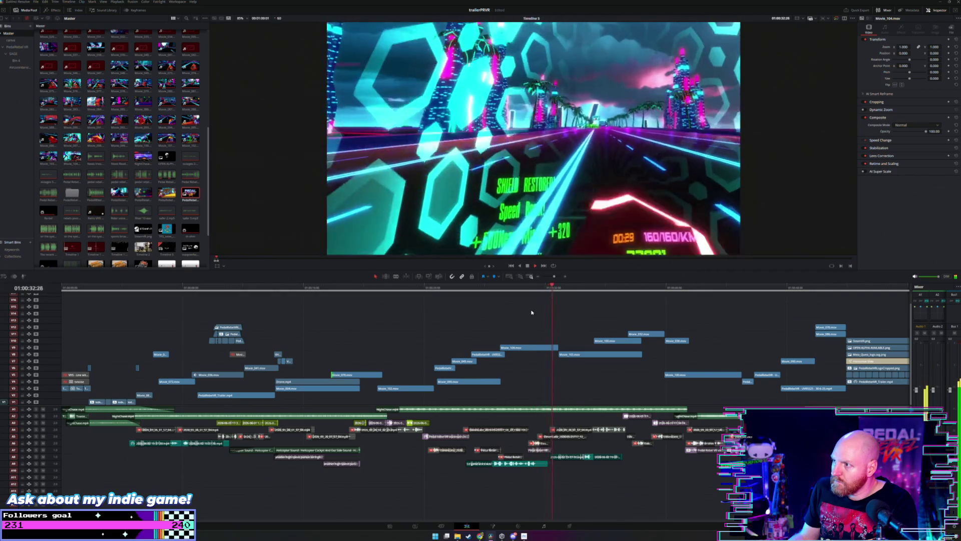
pyautogui.click(496, 300)
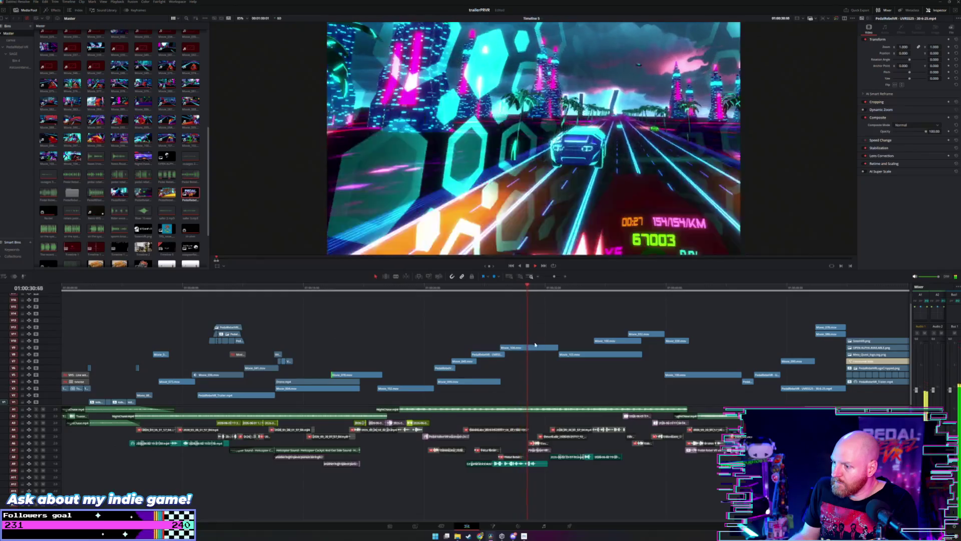
pyautogui.click(536, 348)
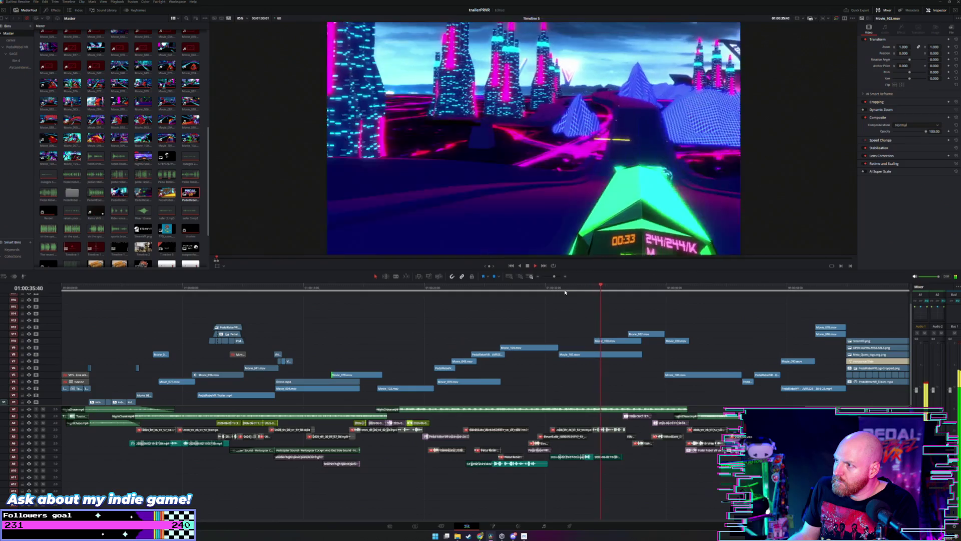
pyautogui.click(480, 292)
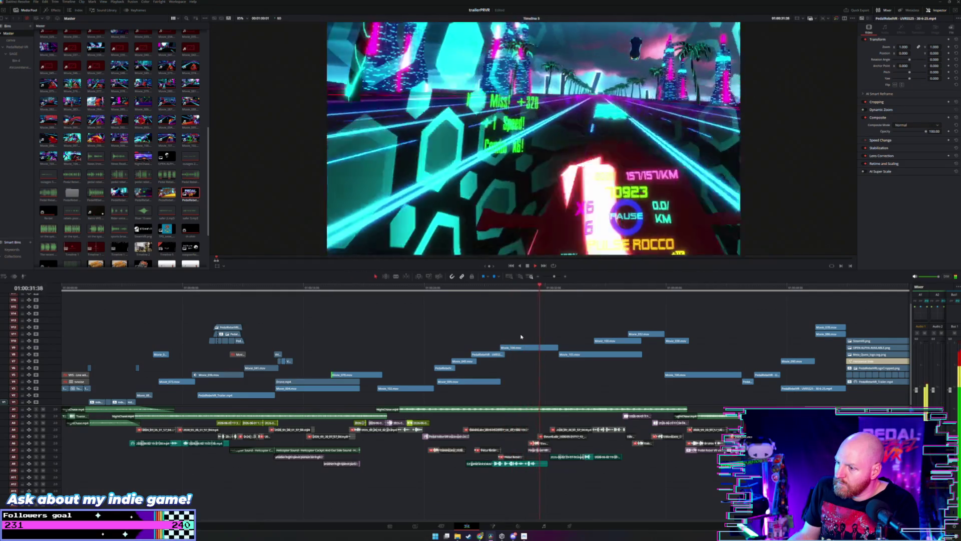
pyautogui.click(527, 349)
pyautogui.moveTo(517, 336); pyautogui.dragTo(459, 366)
pyautogui.click(465, 334)
# Step: Move Movie_104 to start at the VR-headset rider frame, then shorten its tail
pyautogui.click(479, 289)
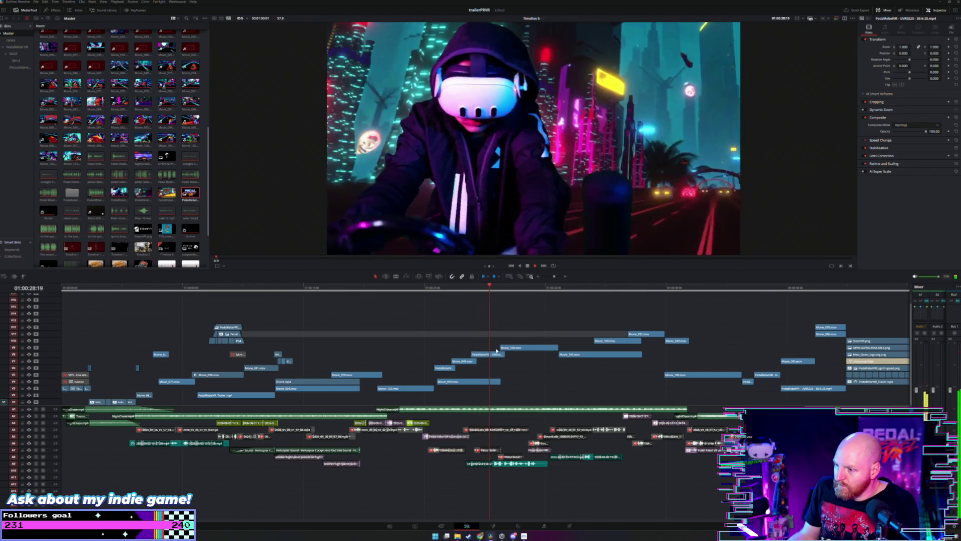
pyautogui.moveTo(511, 349); pyautogui.dragTo(557, 347)
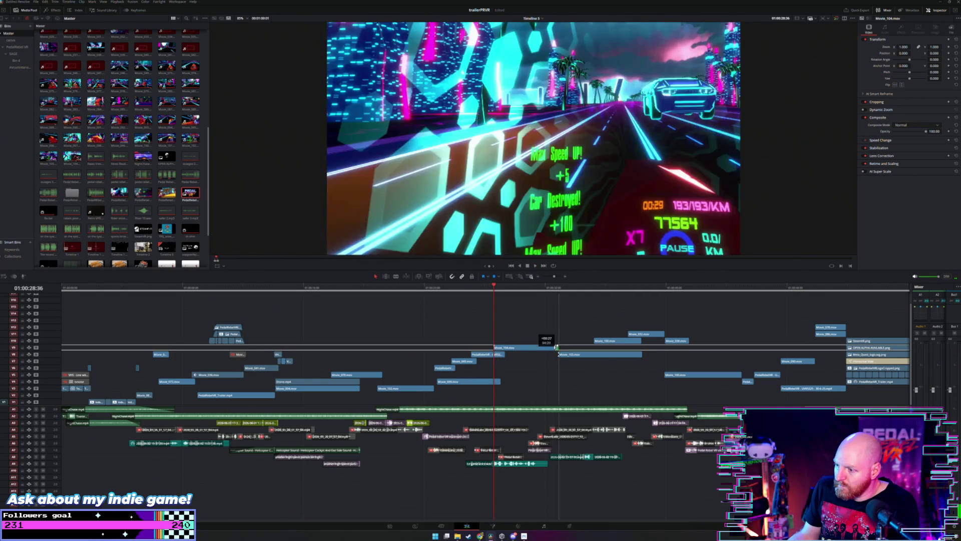
pyautogui.press('space')
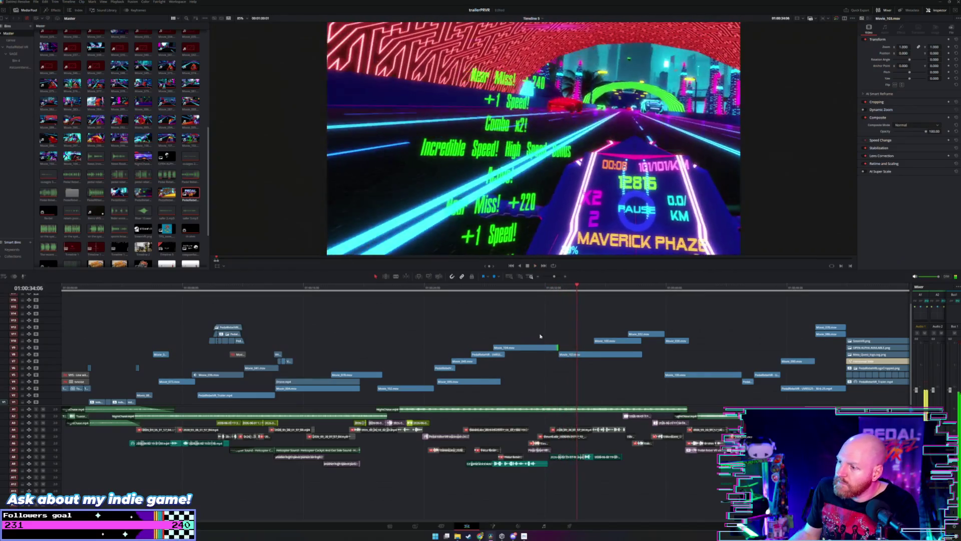
pyautogui.click(535, 289)
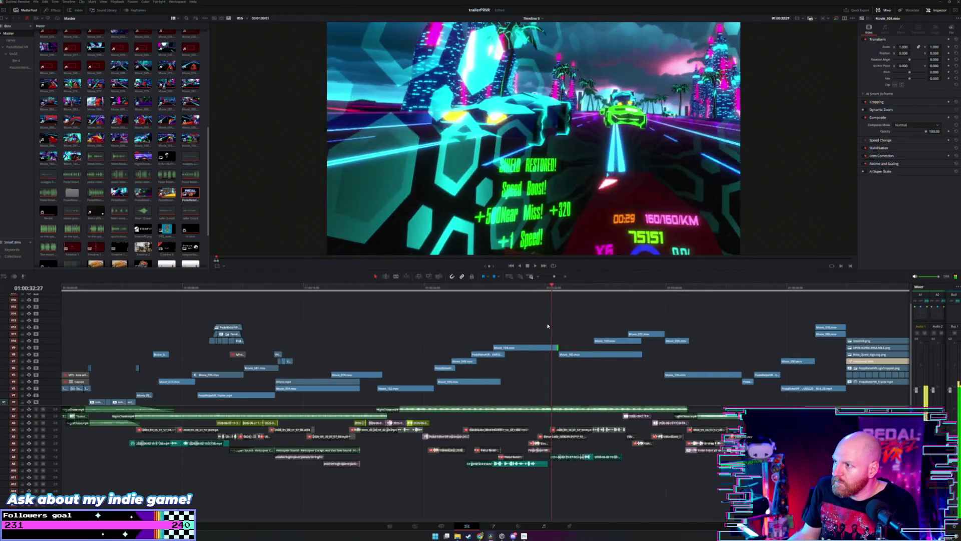
pyautogui.moveTo(555, 347); pyautogui.dragTo(548, 354)
pyautogui.click(522, 289)
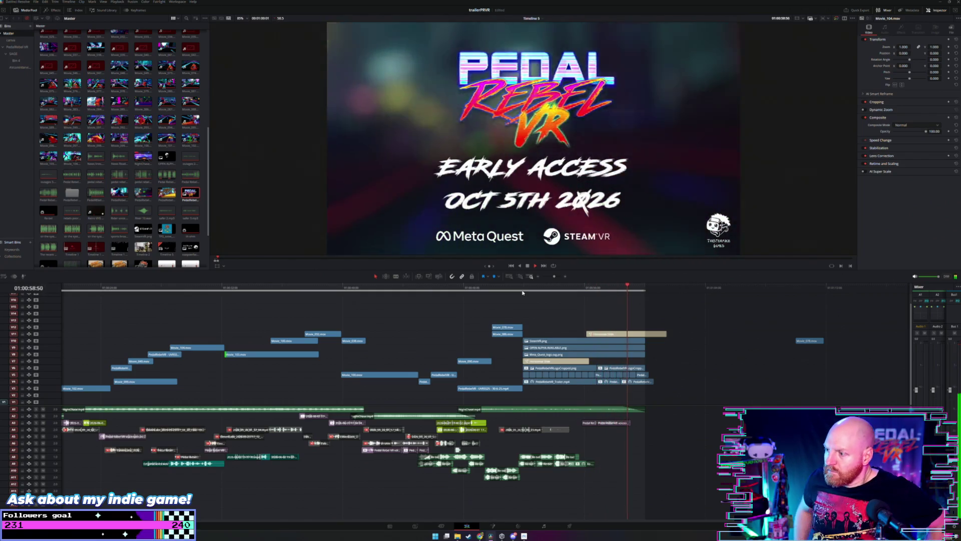
# Step: Jump to the timeline start, fit the whole edit with Shift+Z, and park playback just past it
pyautogui.scroll(-5, 297, 308)
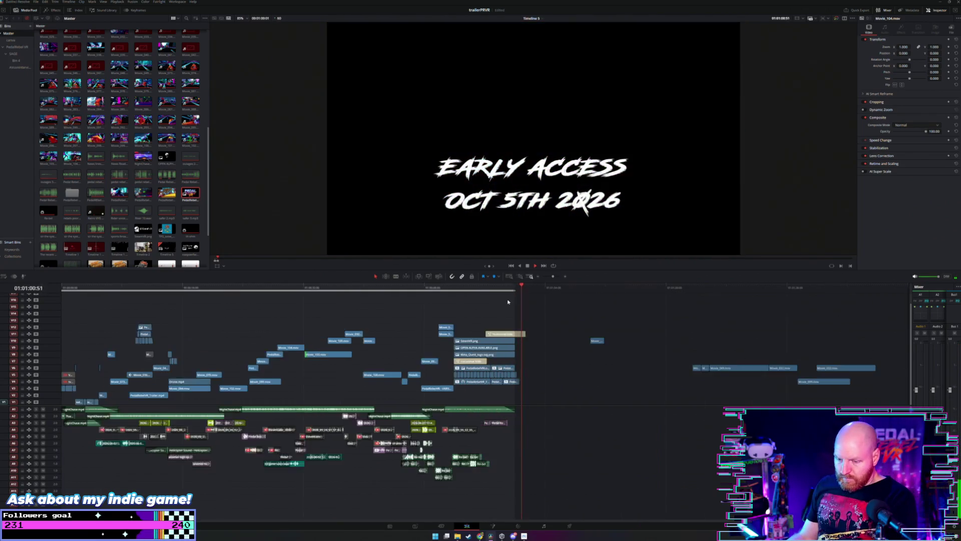
pyautogui.press('Home')
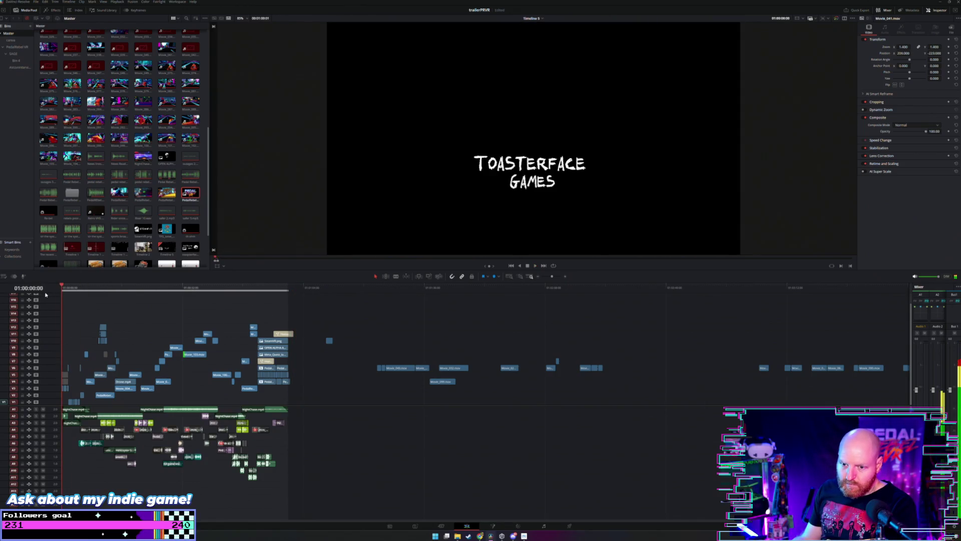
pyautogui.scroll(5, 55, 301)
pyautogui.scroll(-2, 55, 301)
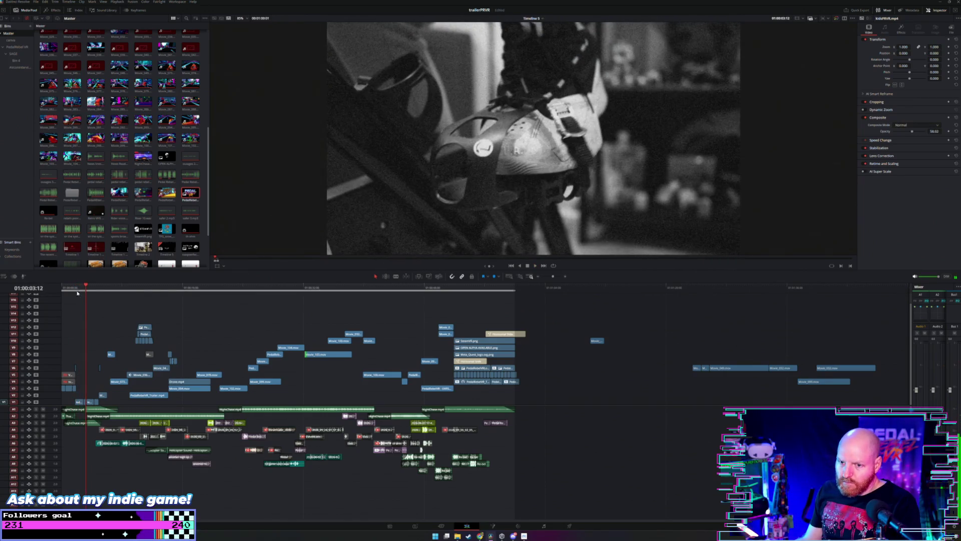
pyautogui.press('space')
pyautogui.press('Home')
pyautogui.hotkey('shift', 'z')
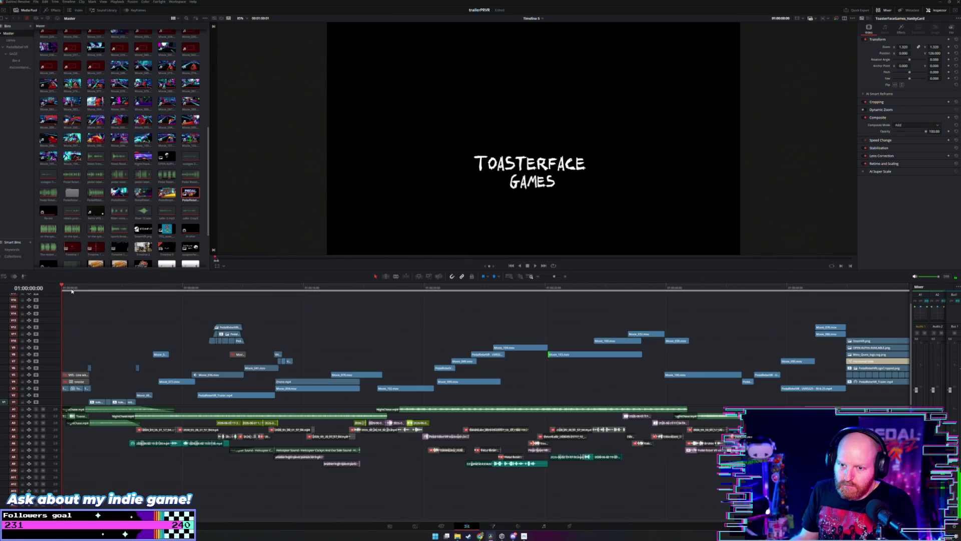
pyautogui.click(69, 288)
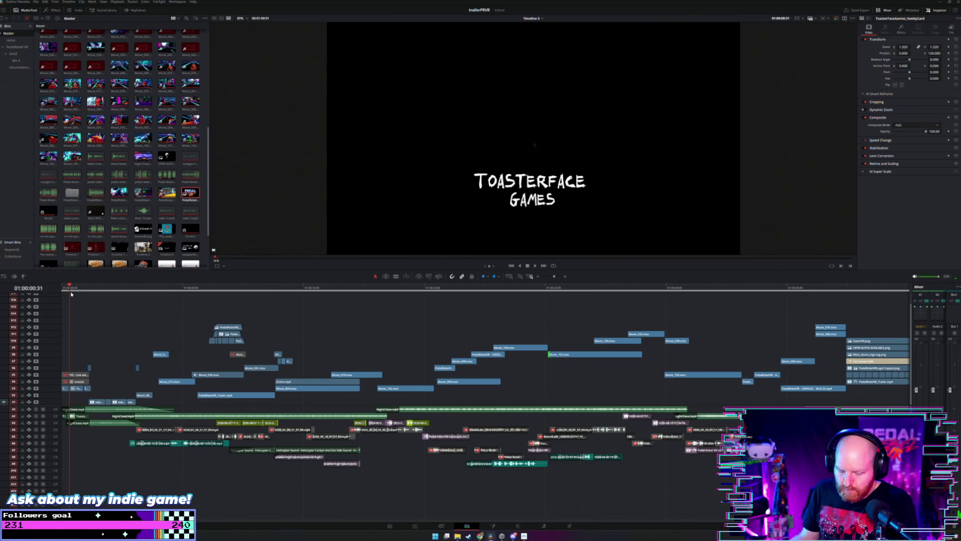
pyautogui.press('q')
pyautogui.click(73, 289)
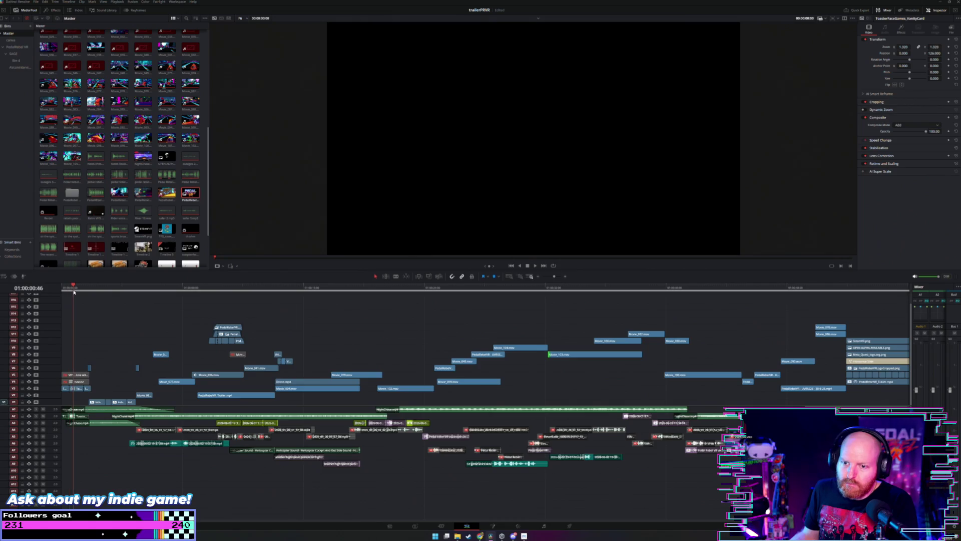
pyautogui.click(18, 2)
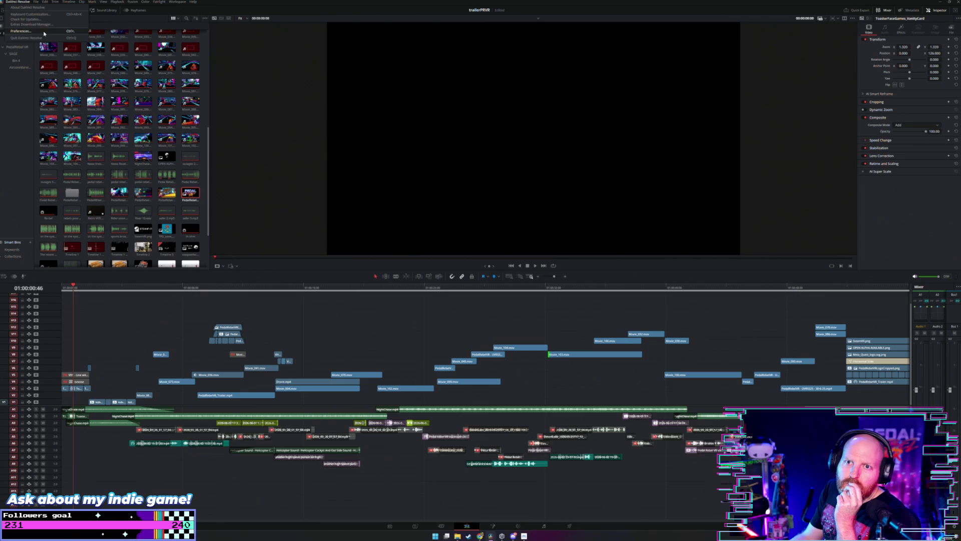
# Step: Pick a different audio output device under Video and Audio I/O preferences and save
pyautogui.click(23, 31)
pyautogui.click(411, 225)
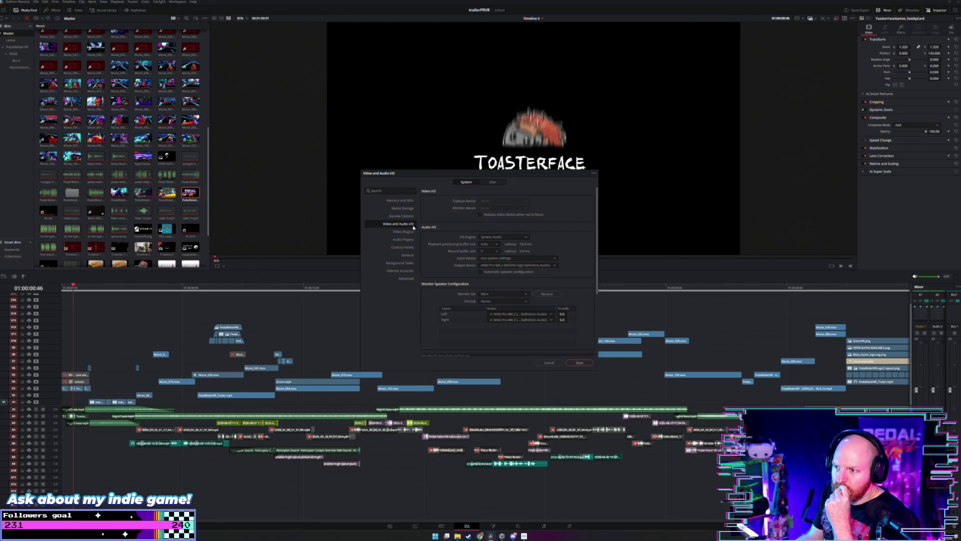
pyautogui.click(527, 265)
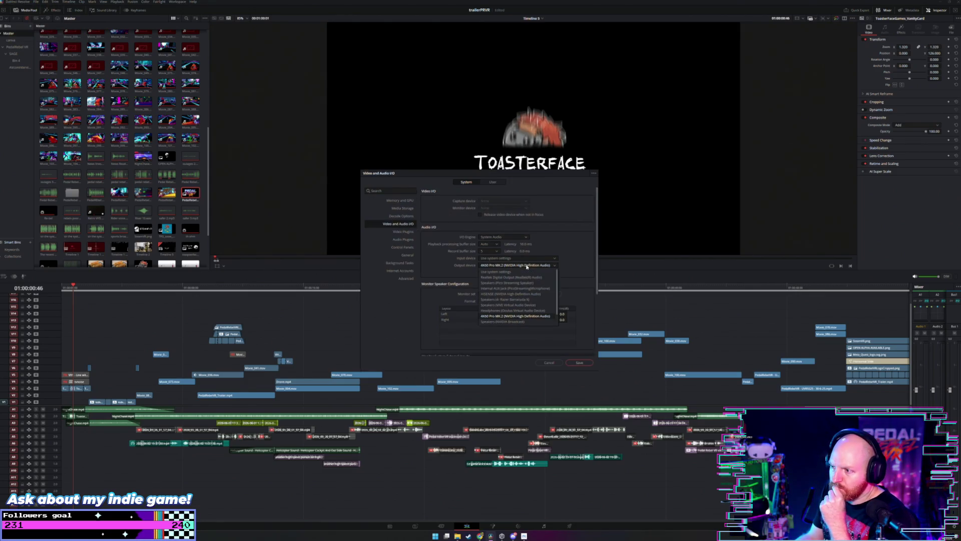
pyautogui.click(523, 299)
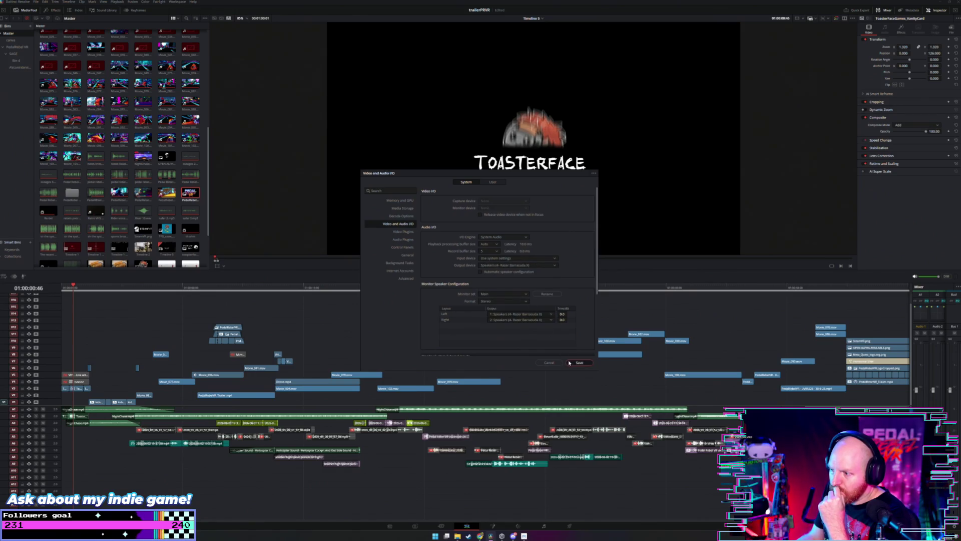
pyautogui.click(579, 362)
pyautogui.click(66, 288)
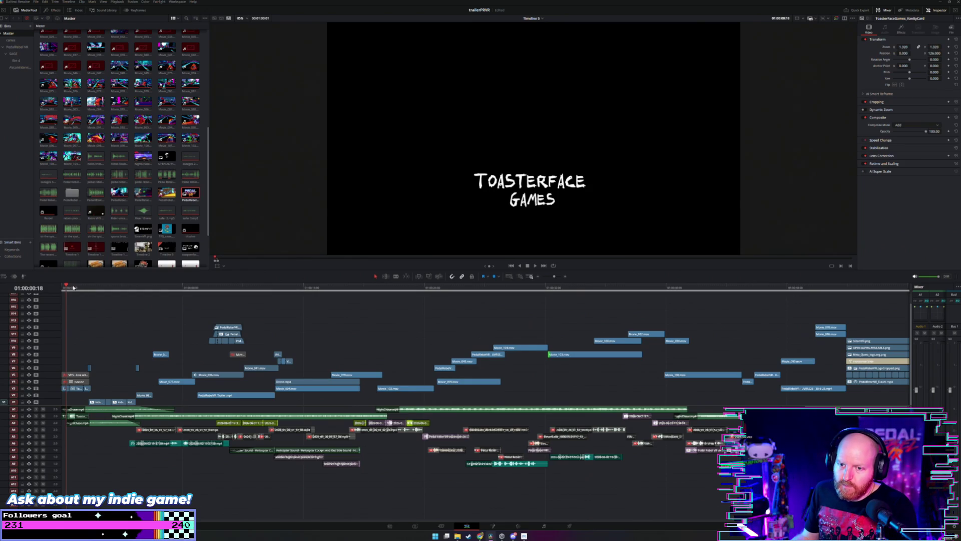
# Step: Play from near the start to watch the Toasterface Games logo animate in
pyautogui.press('space')
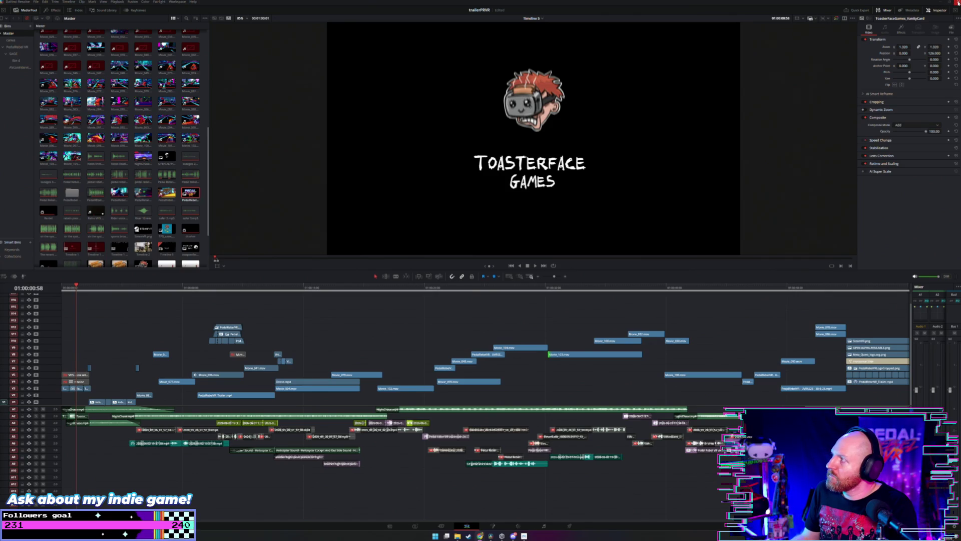
pyautogui.hotkey('alt', 'Tab')
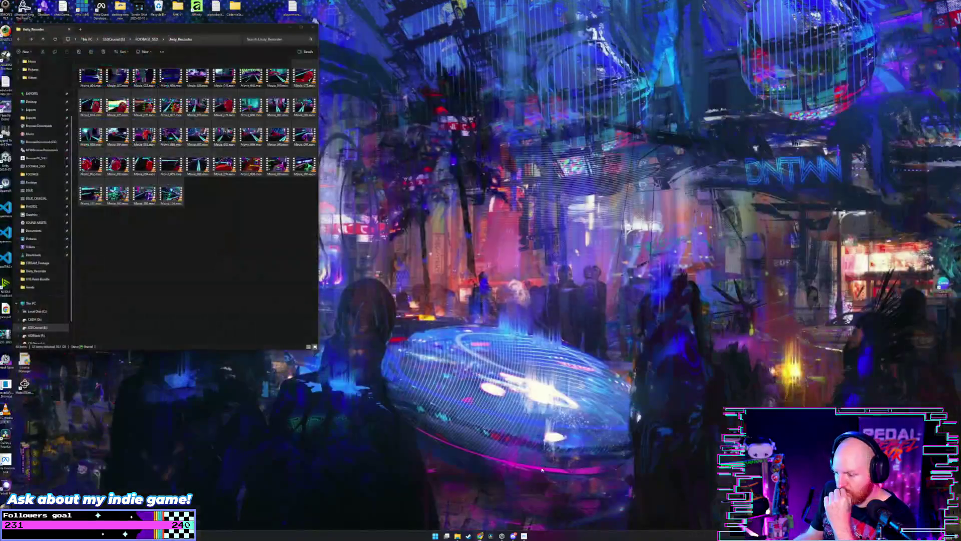
# Step: Deselect the movie files in the Unity_Recorder folder
pyautogui.click(269, 293)
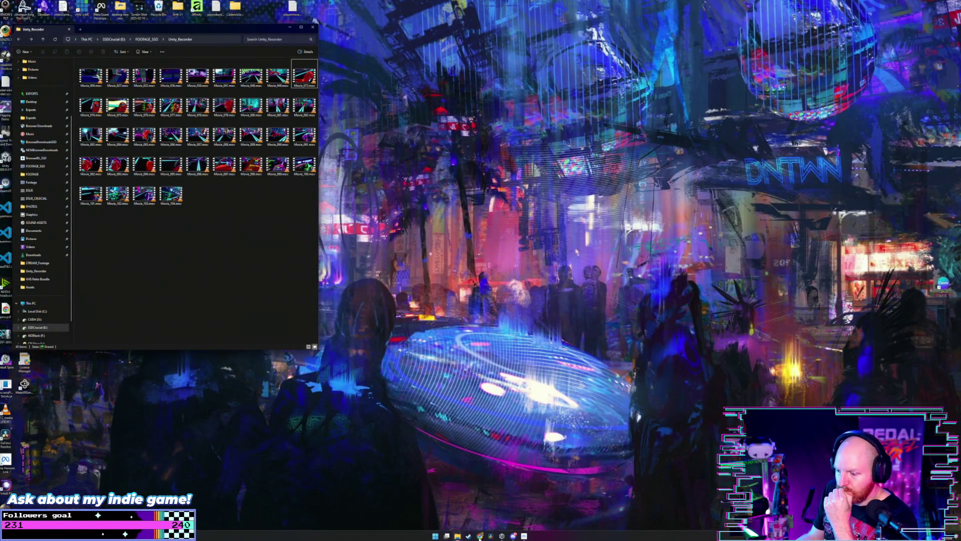
pyautogui.click(491, 535)
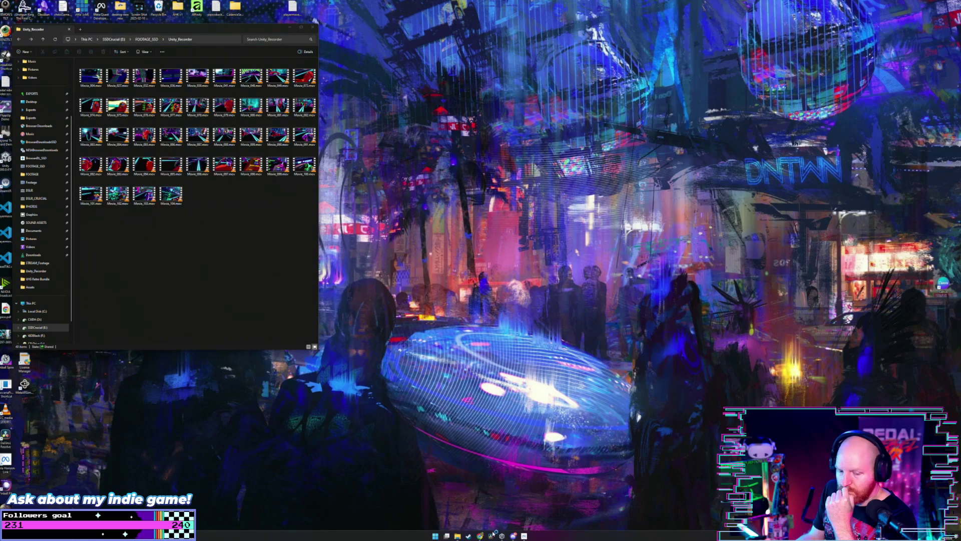
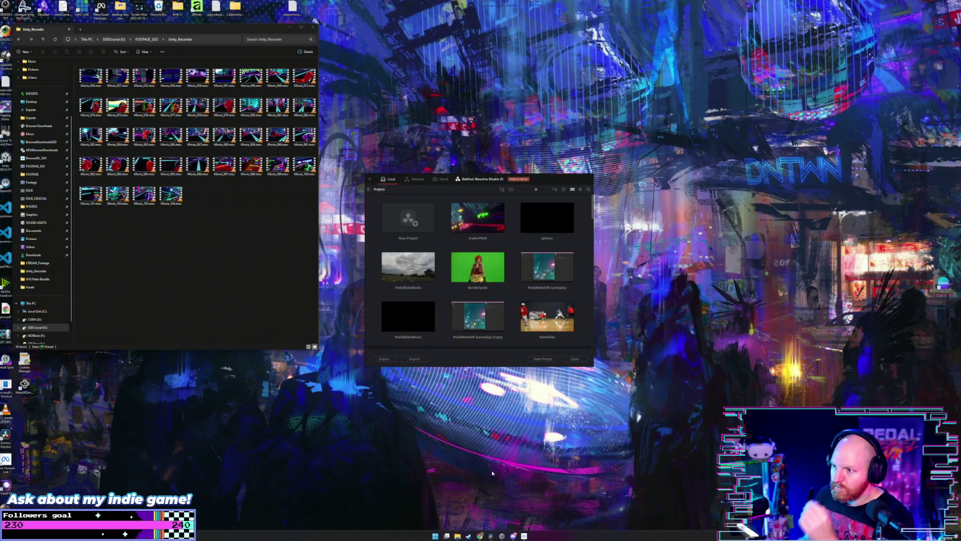
# Step: Open the trailerPRVR project from the Project Manager
pyautogui.doubleClick(480, 227)
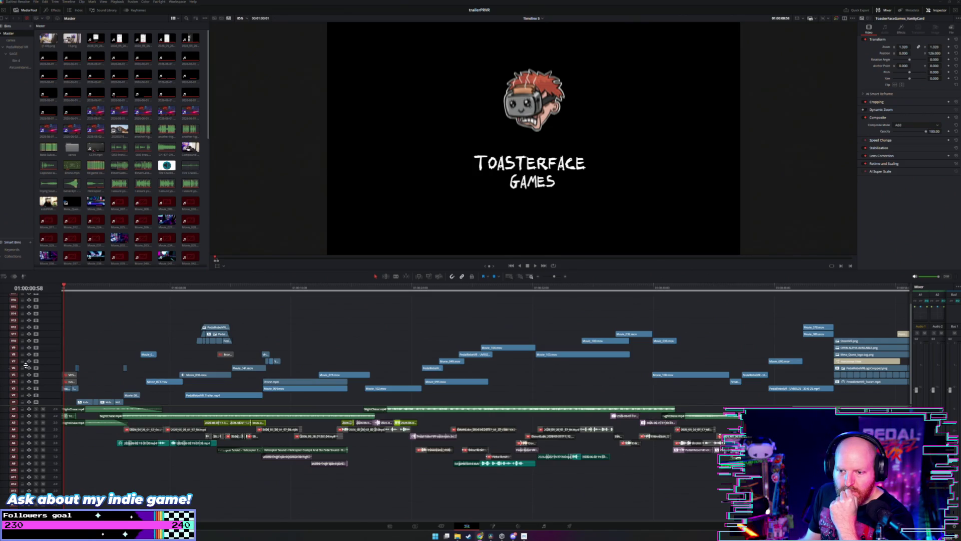
pyautogui.press('Home')
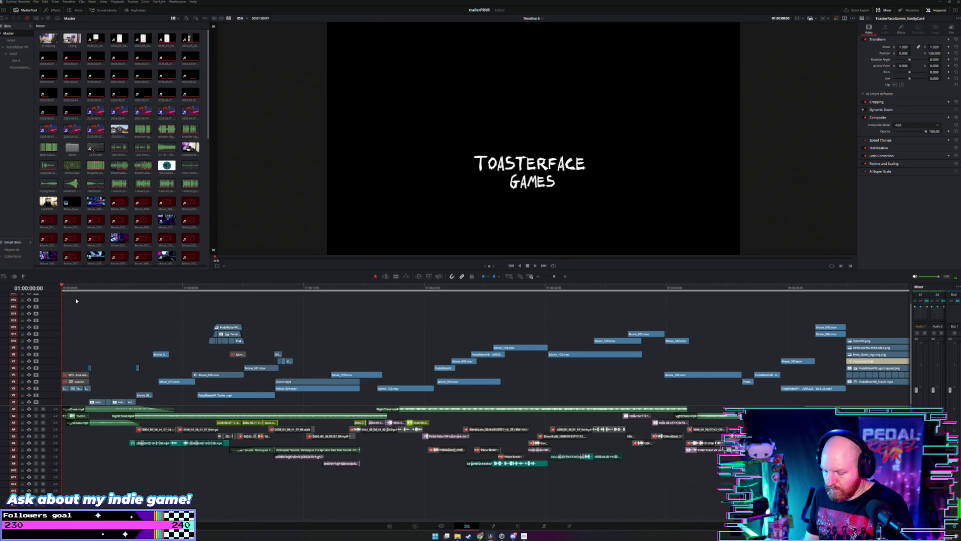
pyautogui.scroll(-3, 72, 295)
pyautogui.press('space')
pyautogui.hotkey('shift', 'z')
pyautogui.press('space')
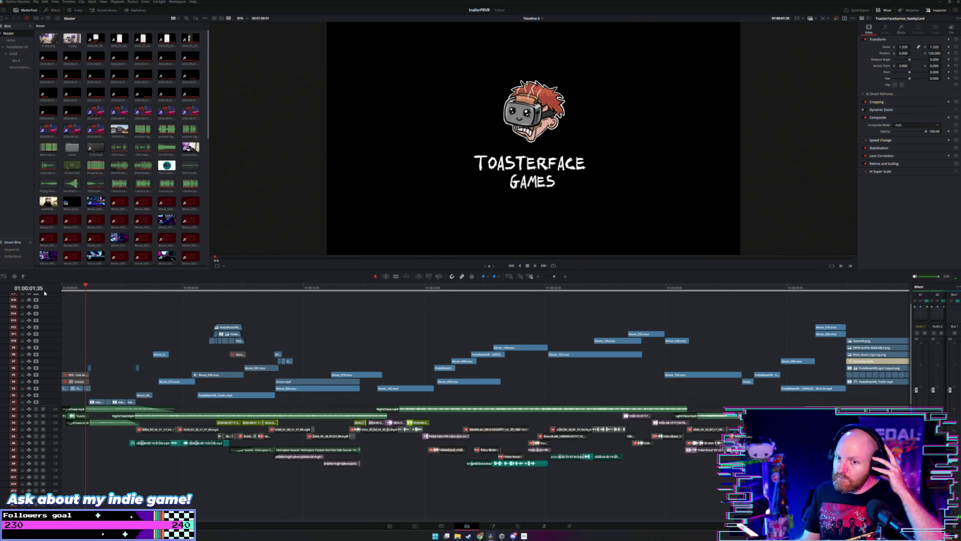
pyautogui.press('space')
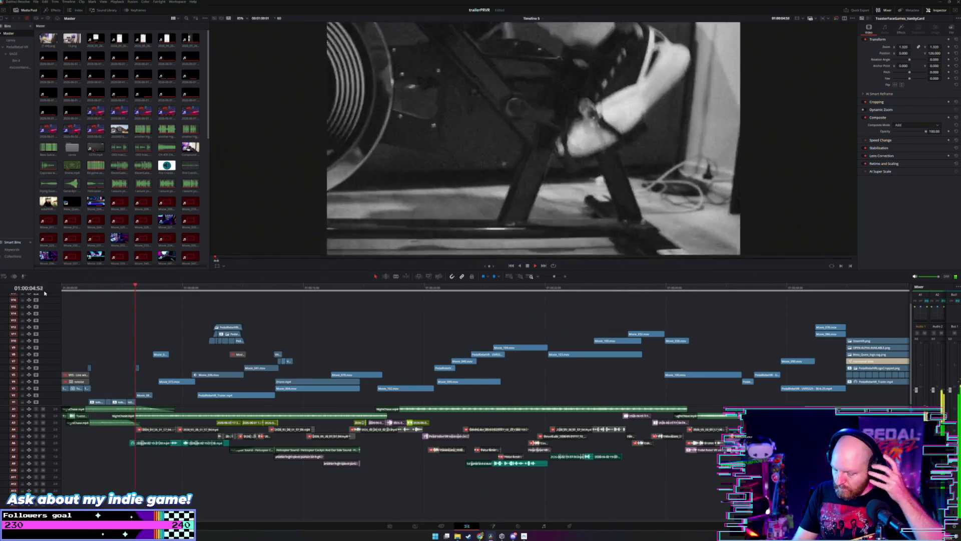
pyautogui.press('space')
pyautogui.press('Home')
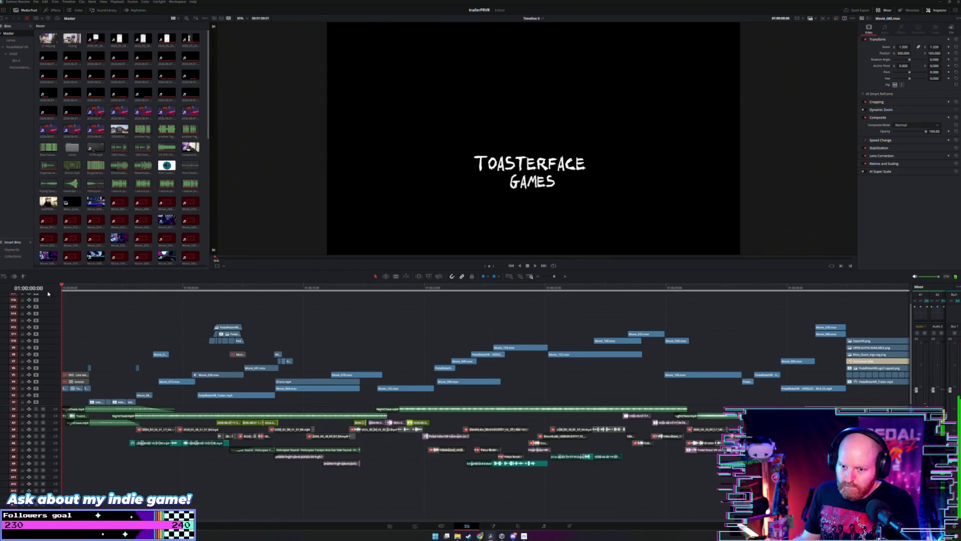
pyautogui.press('XF86AudioLowerVolume')
pyautogui.press('XF86AudioLowerVolume')
pyautogui.press('XF86AudioLowerVolume')
pyautogui.press('space')
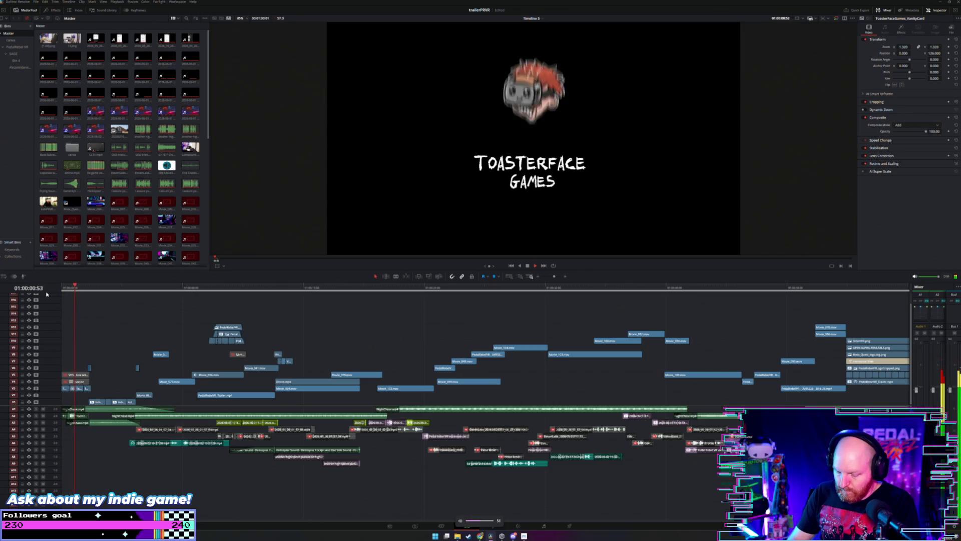
pyautogui.press('space')
pyautogui.hotkey('shift', 'z')
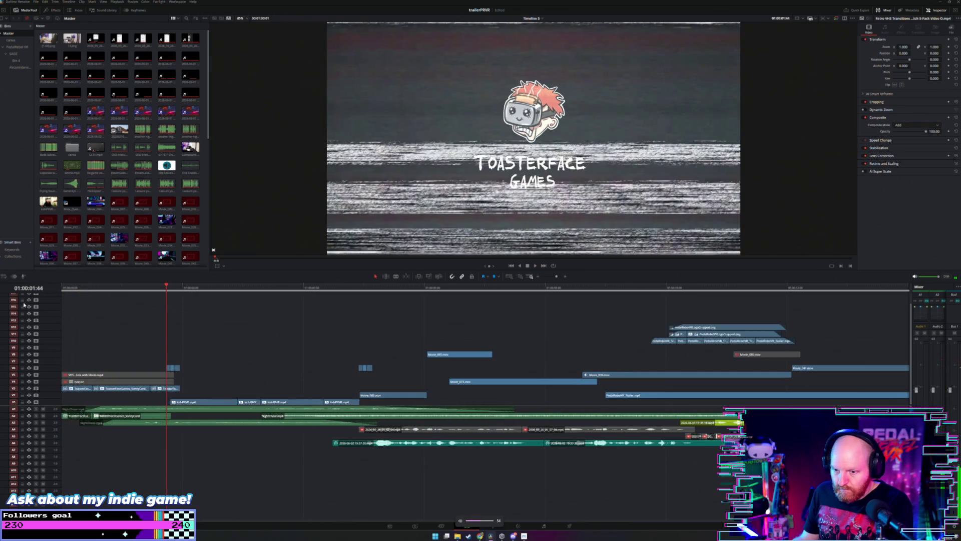
pyautogui.press('Home')
pyautogui.moveTo(63, 288)
pyautogui.mouseDown()
pyautogui.moveTo(132, 288)
pyautogui.moveTo(70, 290)
pyautogui.mouseUp()
pyautogui.press('space')
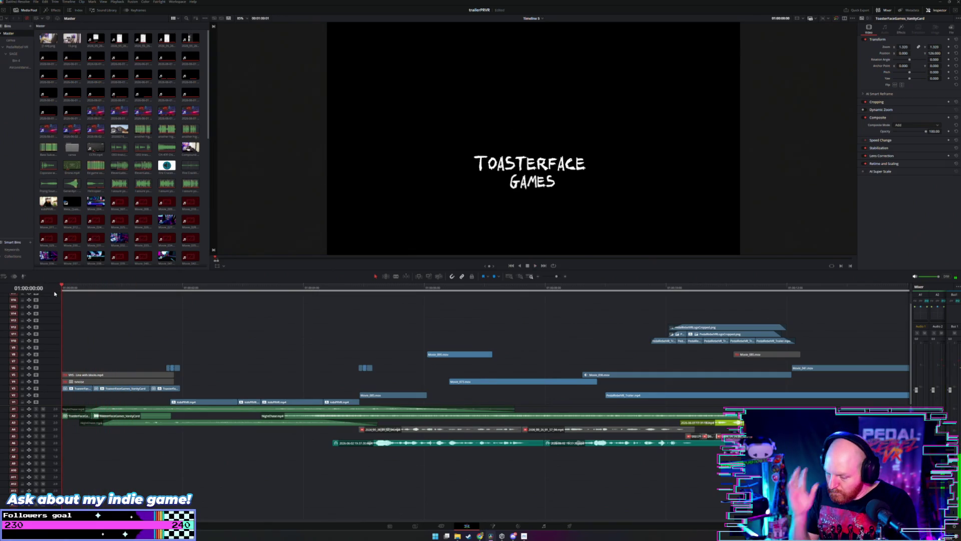
pyautogui.press('space')
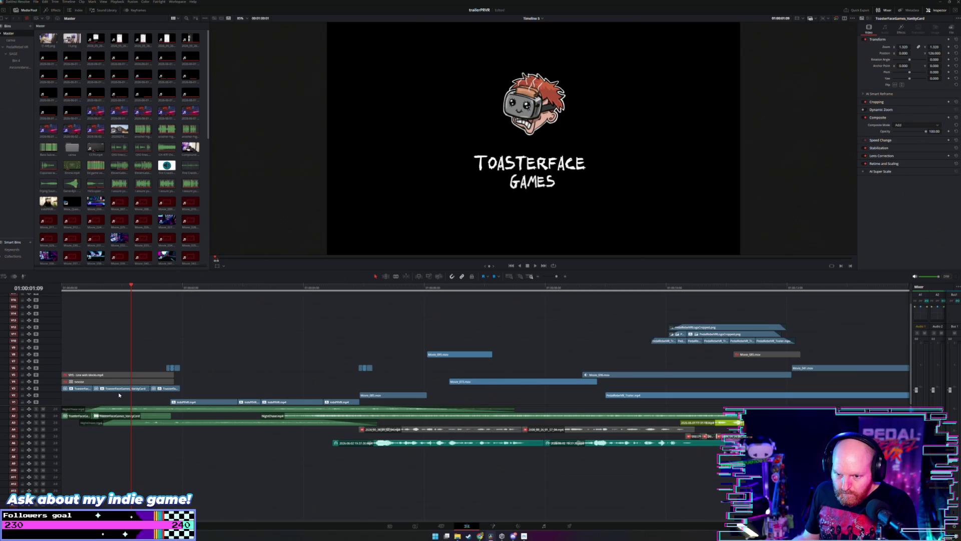
pyautogui.moveTo(188, 419); pyautogui.dragTo(70, 412)
# Step: Reselect both A2 intro audio clips and collapse their Equalizer section in the Inspector
pyautogui.rightClick(79, 418)
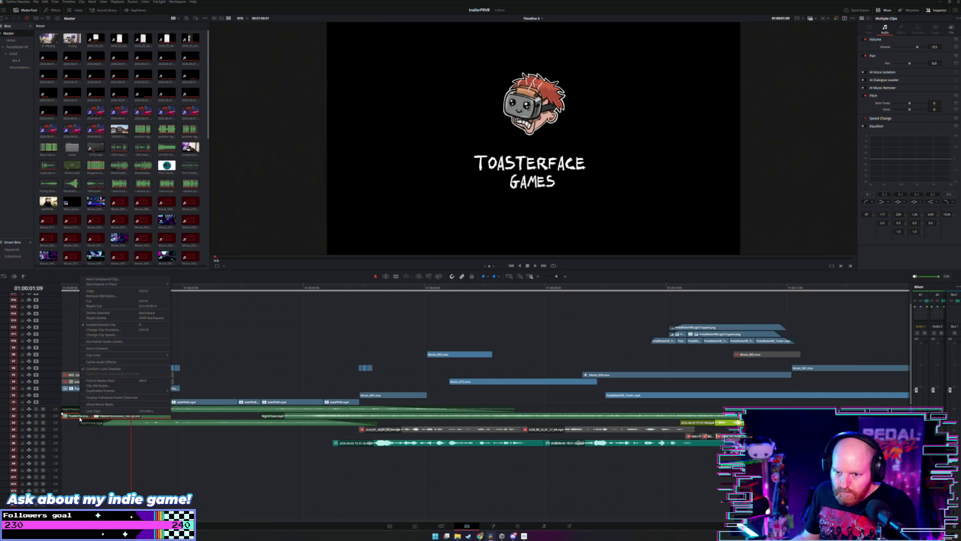
pyautogui.click(177, 412)
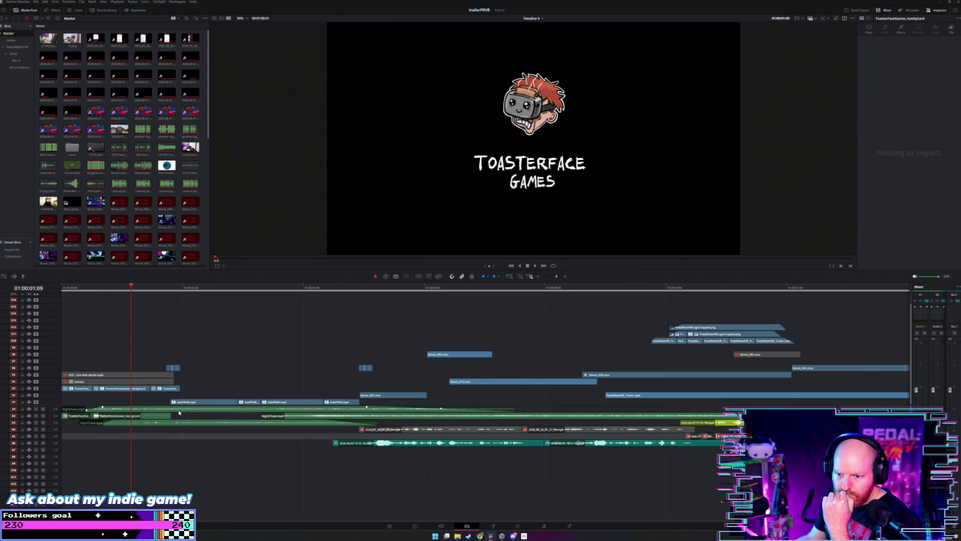
pyautogui.moveTo(178, 412); pyautogui.dragTo(70, 414)
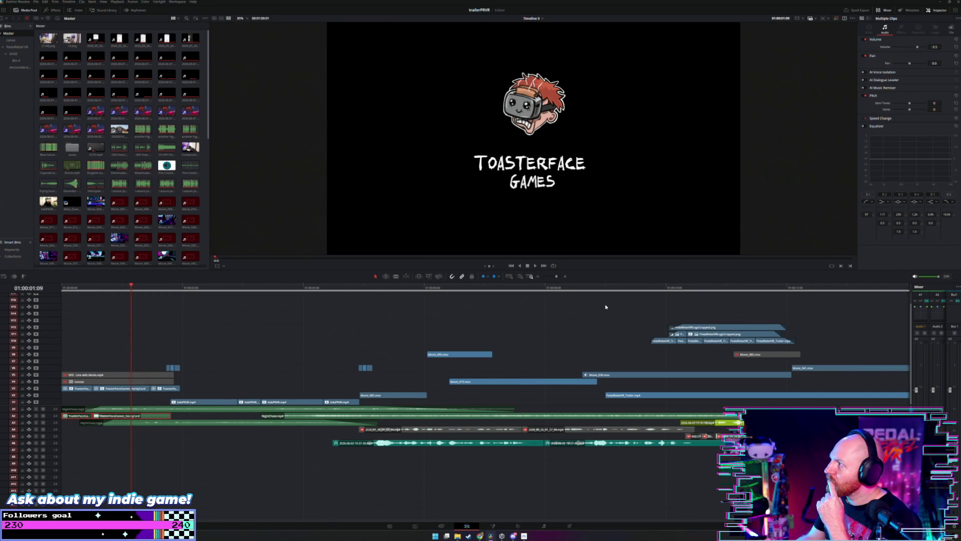
pyautogui.click(895, 128)
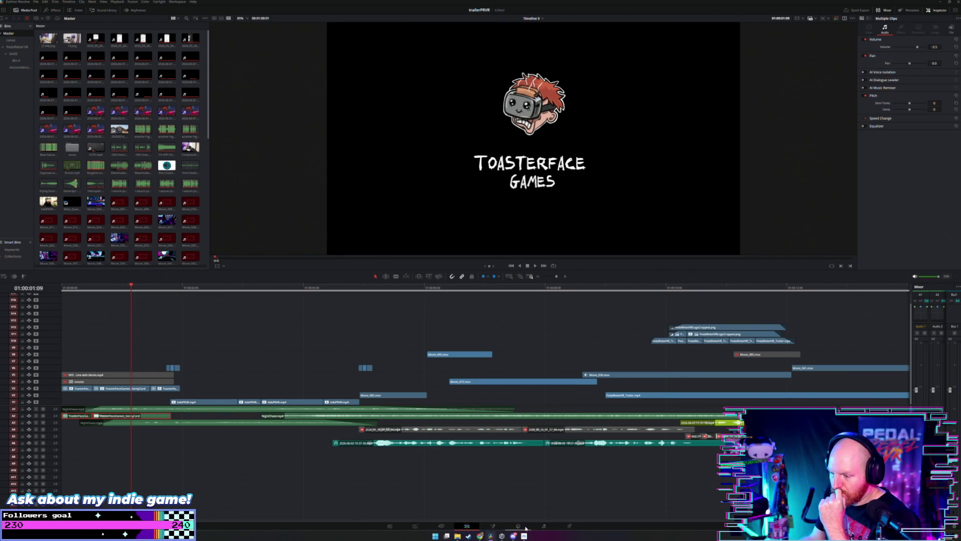
pyautogui.click(544, 526)
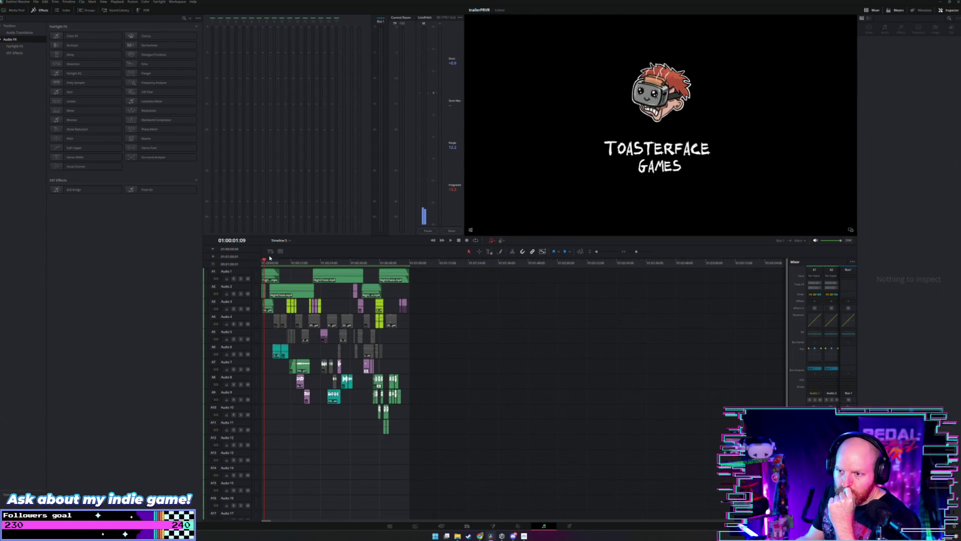
# Step: Enlarge the timeline, zoom in on the start, and play the two A2 intro audio clips
pyautogui.moveTo(287, 244); pyautogui.dragTo(286, 214)
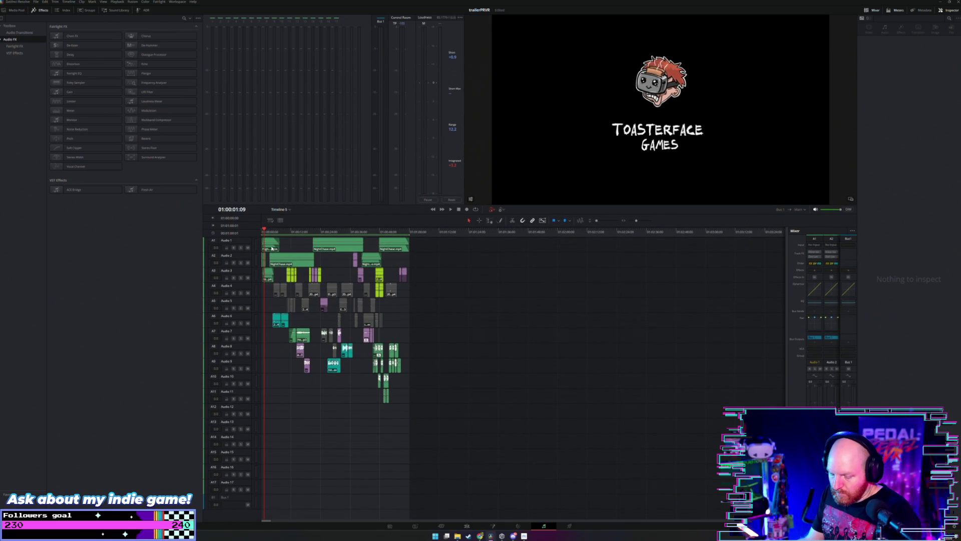
pyautogui.scroll(10, 271, 248)
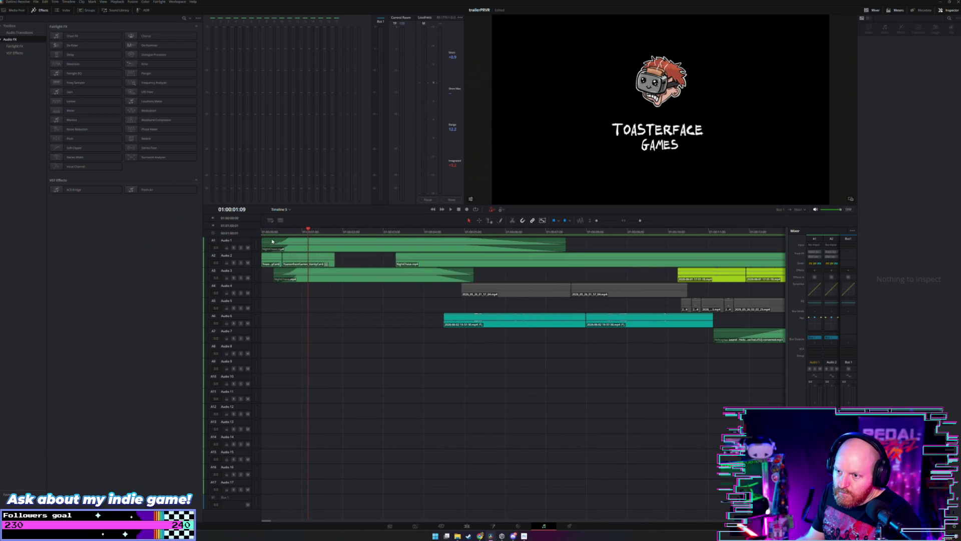
pyautogui.click(259, 230)
pyautogui.press('space')
pyautogui.press('space')
pyautogui.moveTo(351, 265); pyautogui.dragTo(270, 256)
pyautogui.press('space')
pyautogui.click(262, 232)
pyautogui.press('space')
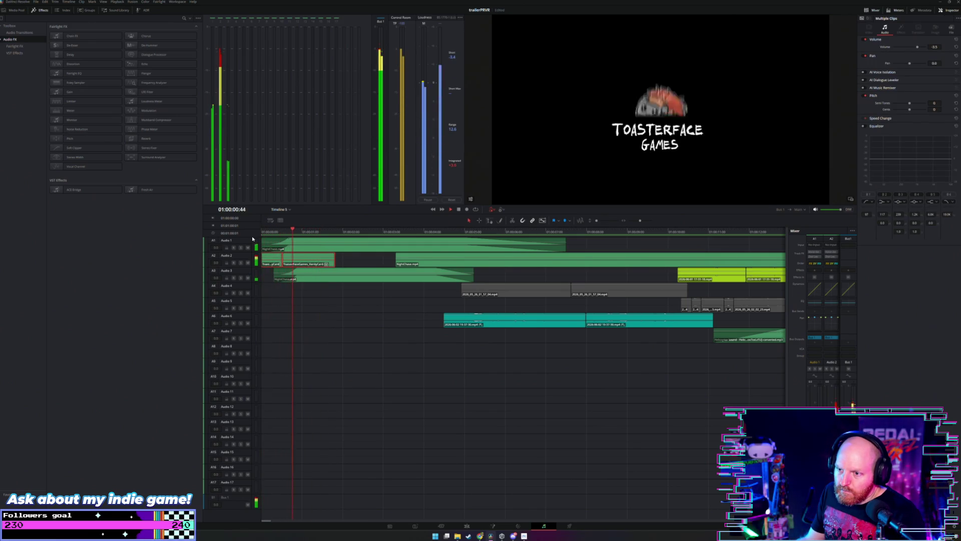
pyautogui.press('space')
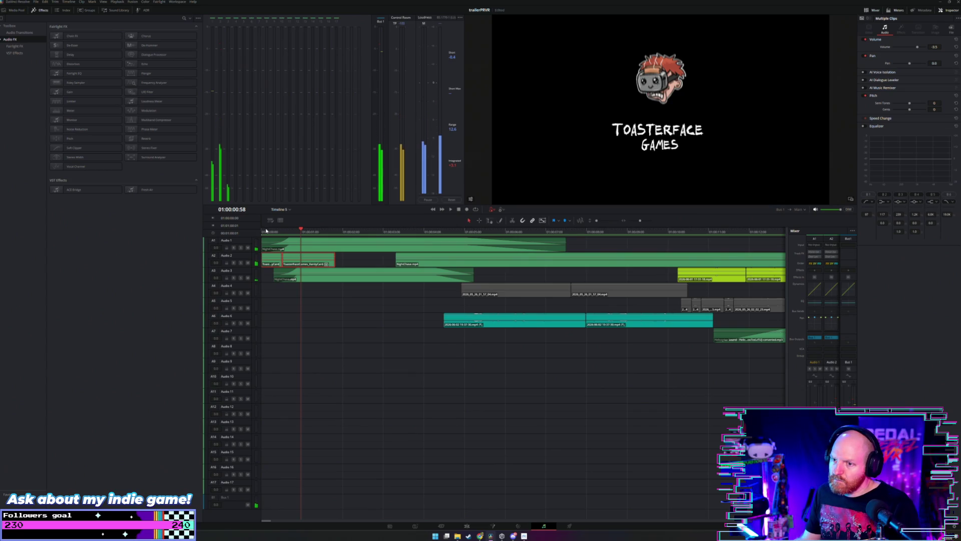
pyautogui.click(467, 526)
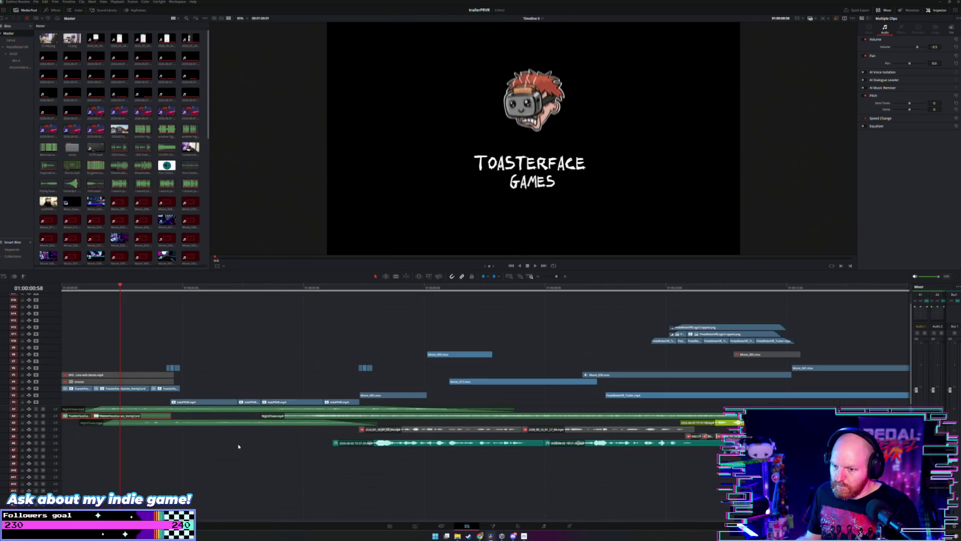
# Step: Open the ToasterFaceGames_VanityCard compound clip in the timeline and select all its audio clips
pyautogui.click(123, 389)
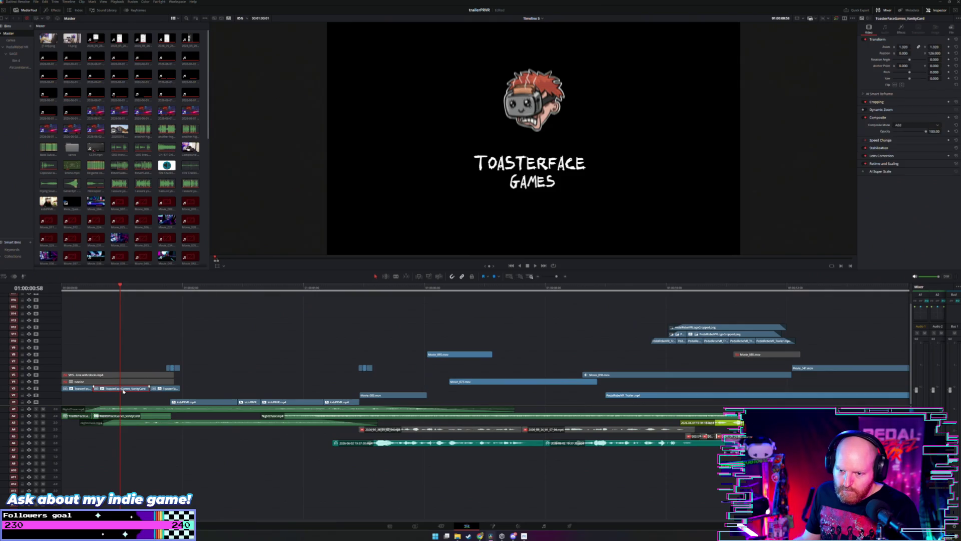
pyautogui.rightClick(123, 389)
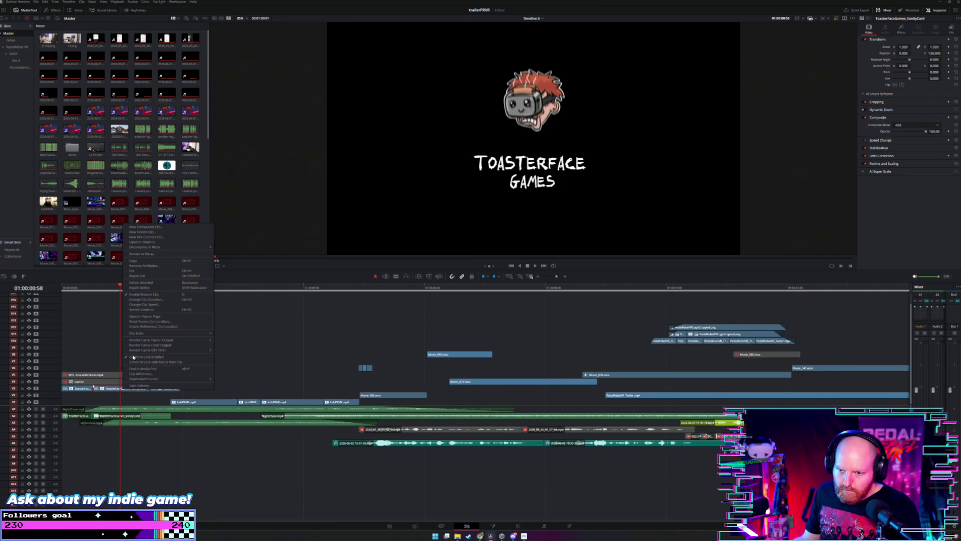
pyautogui.click(160, 242)
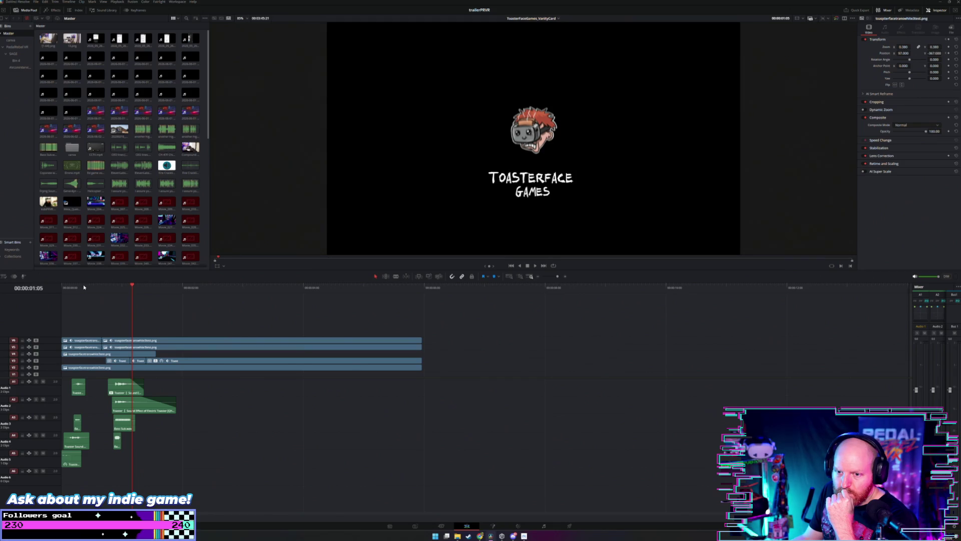
pyautogui.press('Home')
pyautogui.scroll(4, 88, 307)
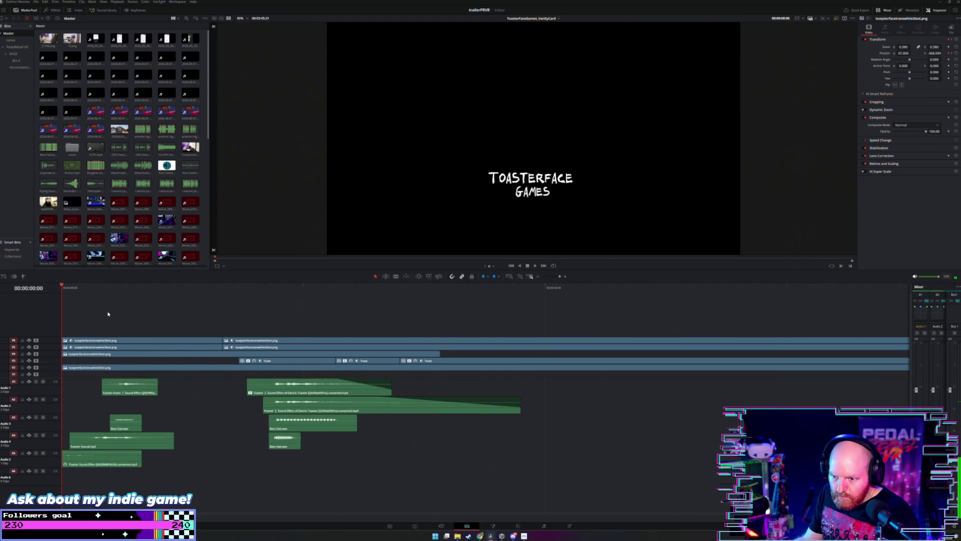
pyautogui.moveTo(371, 481); pyautogui.dragTo(97, 387)
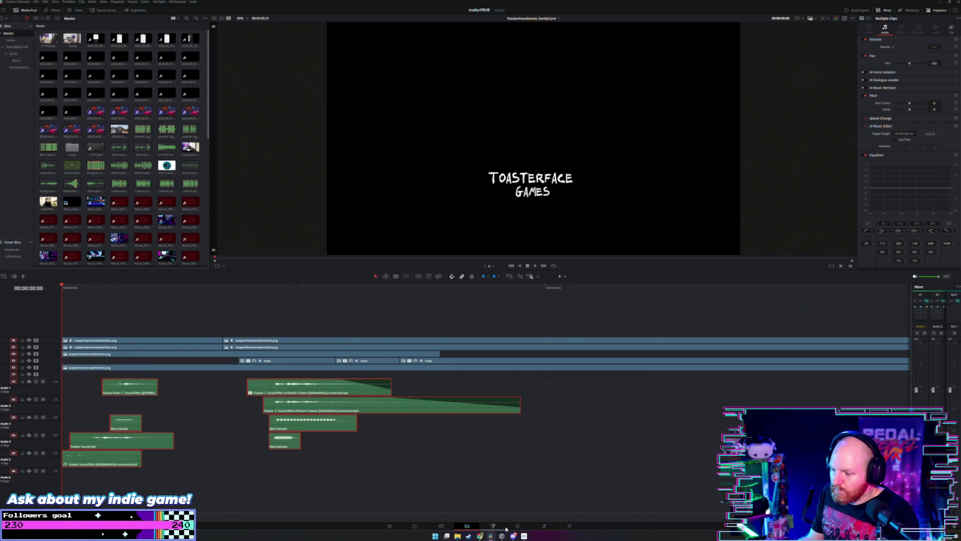
pyautogui.click(544, 526)
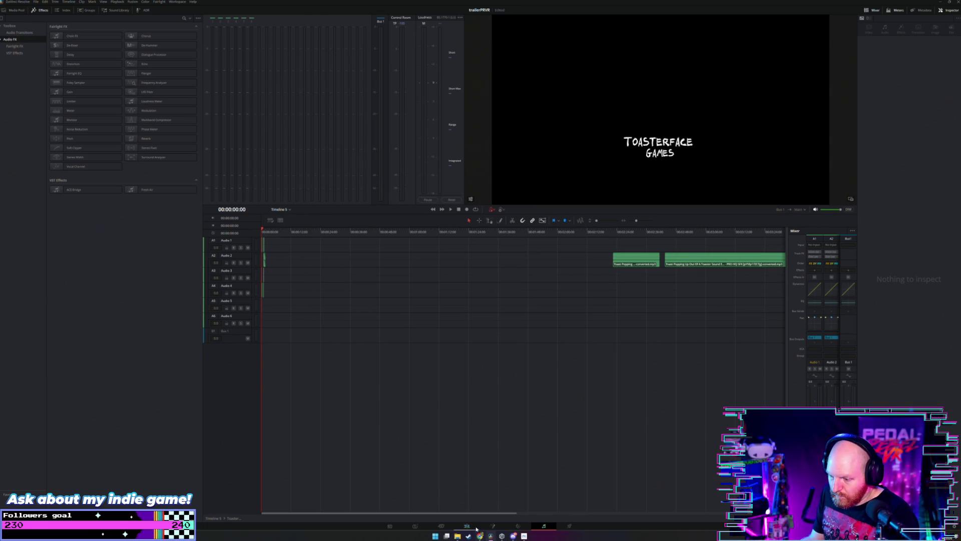
# Step: Zoom the Fairlight timeline, clear the clip selection, and play the vanity card's sound effects
pyautogui.scroll(10, 343, 302)
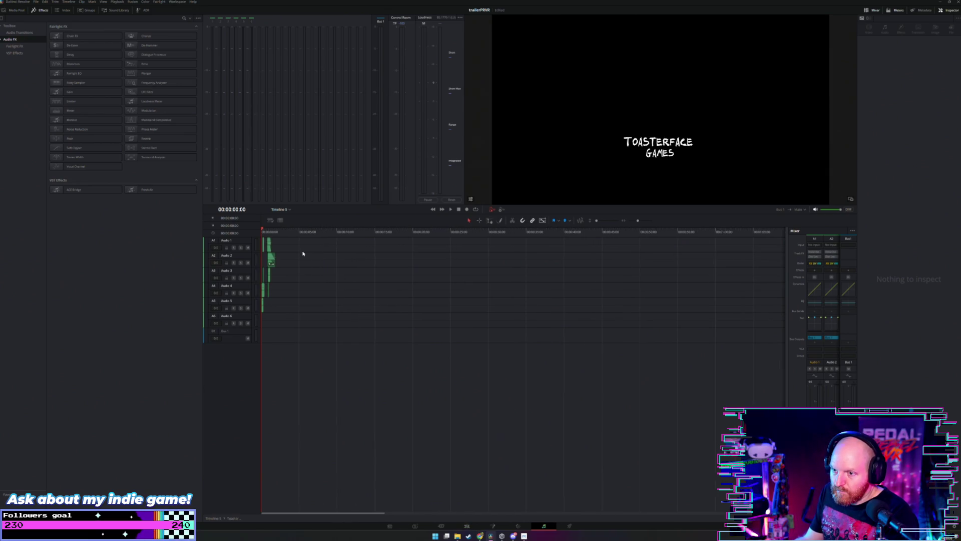
pyautogui.moveTo(542, 344)
pyautogui.mouseDown()
pyautogui.moveTo(307, 265)
pyautogui.moveTo(307, 250)
pyautogui.moveTo(307, 259)
pyautogui.mouseUp()
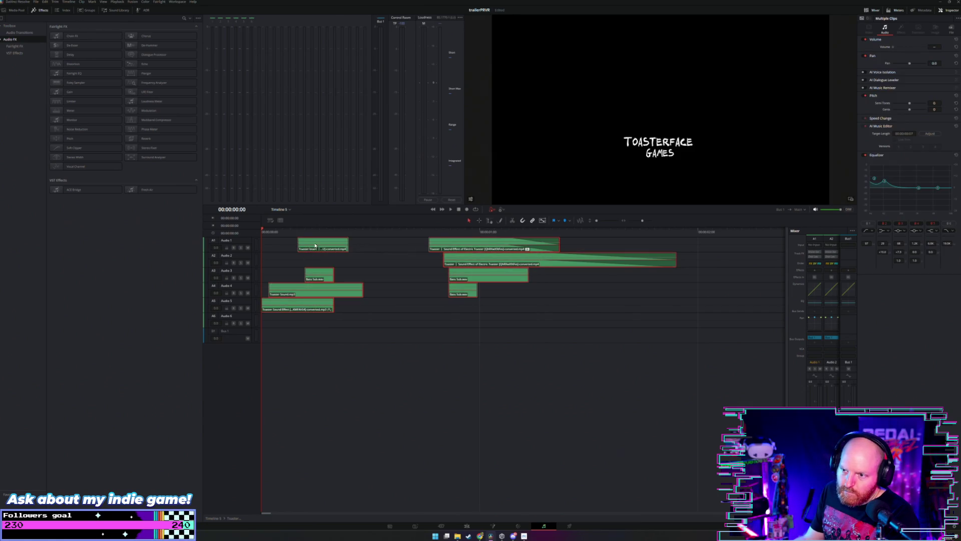
pyautogui.click(306, 338)
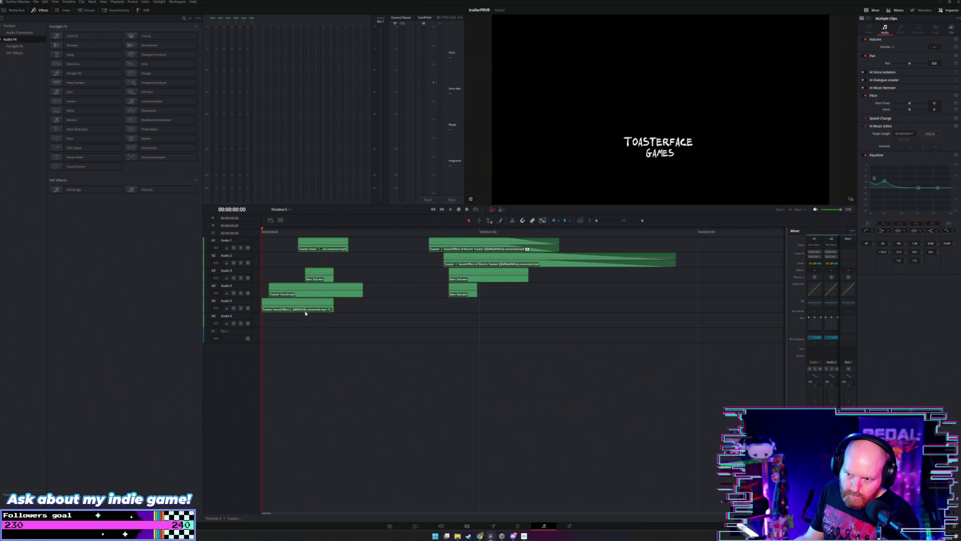
pyautogui.press('space')
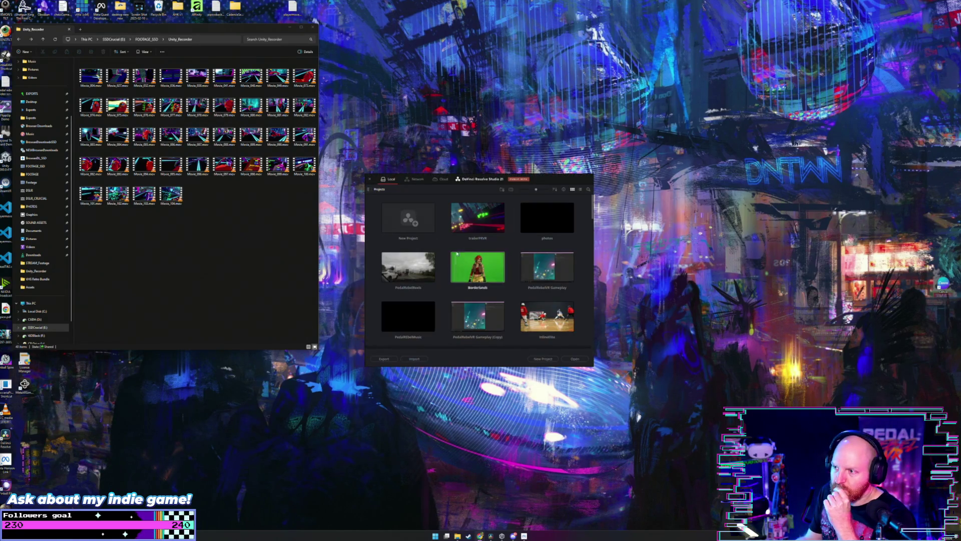
# Step: Reopen trailerPRVR, play the intro from the start, and switch to the Fusion page
pyautogui.doubleClick(477, 218)
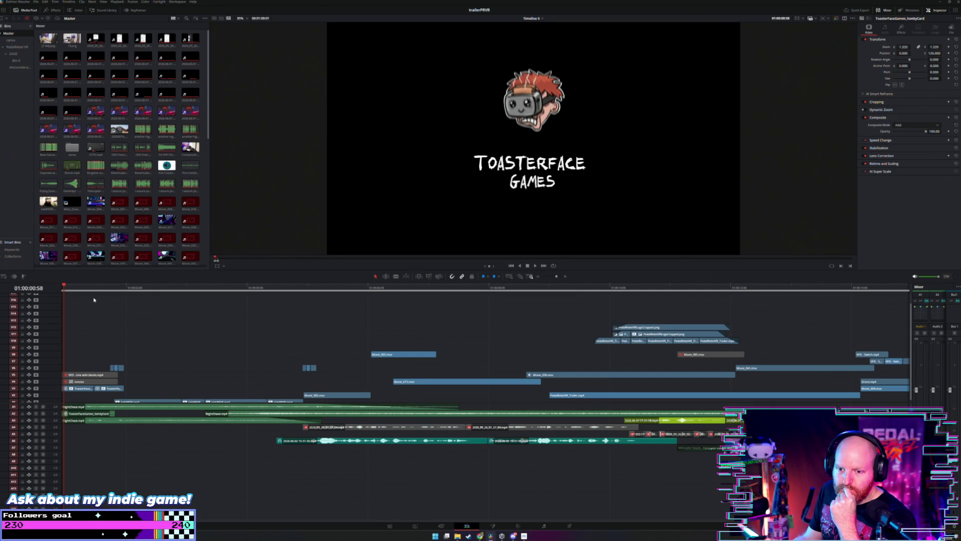
pyautogui.press('space')
pyautogui.press('Home')
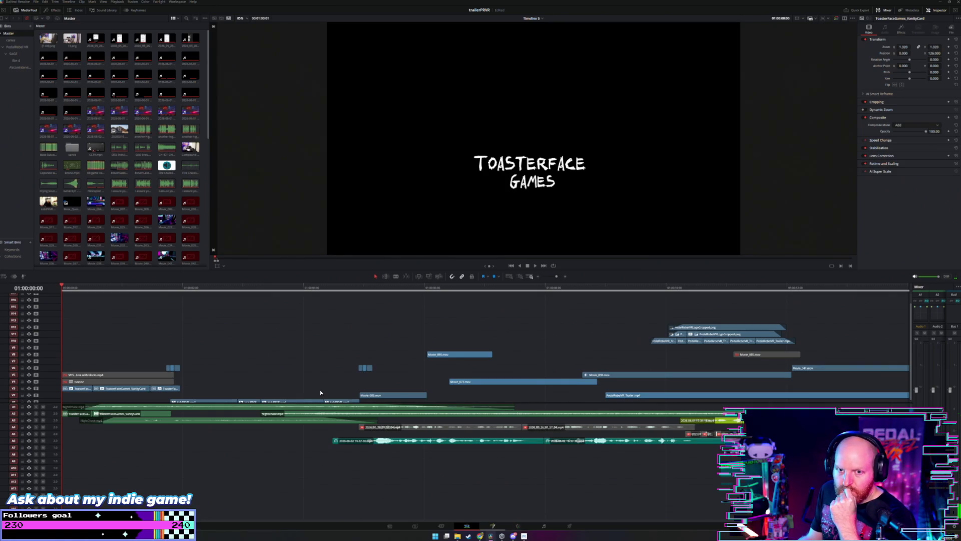
pyautogui.hotkey('shift', '5')
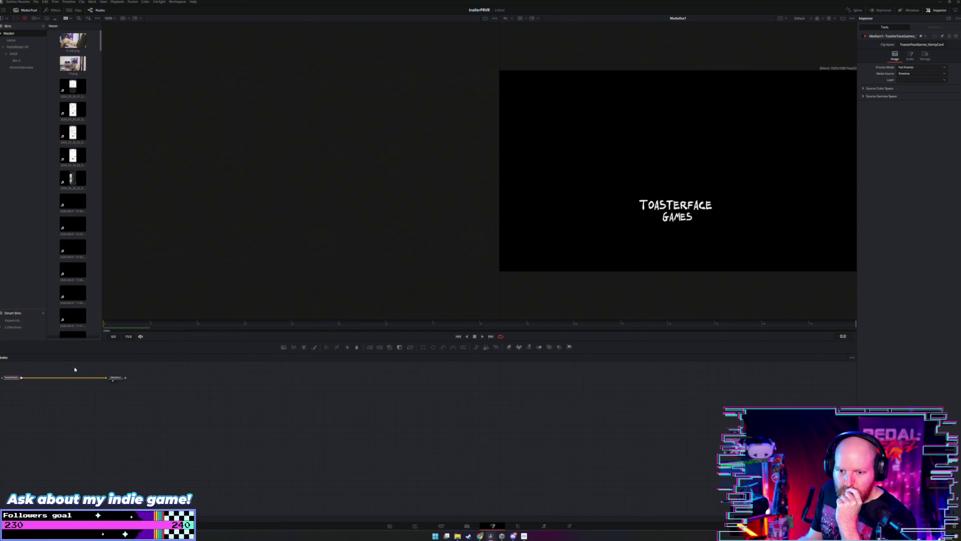
# Step: On the Fairlight page, make the Audio 1 track lane taller
pyautogui.click(518, 527)
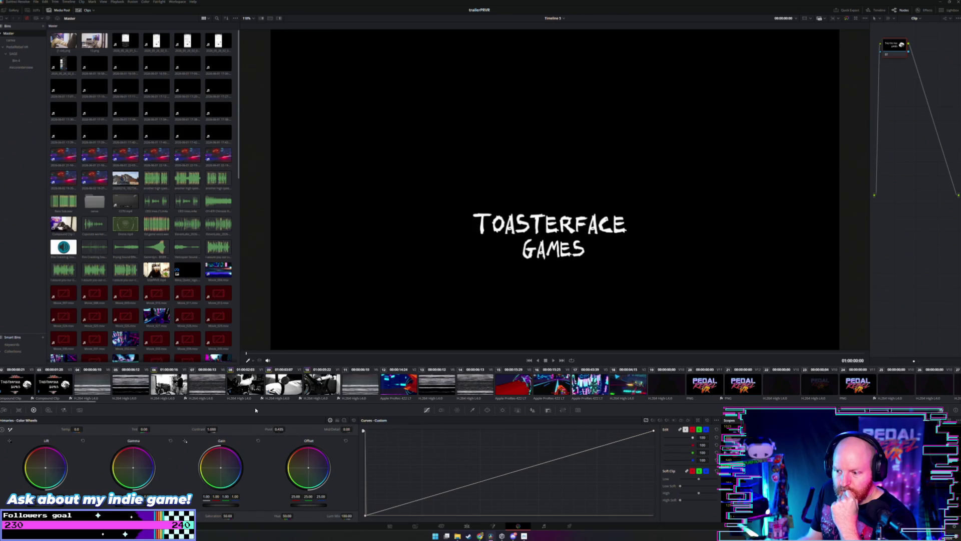
pyautogui.click(543, 527)
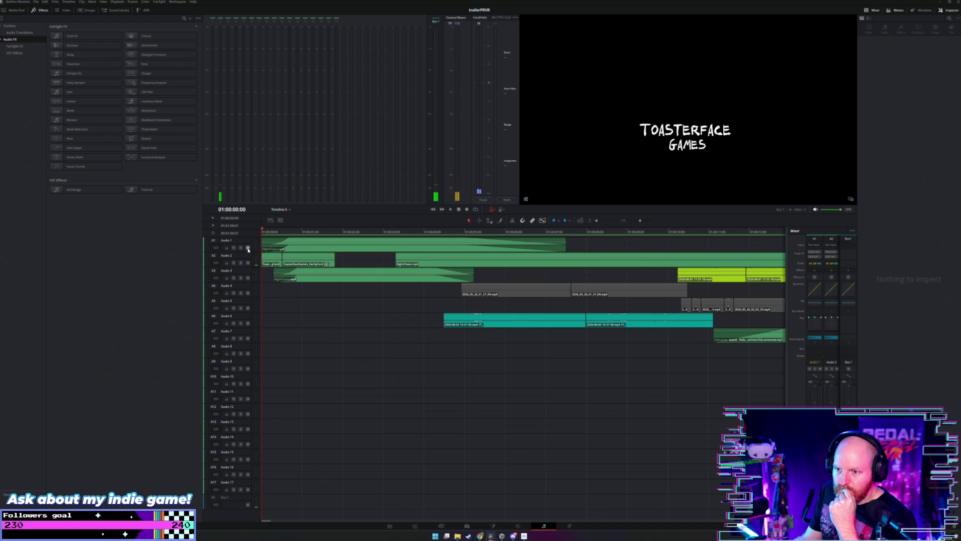
pyautogui.moveTo(244, 253); pyautogui.dragTo(247, 351)
# Step: Play the intro's audio through several times from the start
pyautogui.press('space')
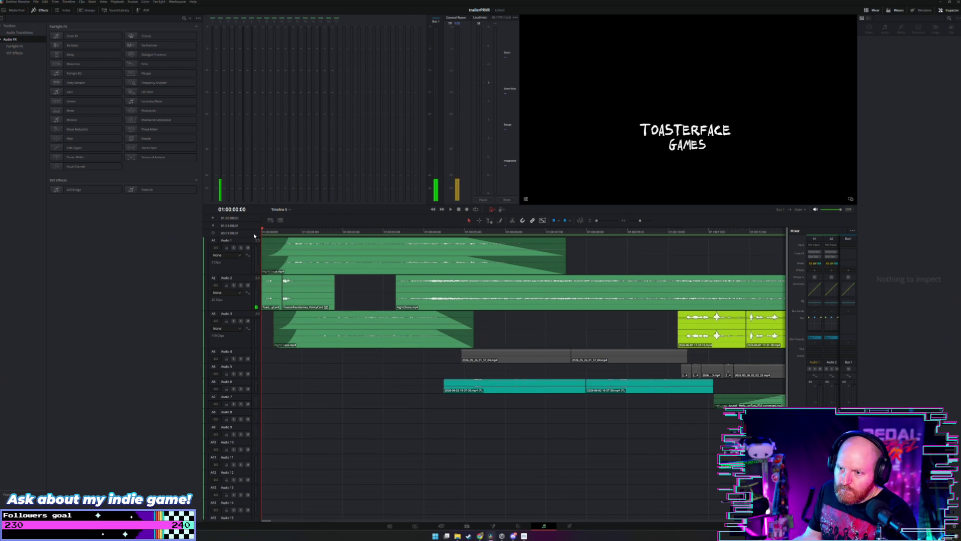
pyautogui.press('space')
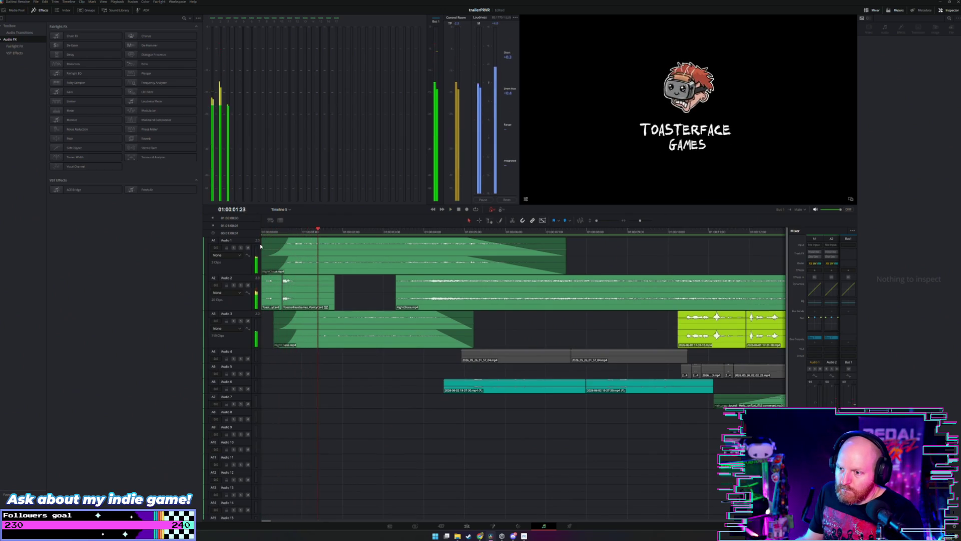
pyautogui.press('Home')
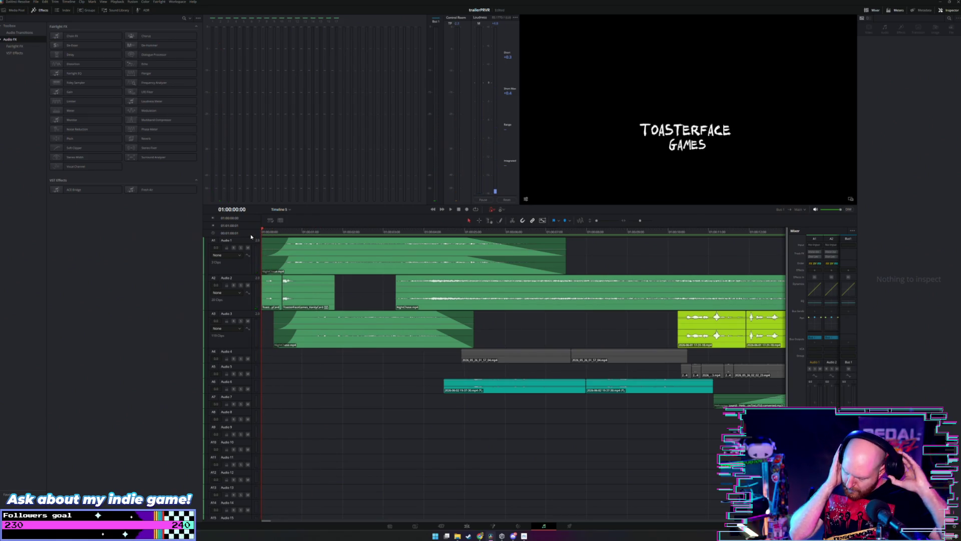
pyautogui.press('space')
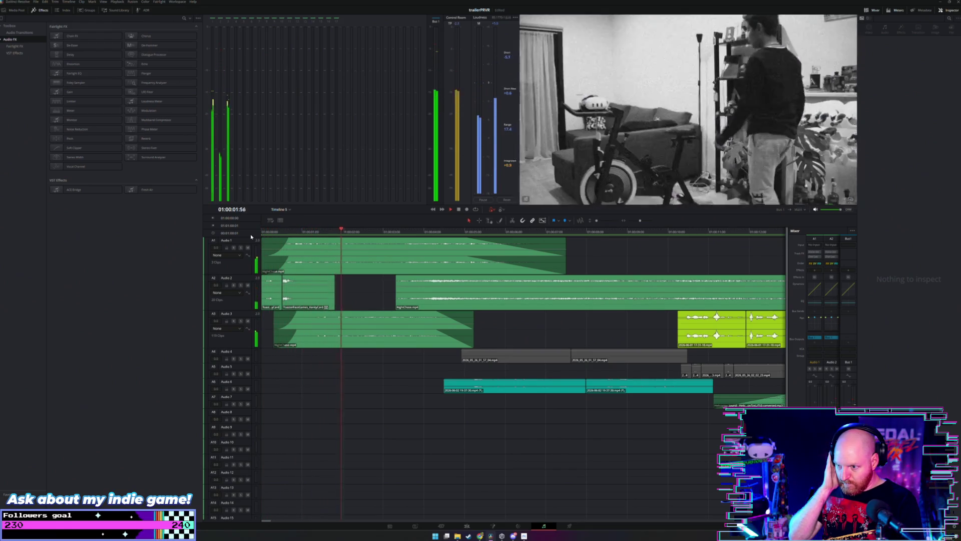
pyautogui.press('space')
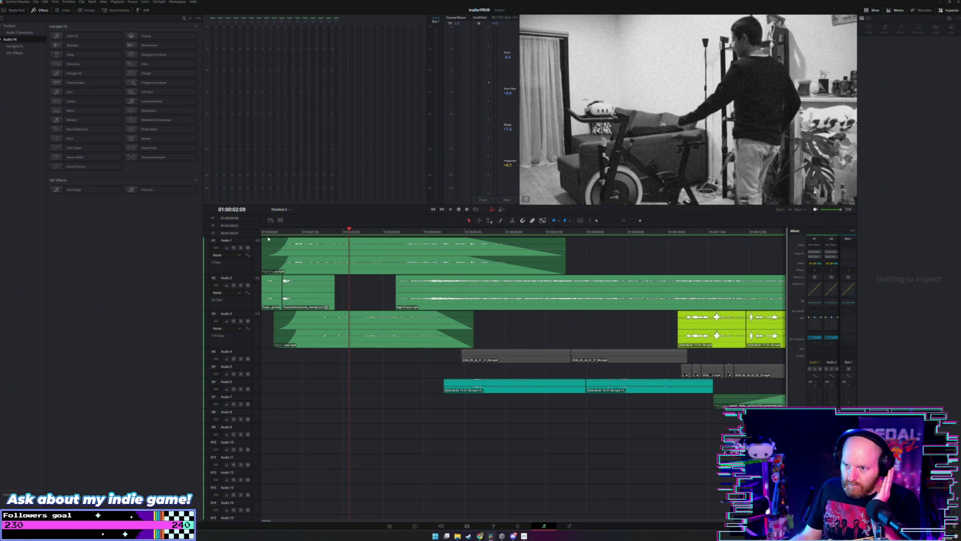
pyautogui.press('Home')
pyautogui.press('space')
pyautogui.press('space')
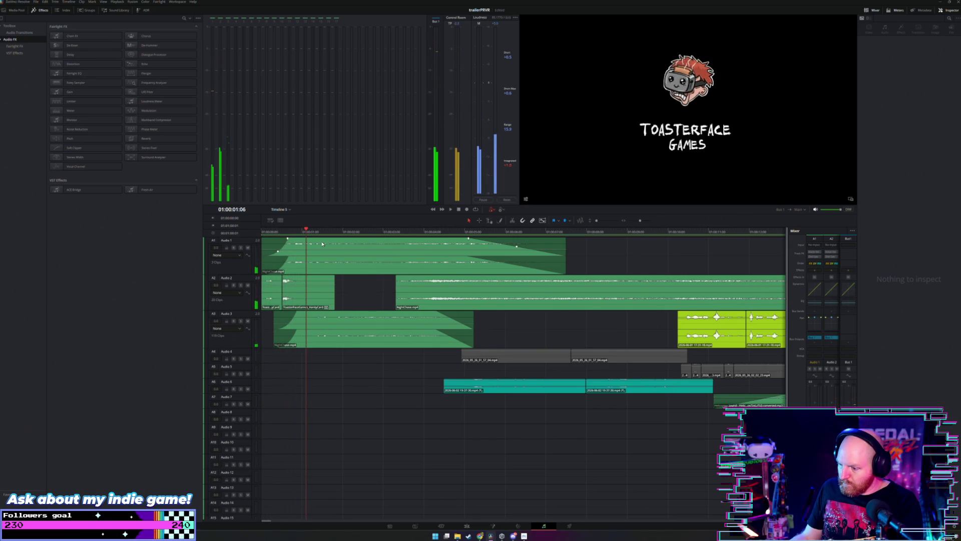
pyautogui.click(466, 526)
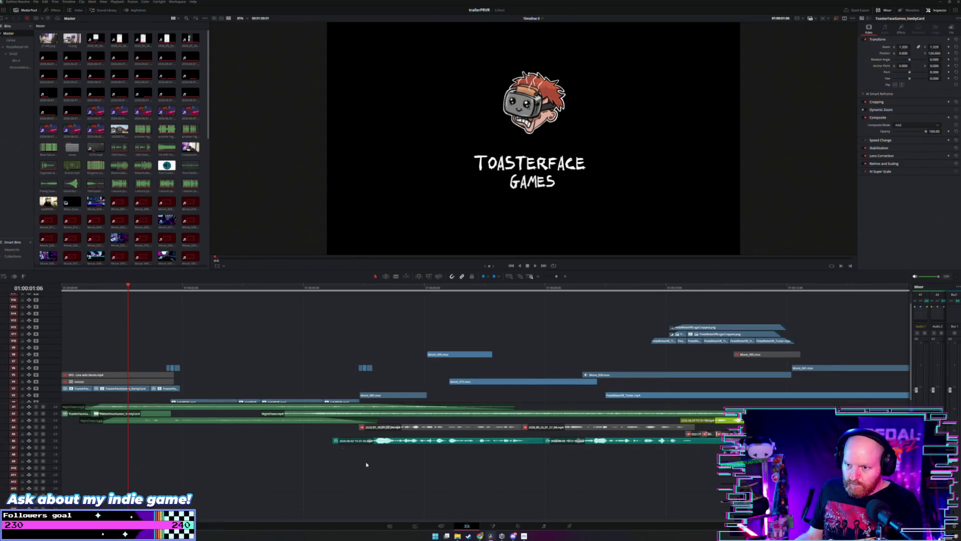
# Step: Open the vanity card compound clip's inner timeline and play it from the start
pyautogui.rightClick(137, 389)
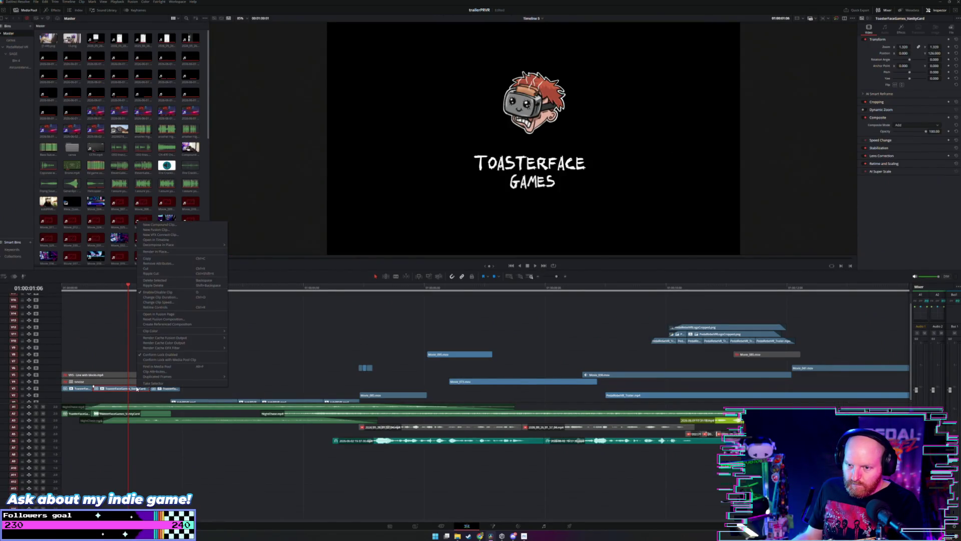
pyautogui.click(170, 240)
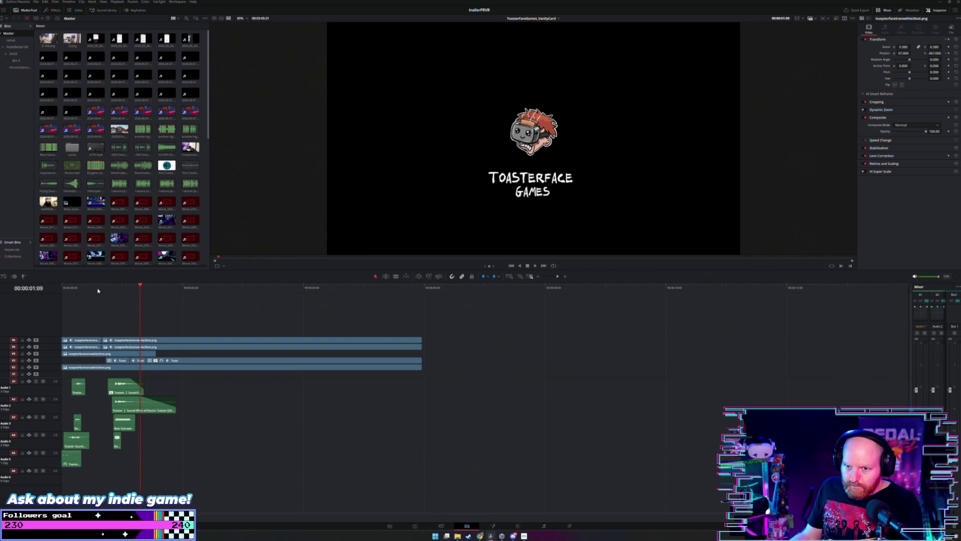
pyautogui.press('Home')
pyautogui.hotkey('shift', 'z')
pyautogui.press('space')
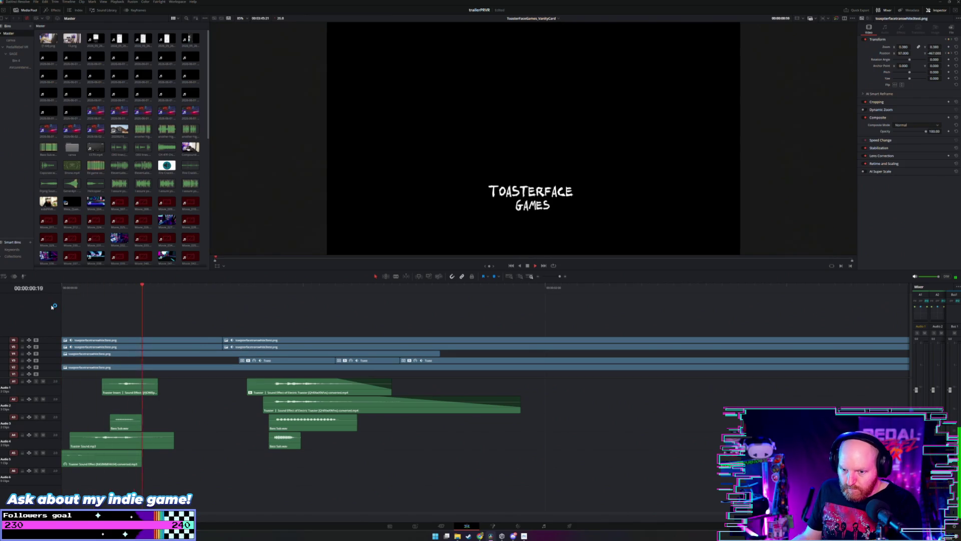
# Step: Replay the vanity card's logo animation several times from the beginning
pyautogui.click(62, 290)
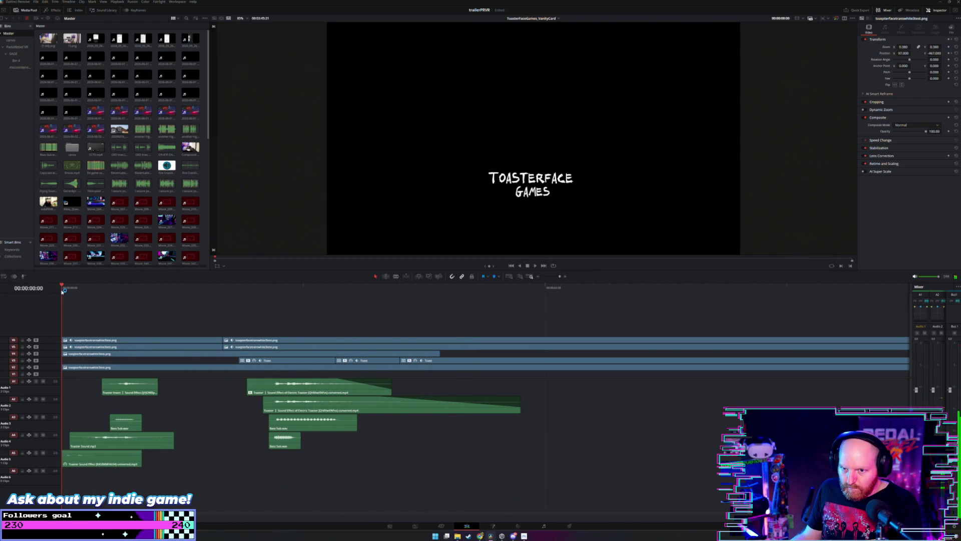
pyautogui.press('space')
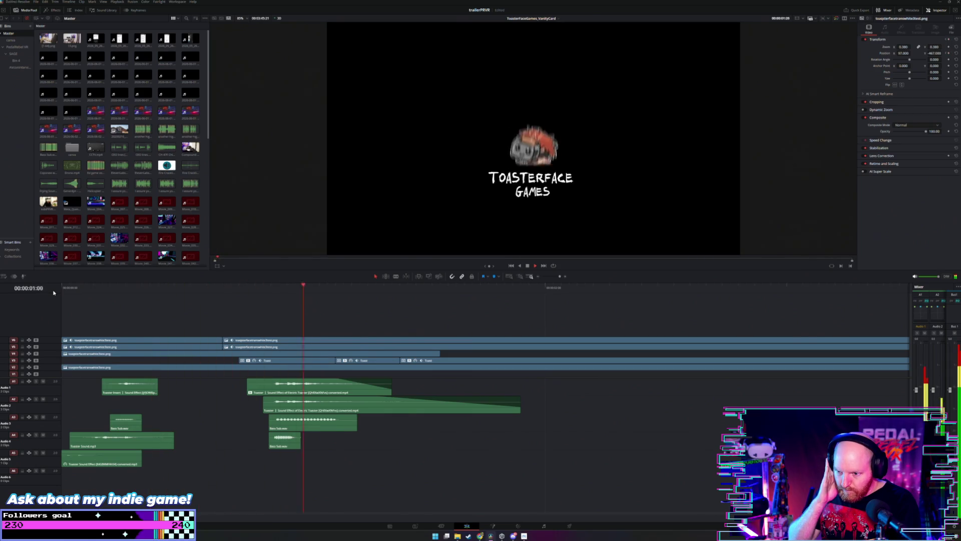
pyautogui.press('space')
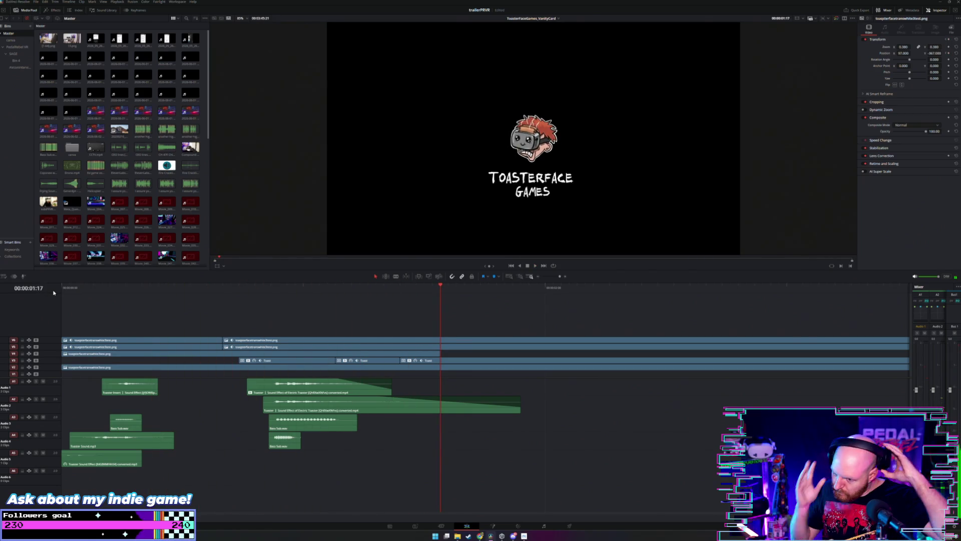
pyautogui.click(63, 289)
pyautogui.press('space')
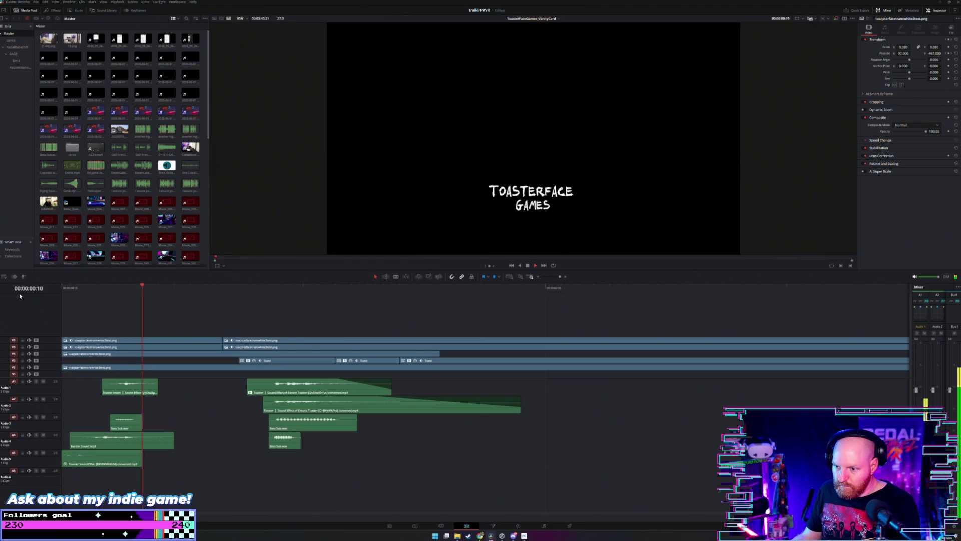
pyautogui.press('space')
pyautogui.press('Home')
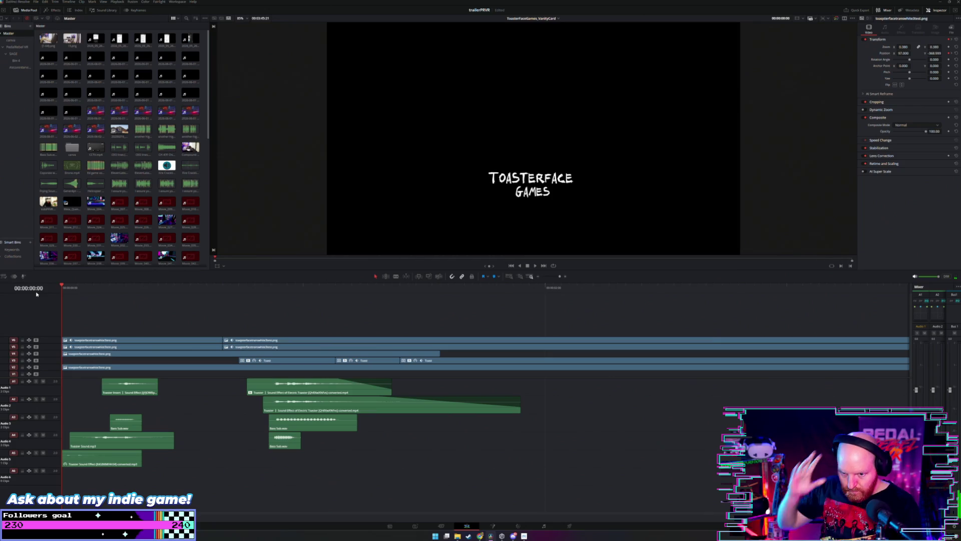
pyautogui.press('space')
pyautogui.press('space')
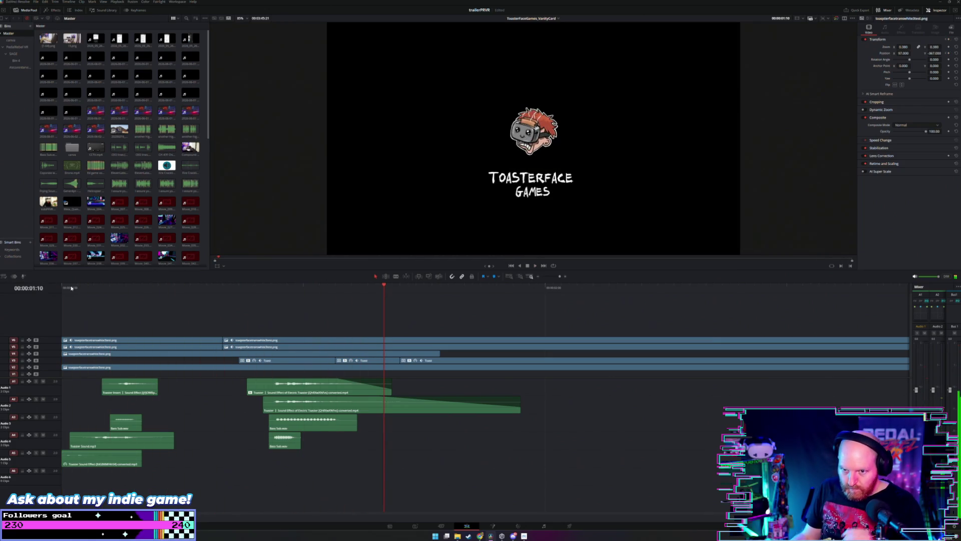
pyautogui.press('Home')
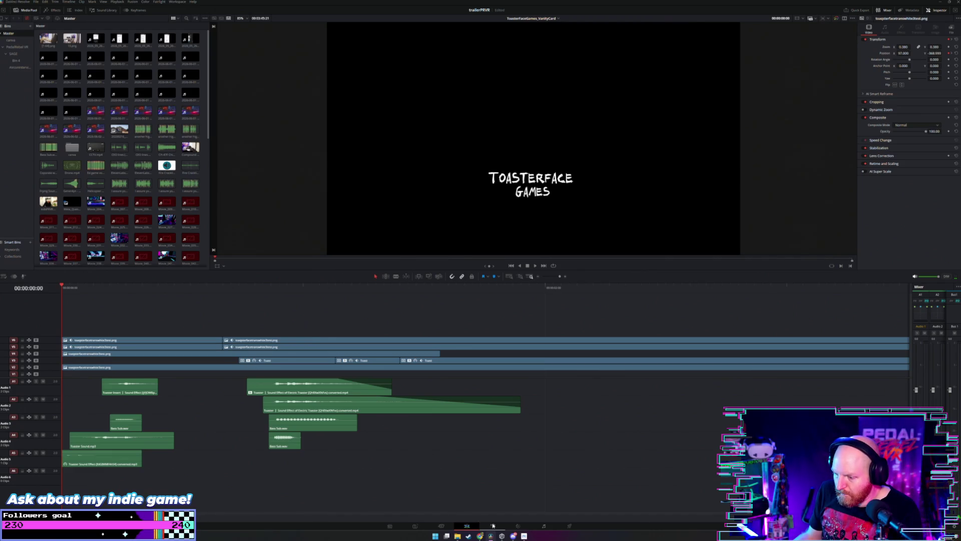
pyautogui.click(544, 525)
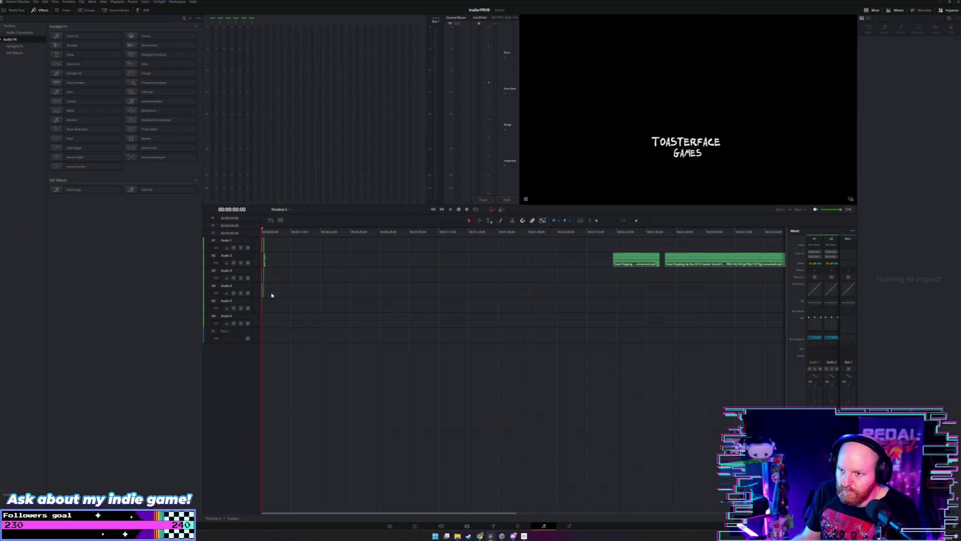
# Step: Zoom in on the opening clips and change the Audio 1 track to mono
pyautogui.hotkey('ctrl', '=')
pyautogui.hotkey('ctrl', '=')
pyautogui.hotkey('ctrl', '=')
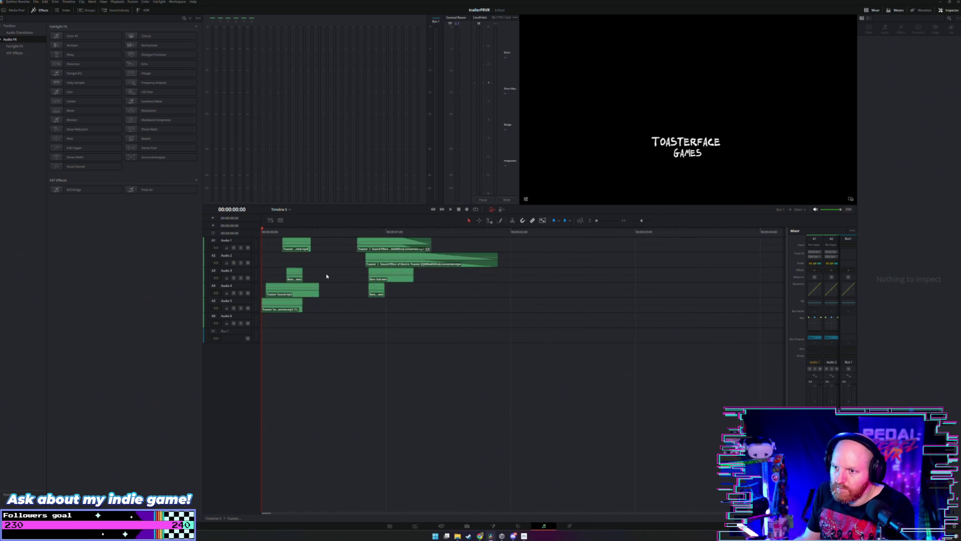
pyautogui.rightClick(240, 242)
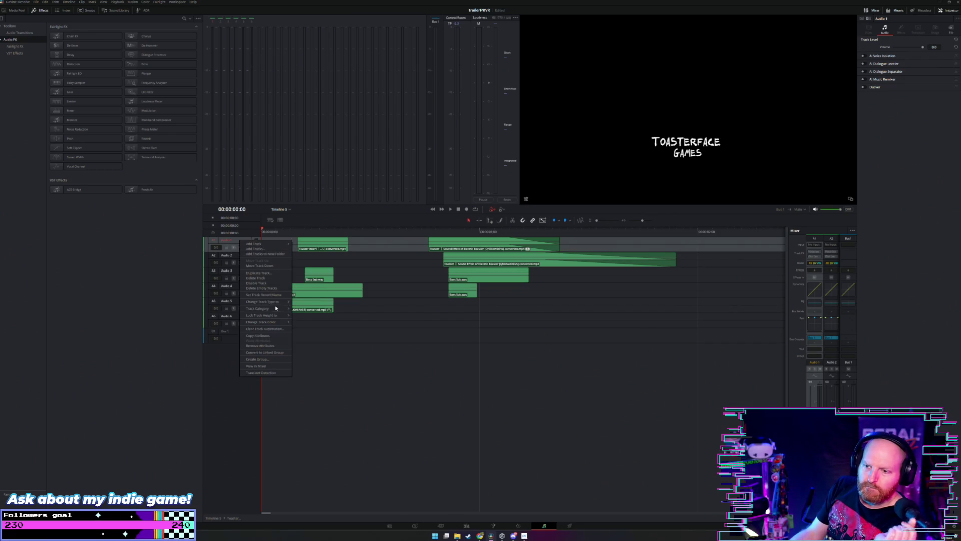
pyautogui.moveTo(276, 309)
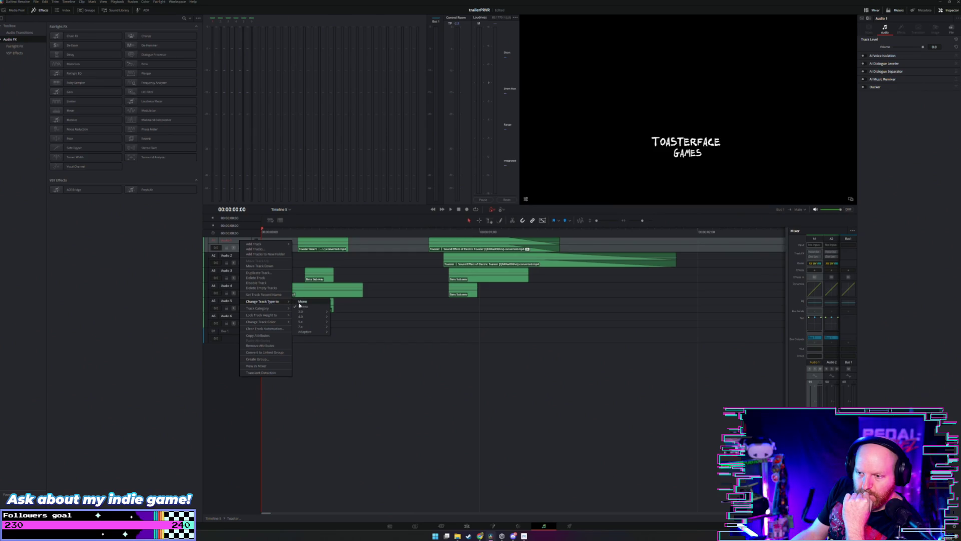
pyautogui.click(300, 302)
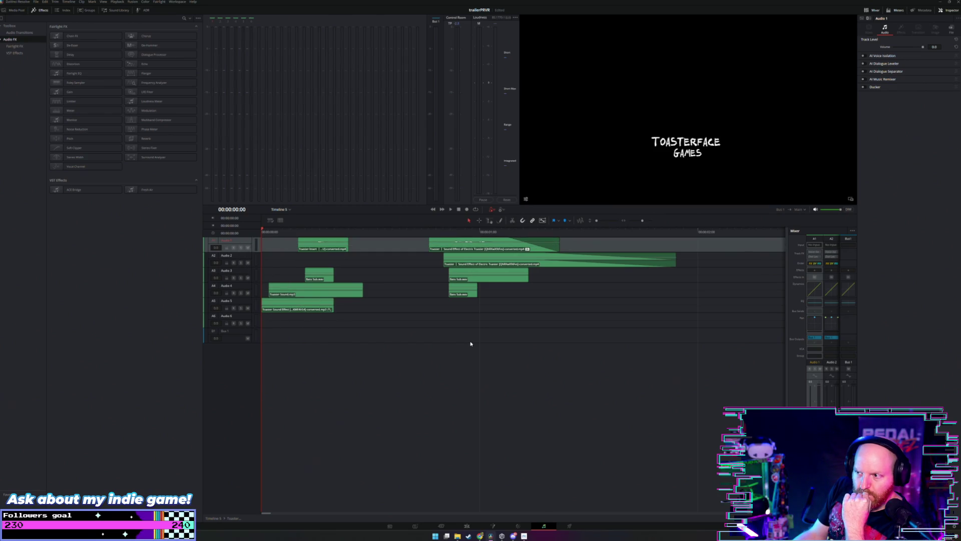
# Step: Change the track types of Audio 2, Audio 3 and Audio 4
pyautogui.rightClick(466, 256)
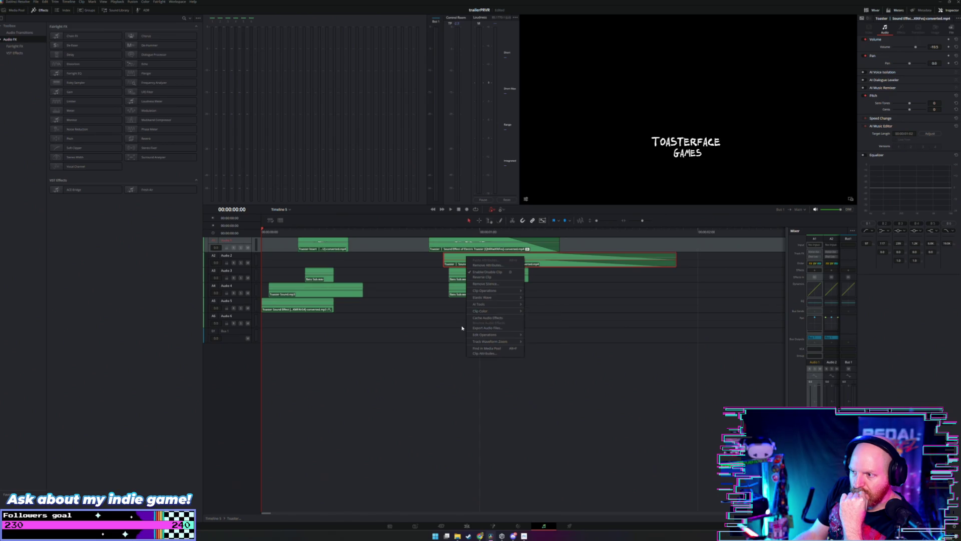
pyautogui.click(328, 279)
pyautogui.rightClick(232, 257)
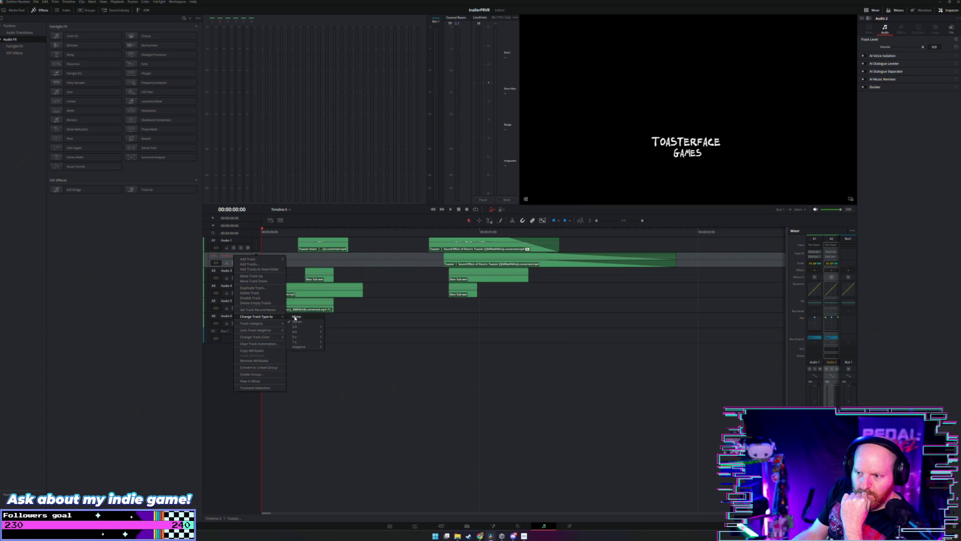
pyautogui.click(245, 272)
pyautogui.rightClick(244, 271)
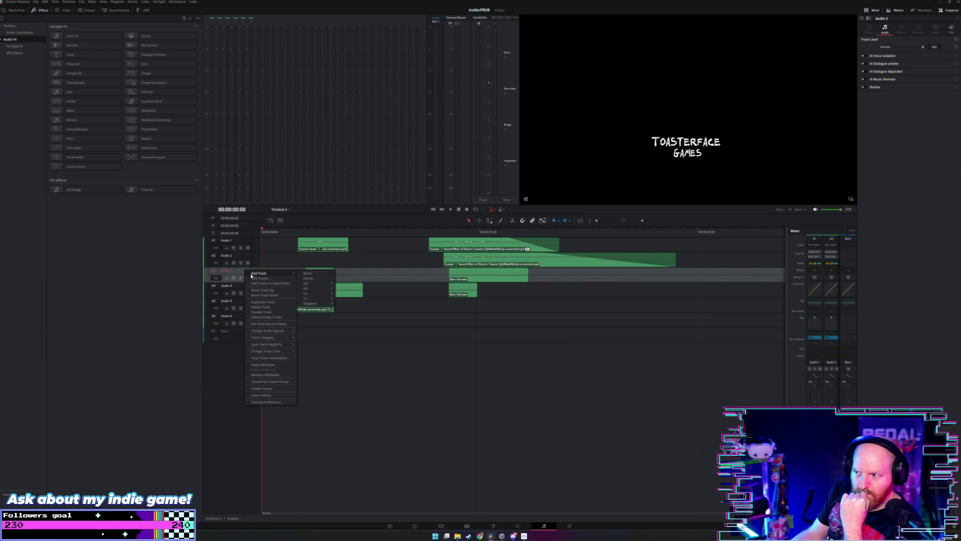
pyautogui.click(244, 288)
pyautogui.rightClick(243, 287)
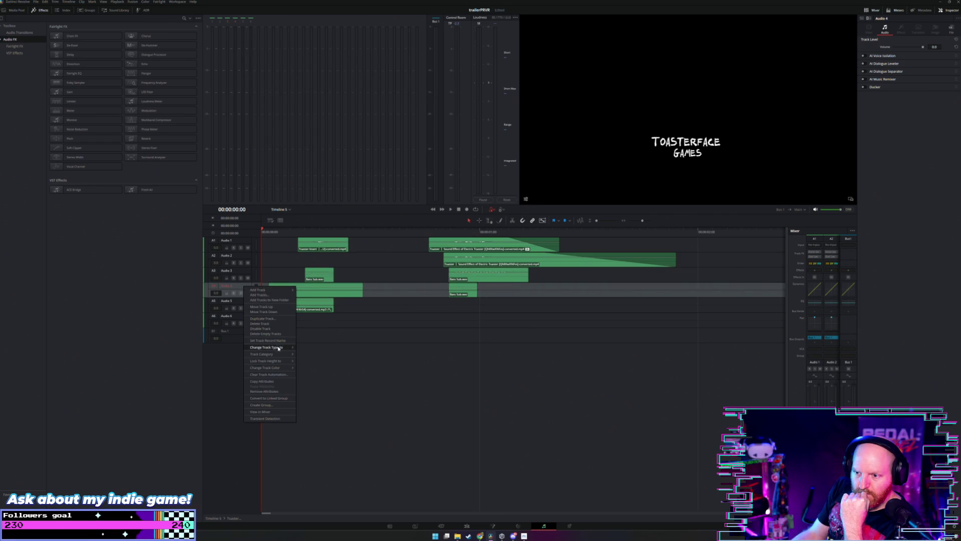
pyautogui.click(303, 346)
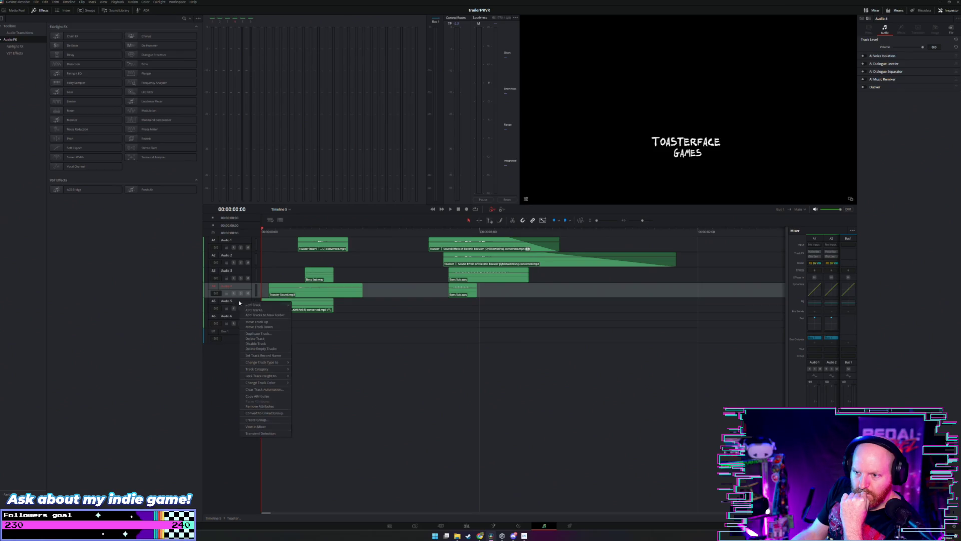
# Step: Set the Audio 5 track option, select its sound effect clip, and play the audio
pyautogui.click(240, 303)
pyautogui.rightClick(239, 302)
pyautogui.click(299, 358)
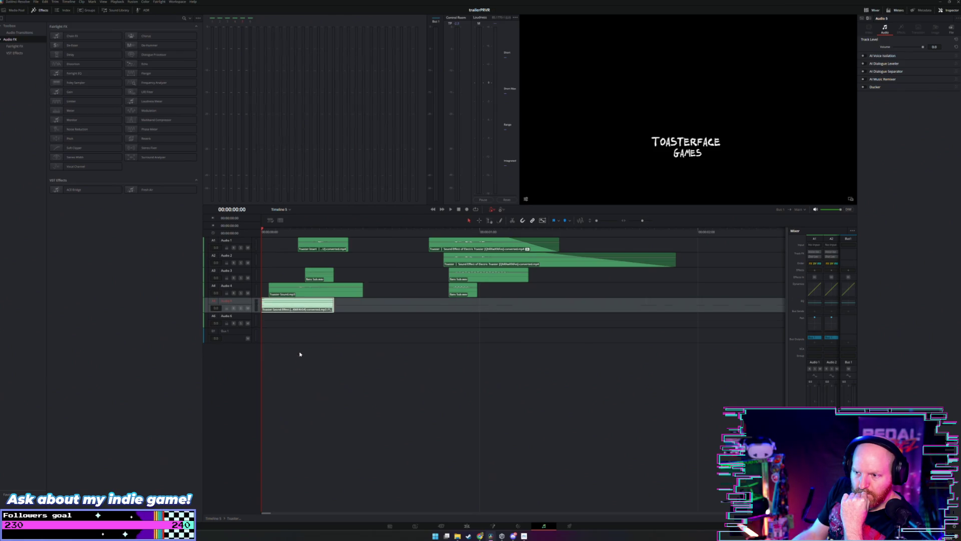
pyautogui.click(298, 305)
pyautogui.press('space')
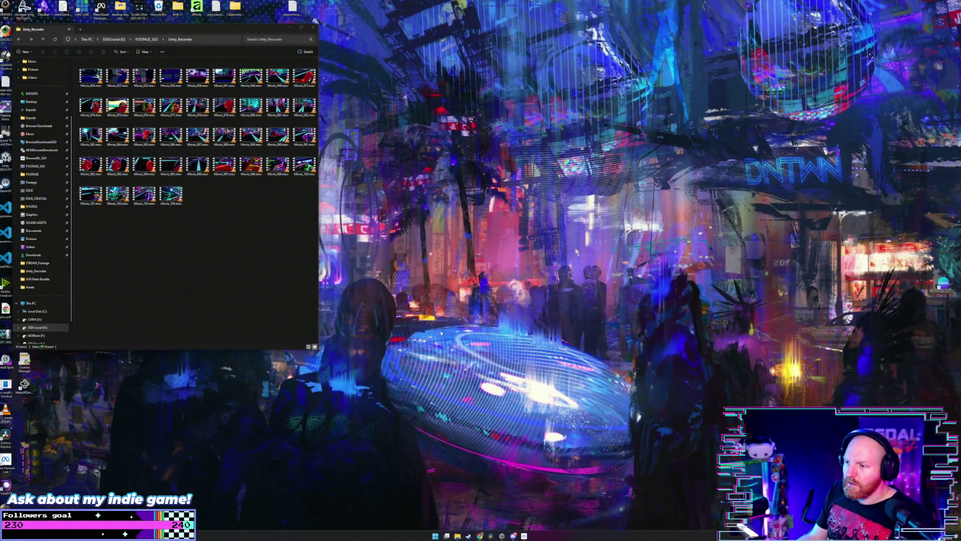
# Step: Relaunch DaVinci Resolve, close File Explorer, and reopen trailerPRVR with the playhead near the start
pyautogui.click(491, 536)
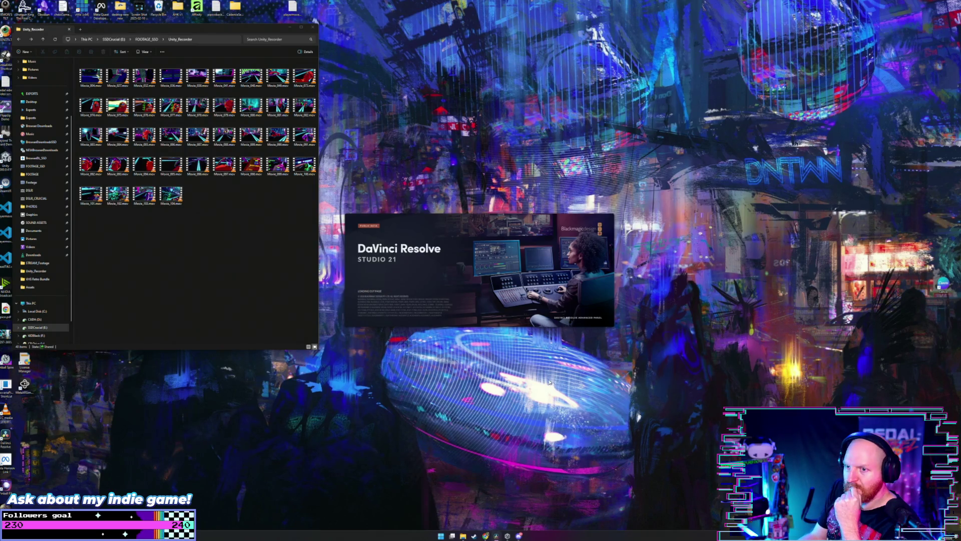
pyautogui.click(314, 27)
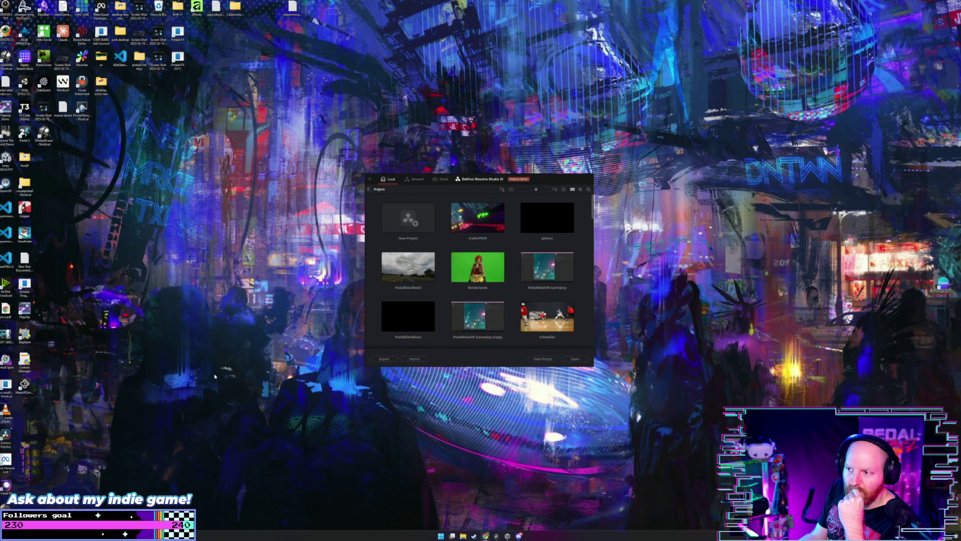
pyautogui.doubleClick(480, 218)
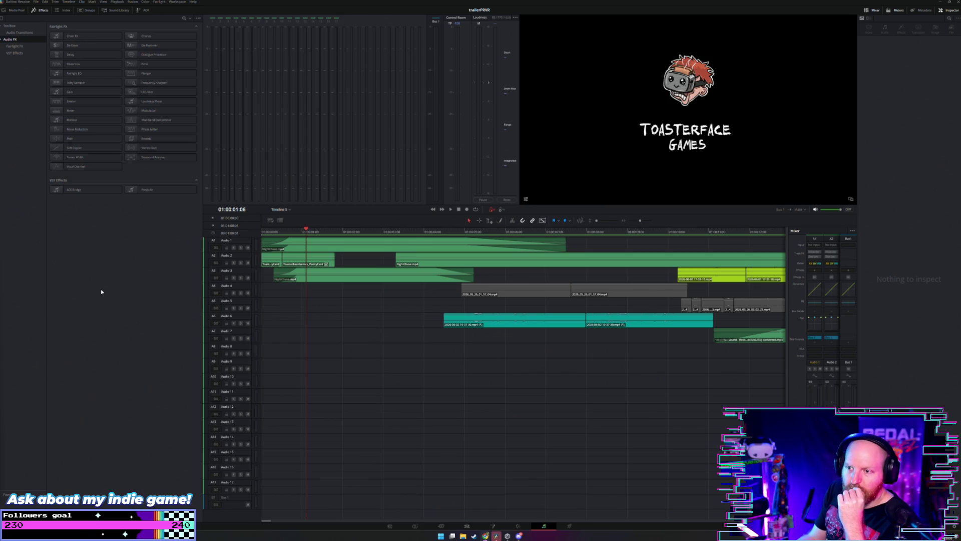
pyautogui.click(273, 232)
# Step: Preview the trailer, then open the vanity card compound clip in its own timeline
pyautogui.press('space')
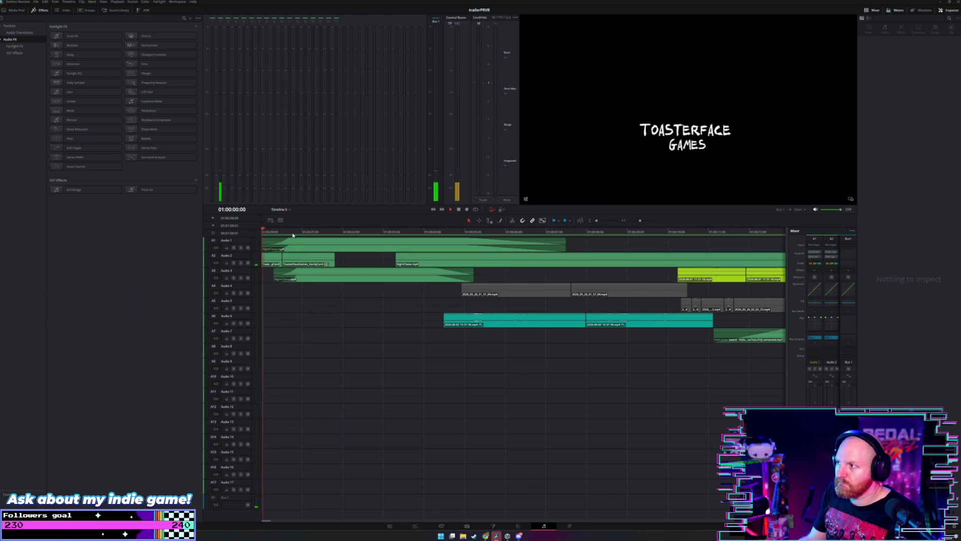
pyautogui.press('space')
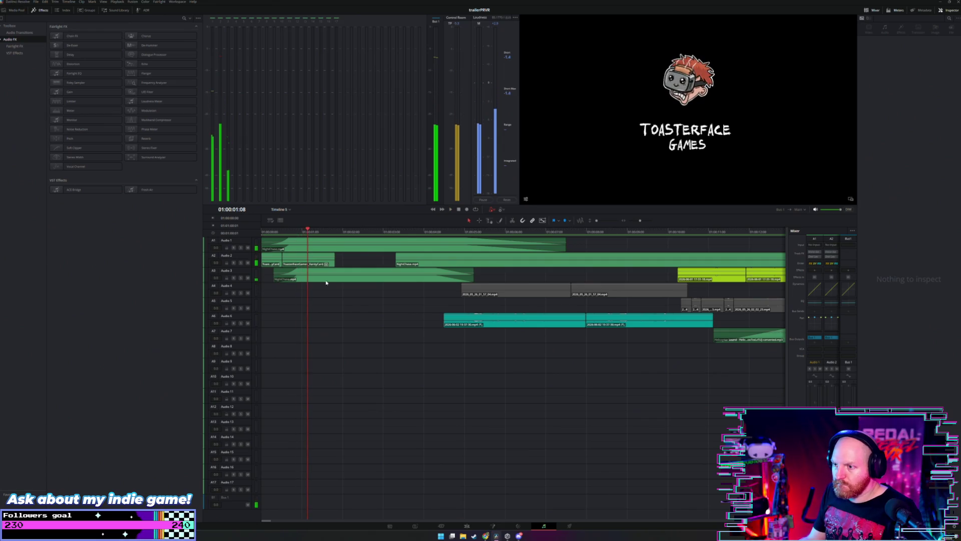
pyautogui.click(466, 526)
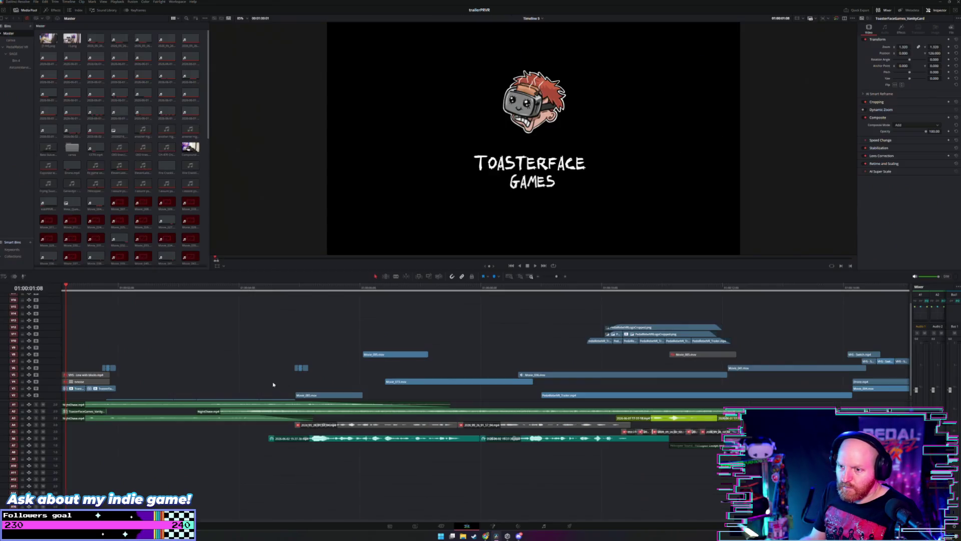
pyautogui.rightClick(75, 389)
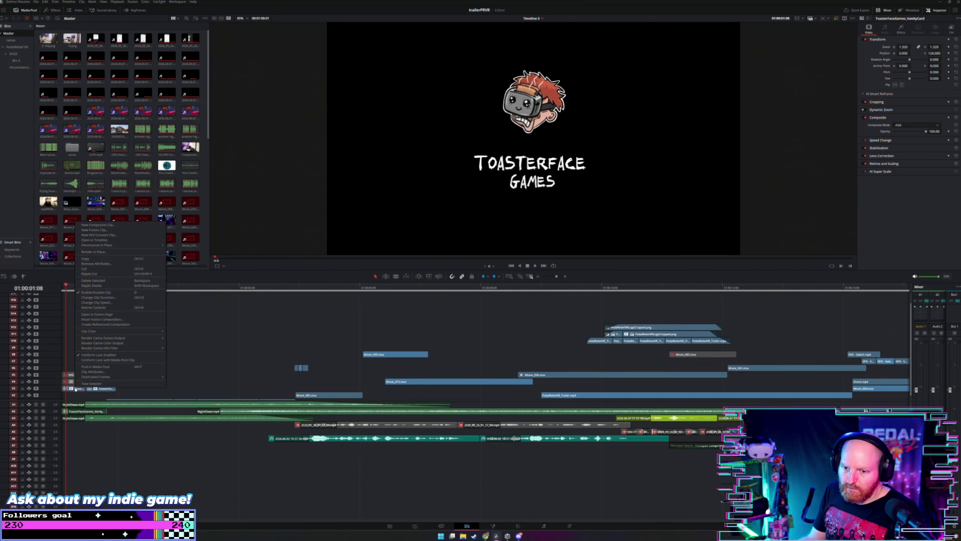
pyautogui.click(100, 240)
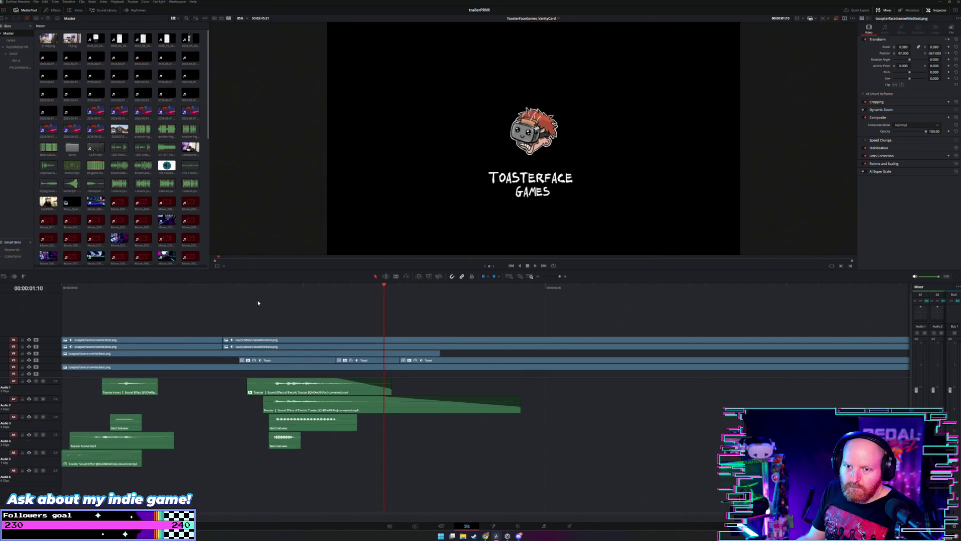
# Step: On the Fairlight page, play the vanity card audio from the start and select the Audio 5 sound clip
pyautogui.click(544, 526)
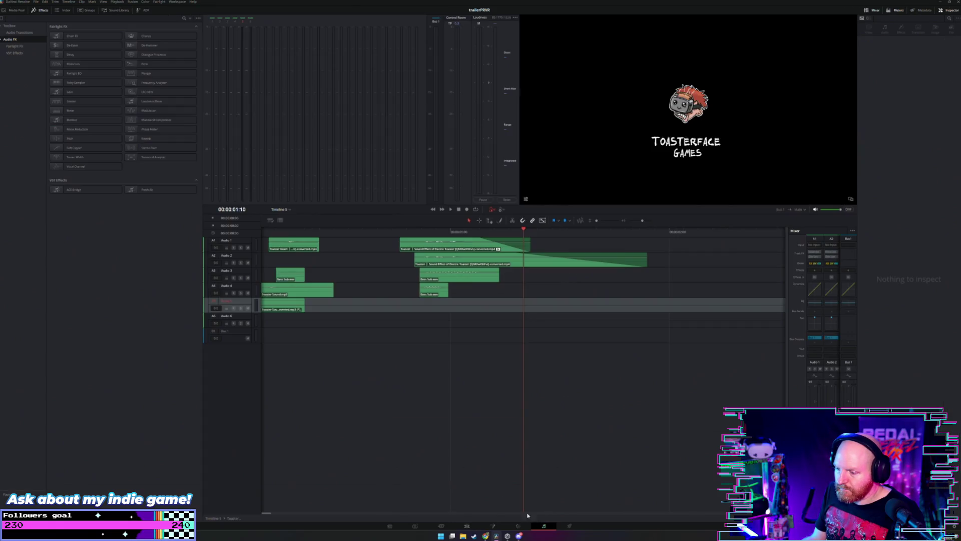
pyautogui.click(277, 233)
pyautogui.press('space')
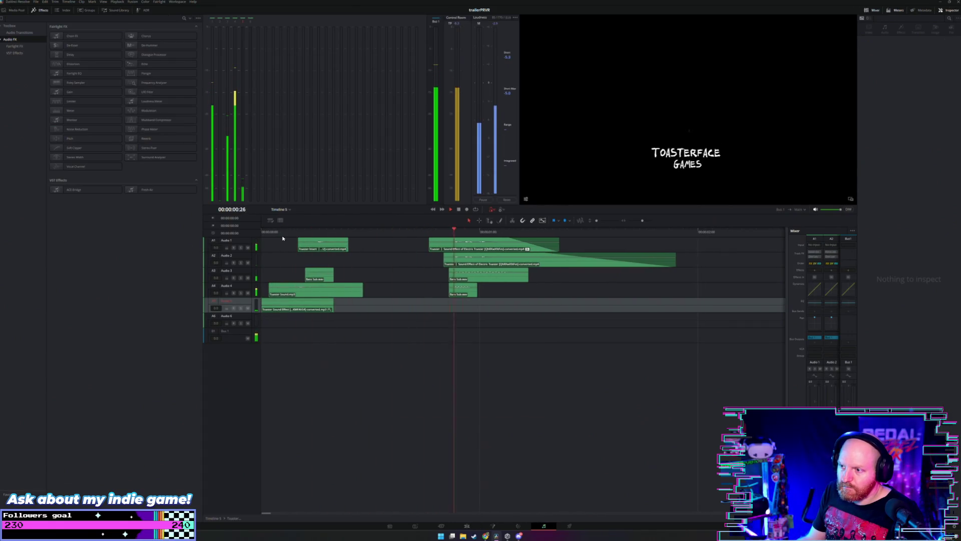
pyautogui.click(261, 235)
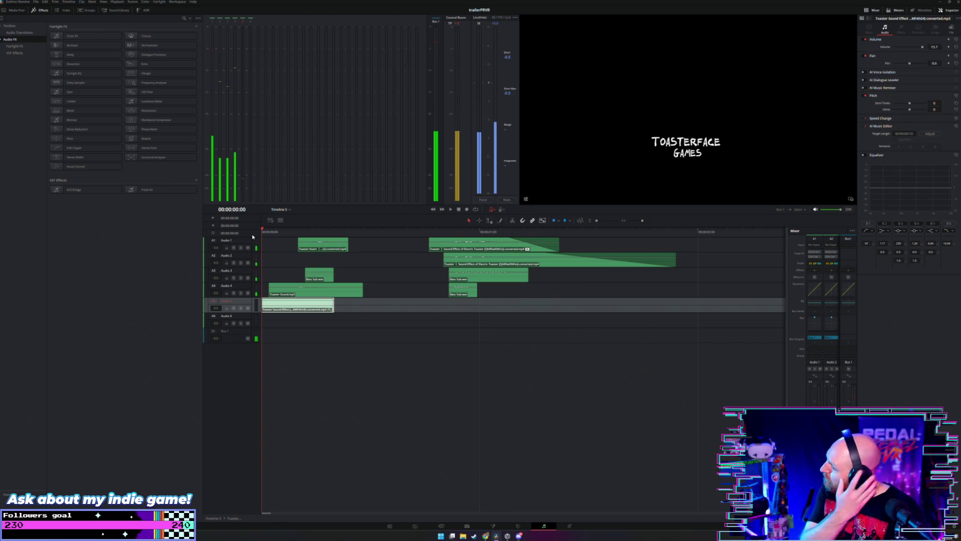
pyautogui.press('super+d')
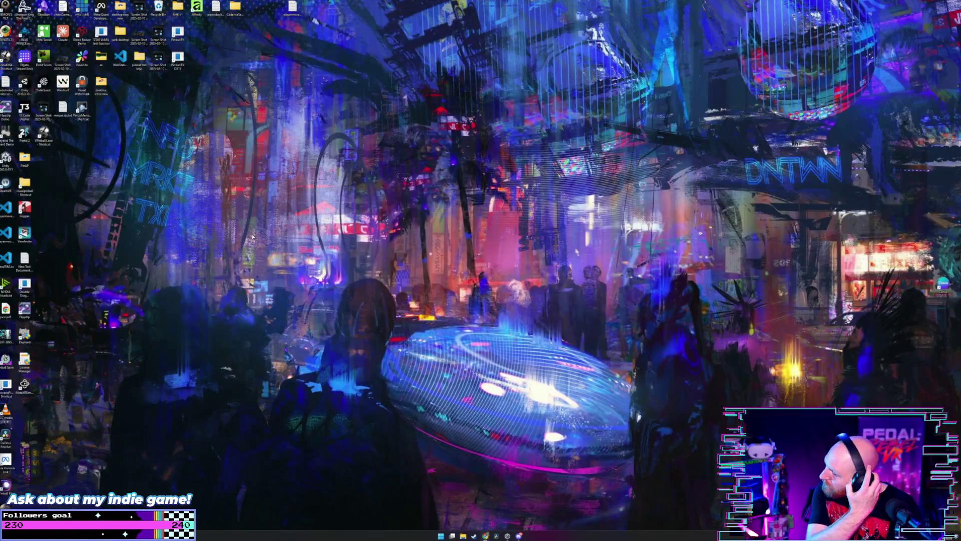
# Step: Relaunch DaVinci Resolve from the taskbar and load the trailerPRVR project
pyautogui.click(497, 536)
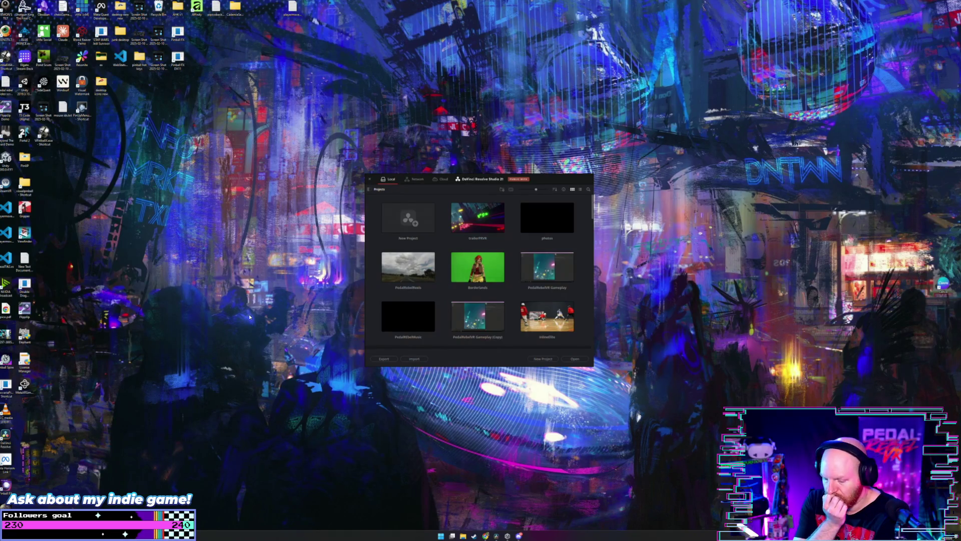
pyautogui.doubleClick(490, 228)
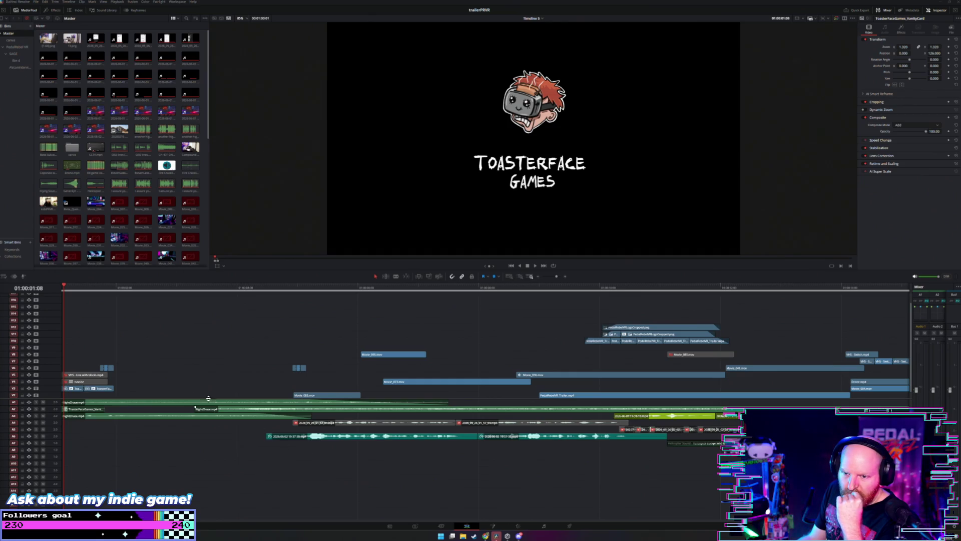
pyautogui.hscroll(-2, 100, 414)
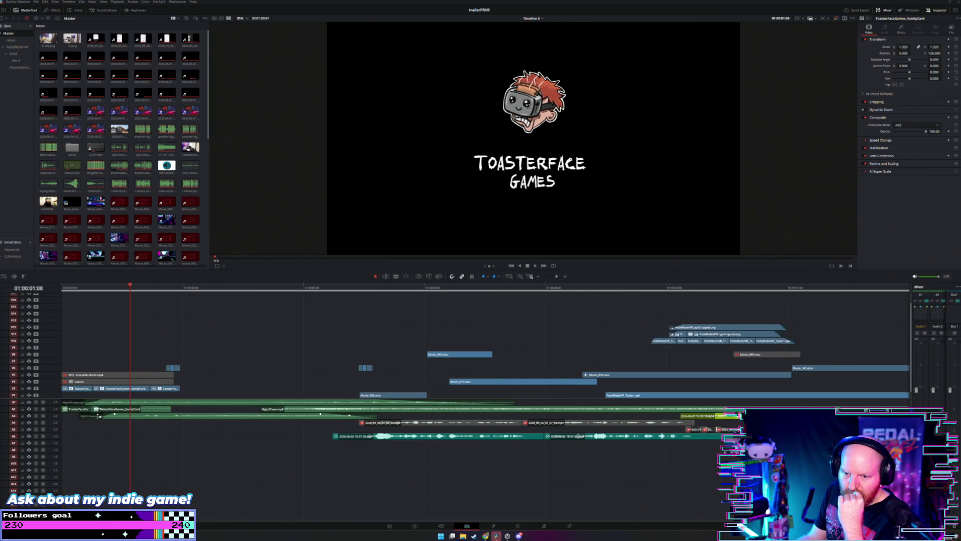
pyautogui.click(149, 411)
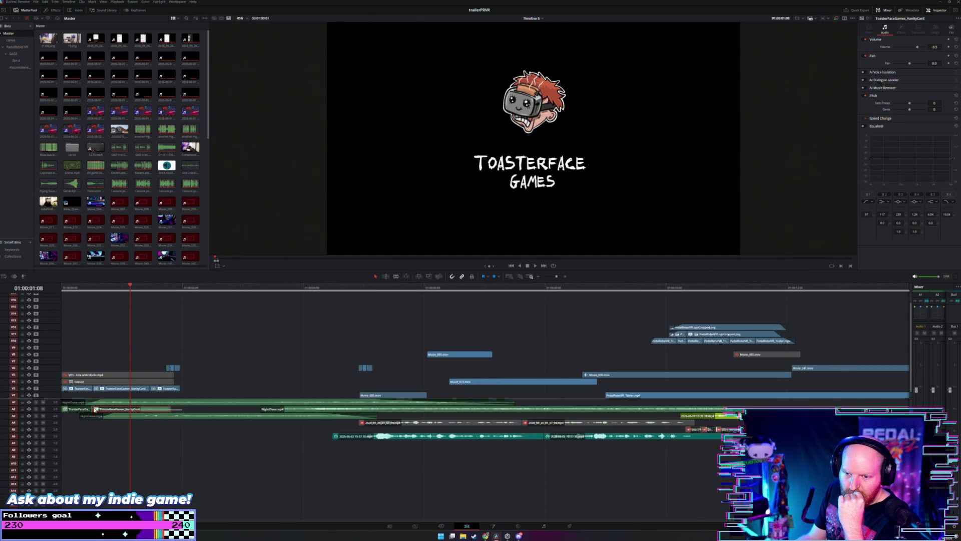
pyautogui.rightClick(148, 412)
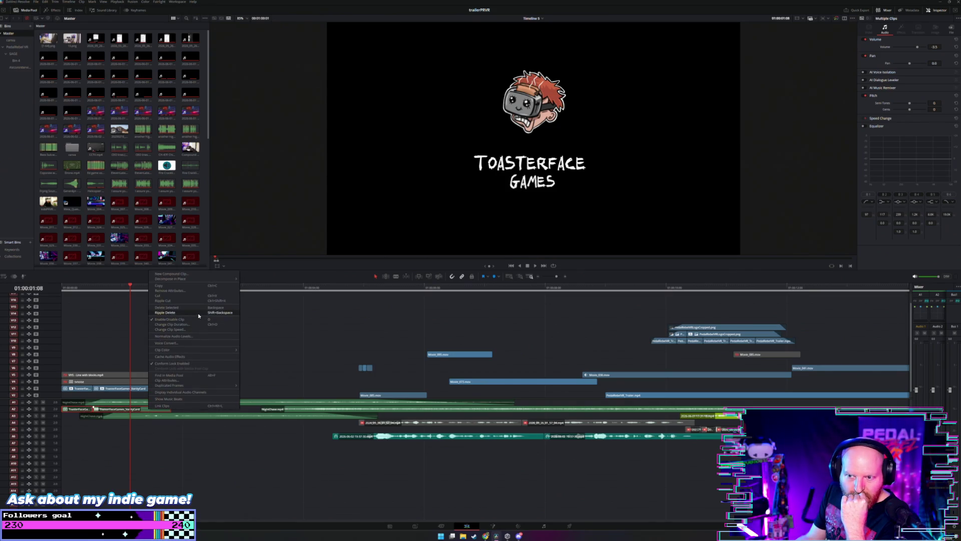
pyautogui.moveTo(210, 352)
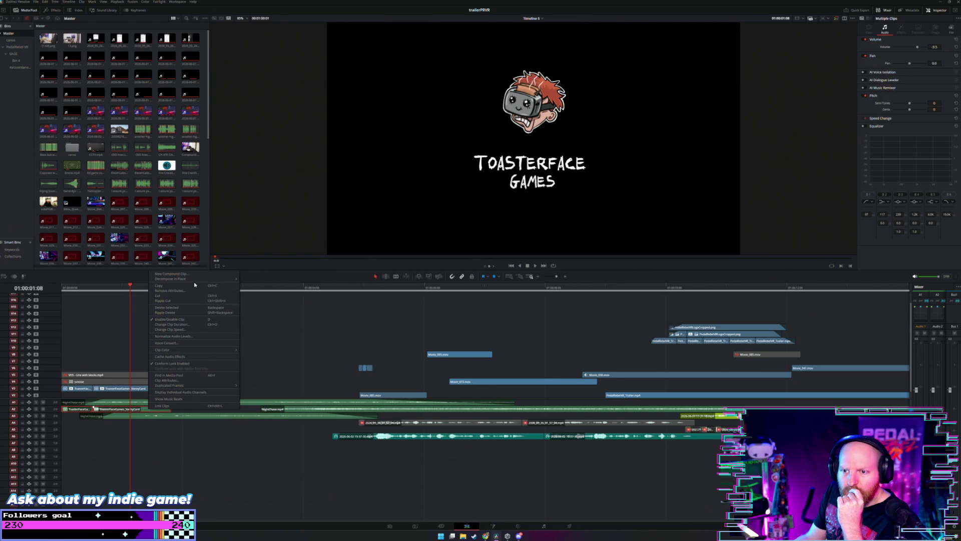
pyautogui.click(188, 382)
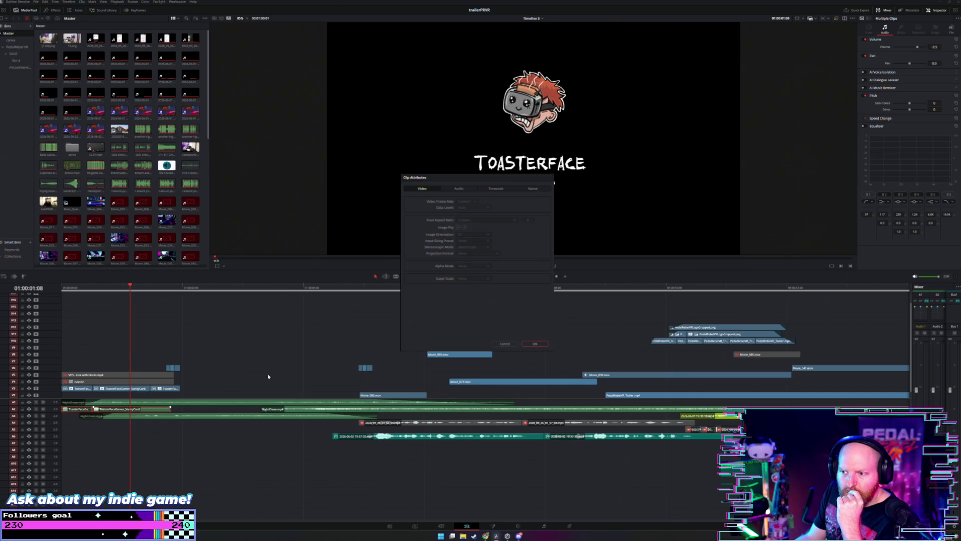
pyautogui.click(458, 189)
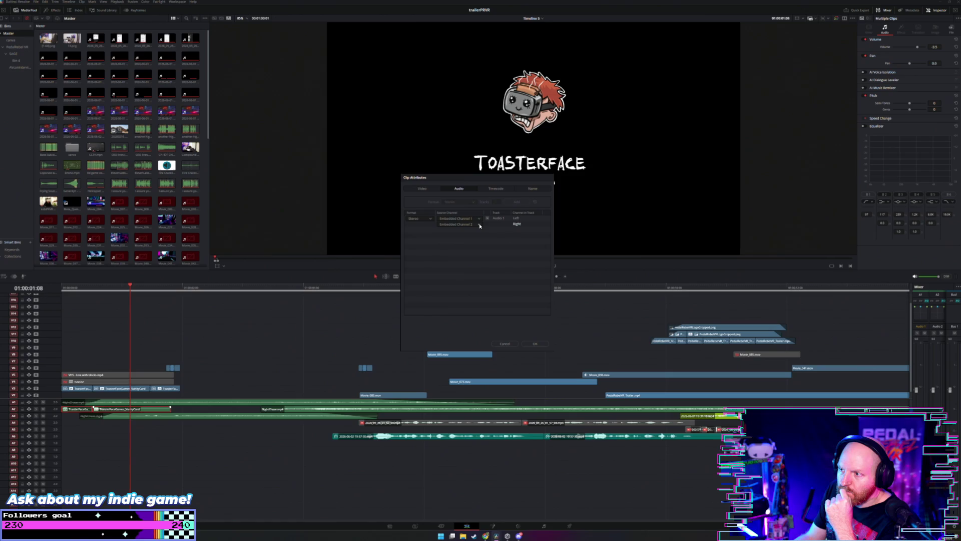
pyautogui.click(516, 224)
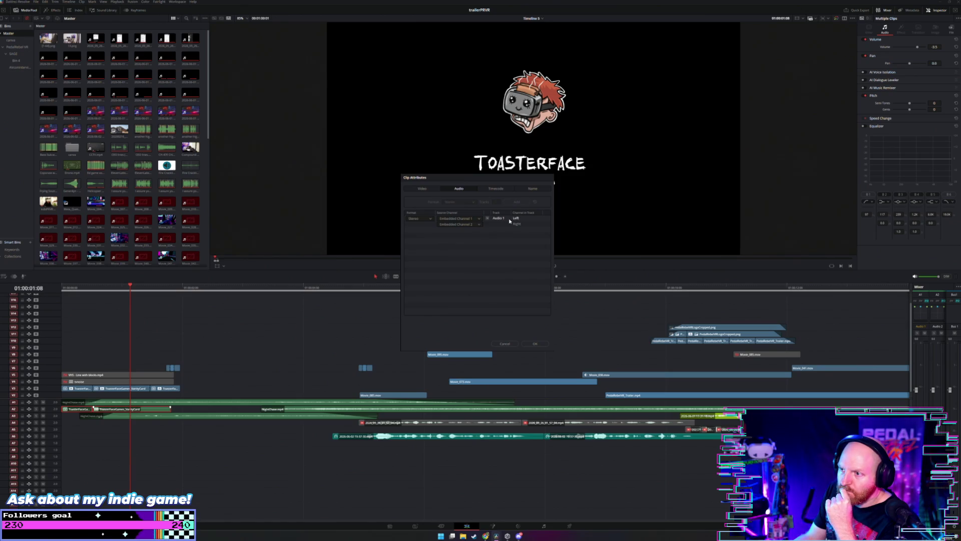
pyautogui.click(430, 219)
pyautogui.click(431, 221)
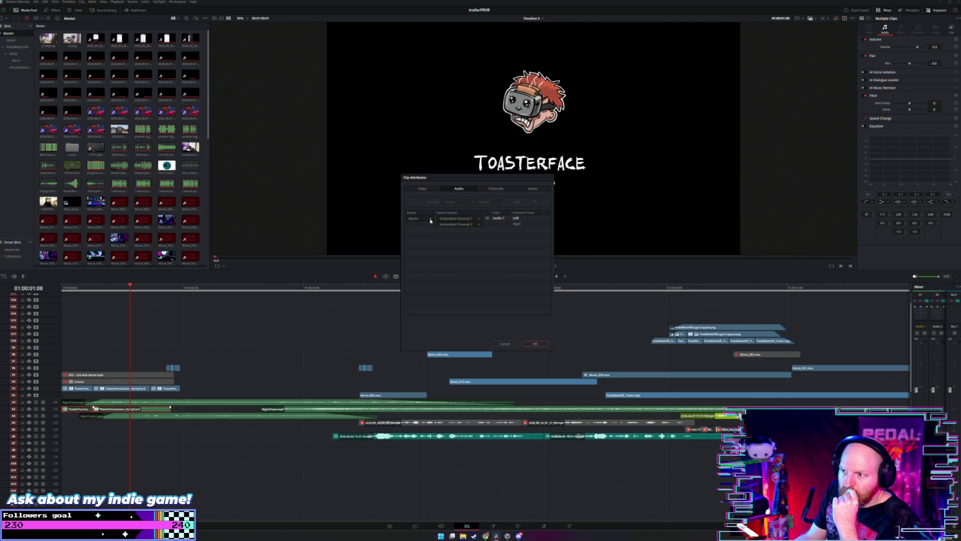
pyautogui.click(467, 219)
pyautogui.click(467, 219)
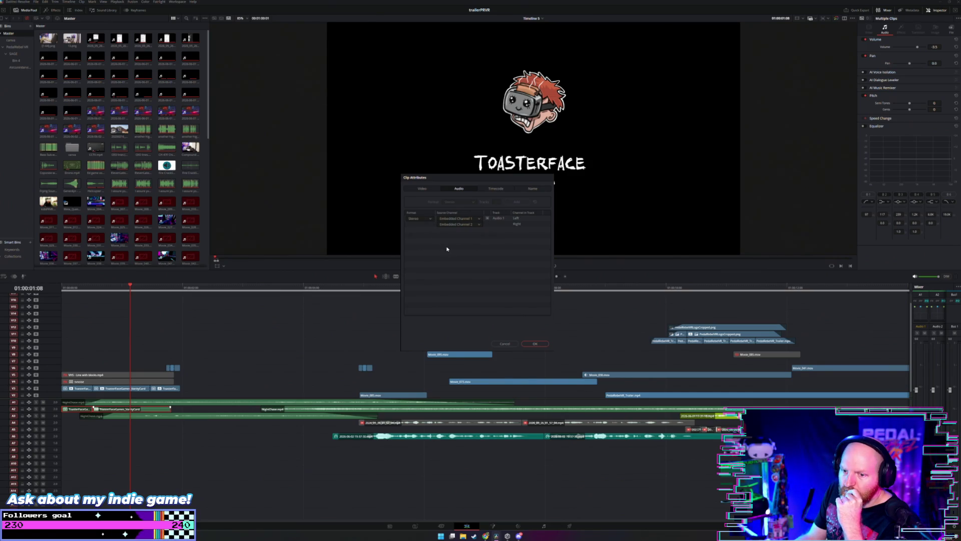
pyautogui.click(534, 344)
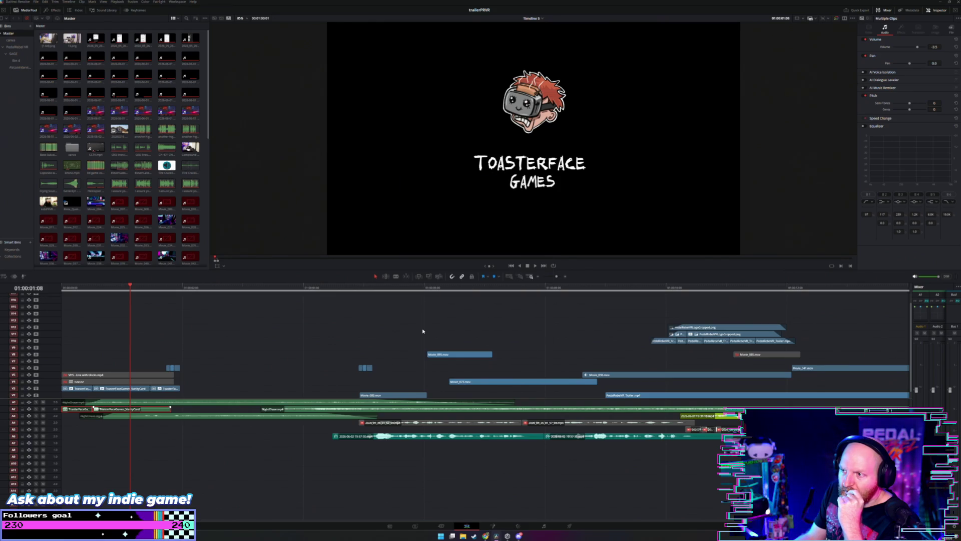
# Step: Play the intro from the start of the timeline twice to preview it
pyautogui.click(63, 293)
pyautogui.press('space')
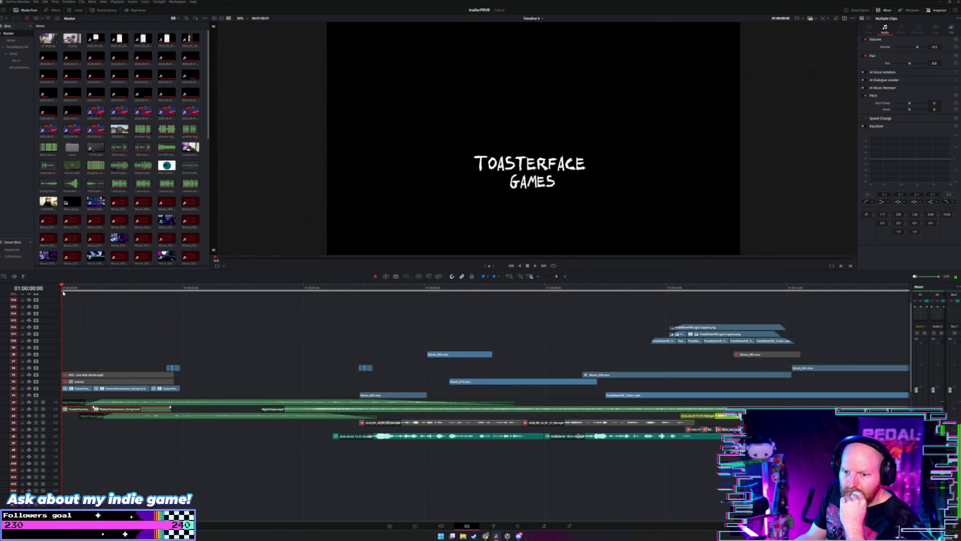
pyautogui.press('space')
pyautogui.press('Home')
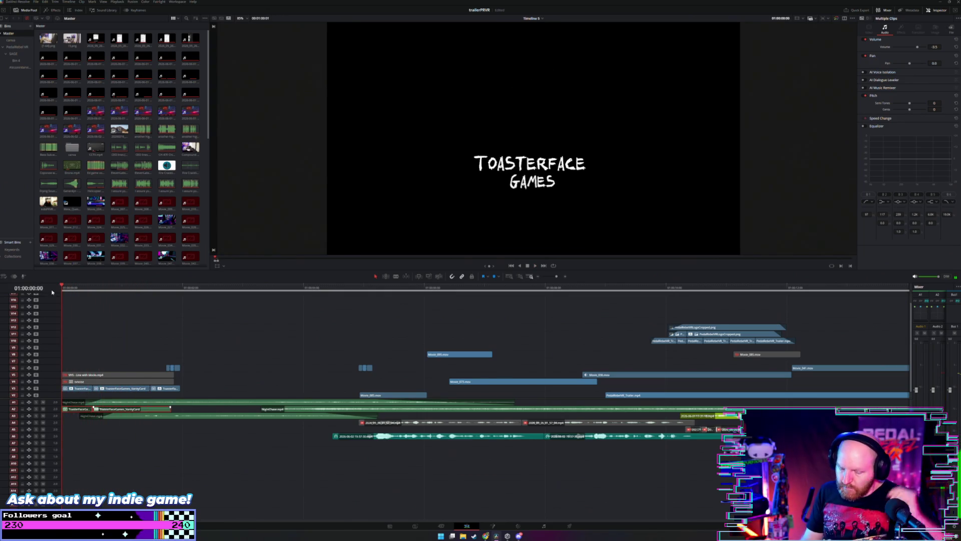
pyautogui.press('space')
pyautogui.press('space')
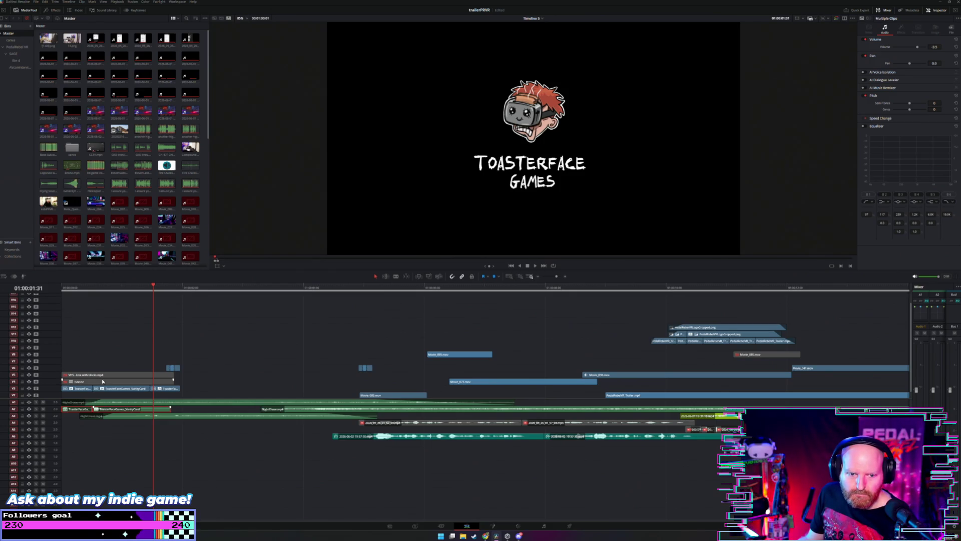
# Step: Open Clip Attributes for the ToasterFaceGames_VanityCard clip
pyautogui.click(165, 409)
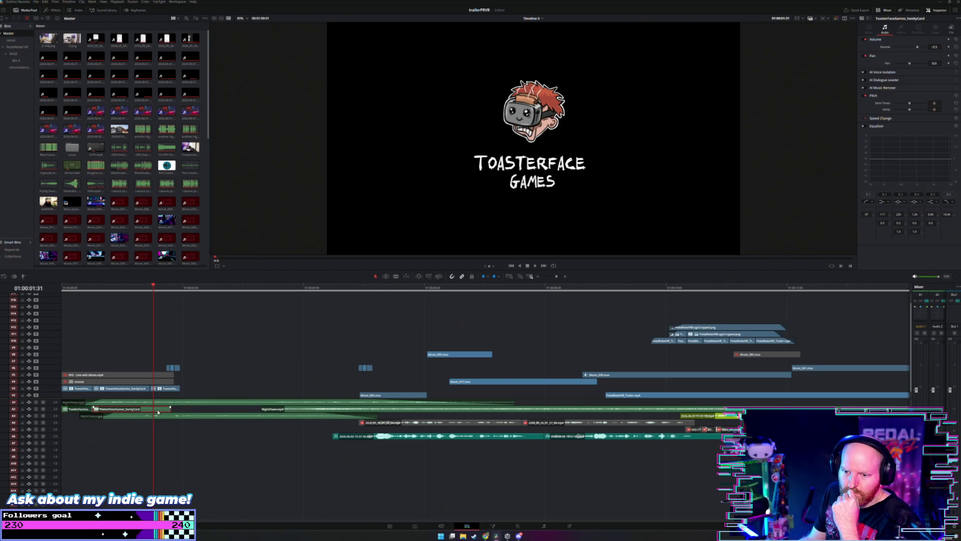
pyautogui.rightClick(158, 408)
pyautogui.click(220, 387)
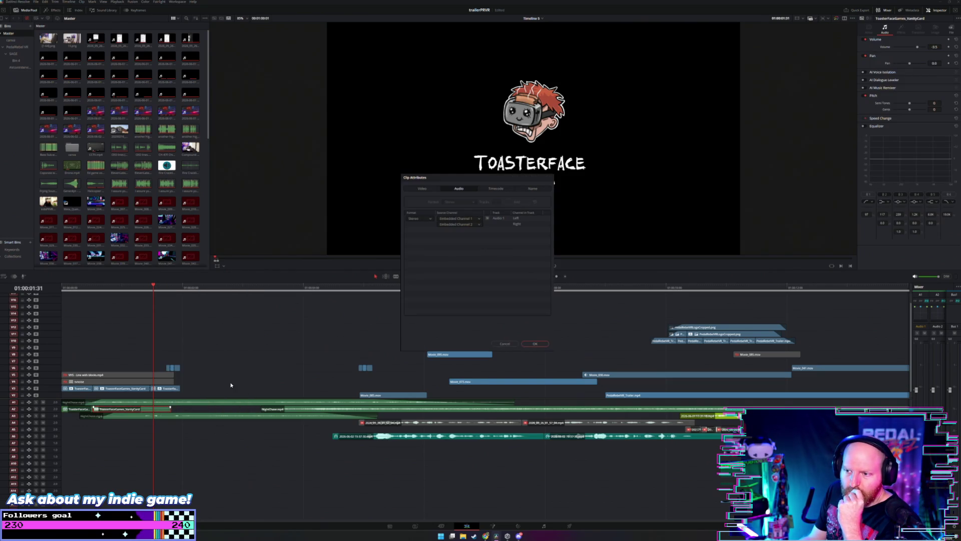
# Step: Try the Source Channel dropdowns for the left and right channel rows, then Cancel without changes
pyautogui.click(478, 221)
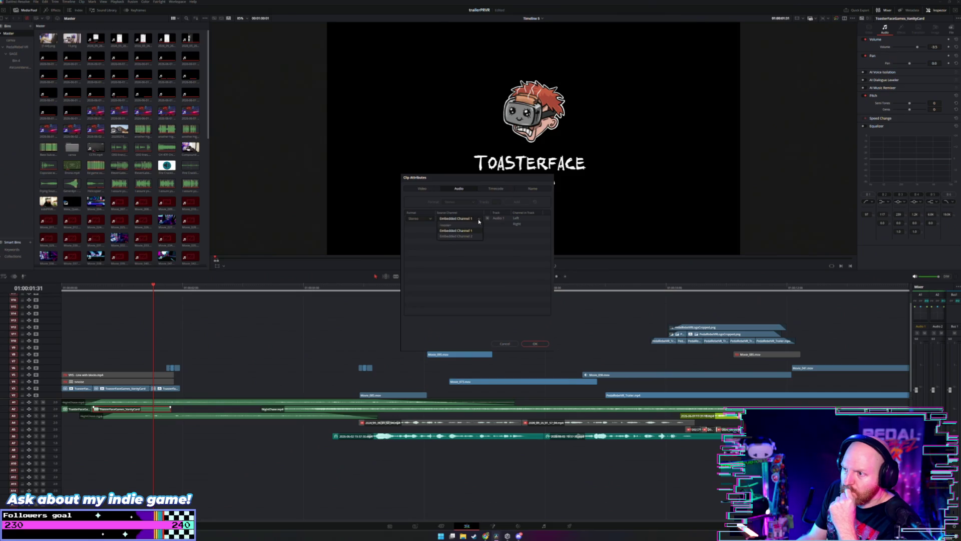
pyautogui.click(479, 222)
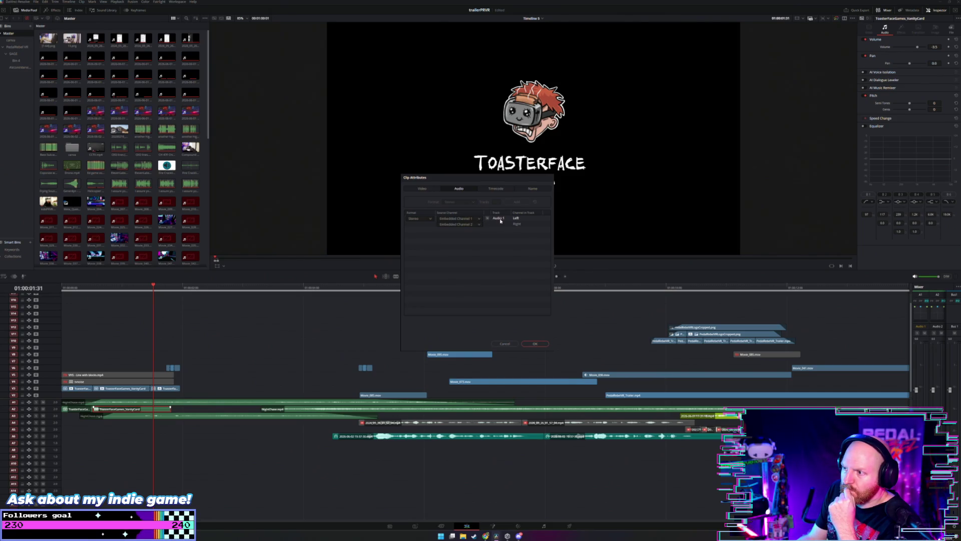
pyautogui.click(518, 225)
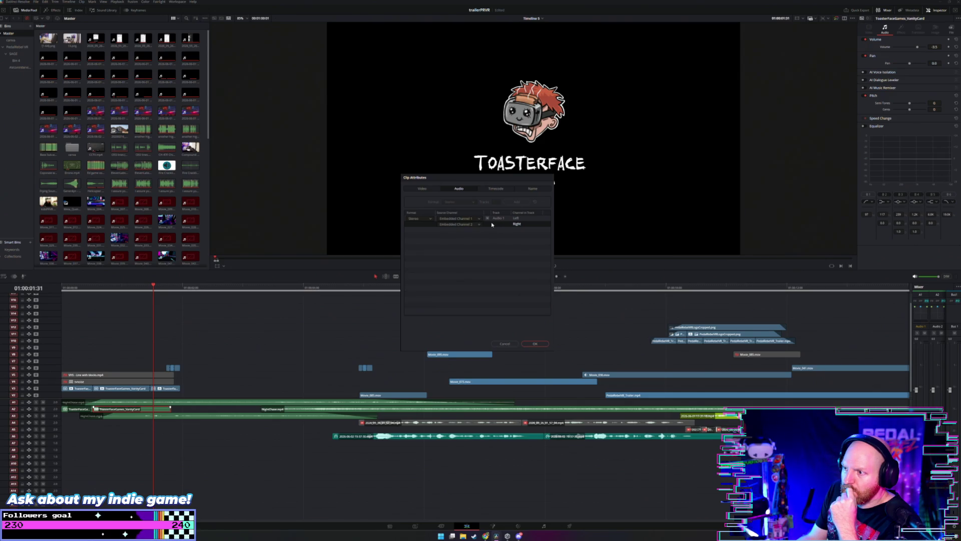
pyautogui.click(498, 219)
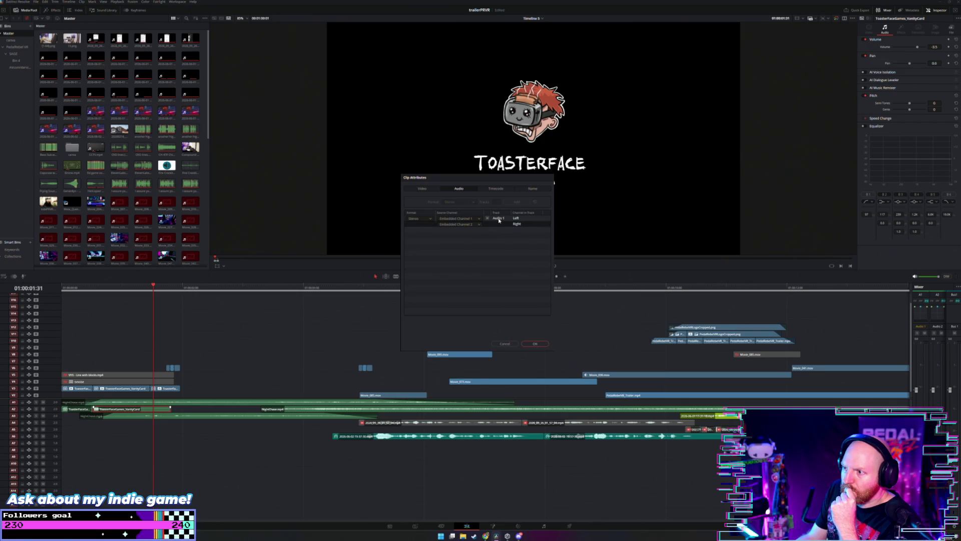
pyautogui.click(481, 219)
pyautogui.click(494, 224)
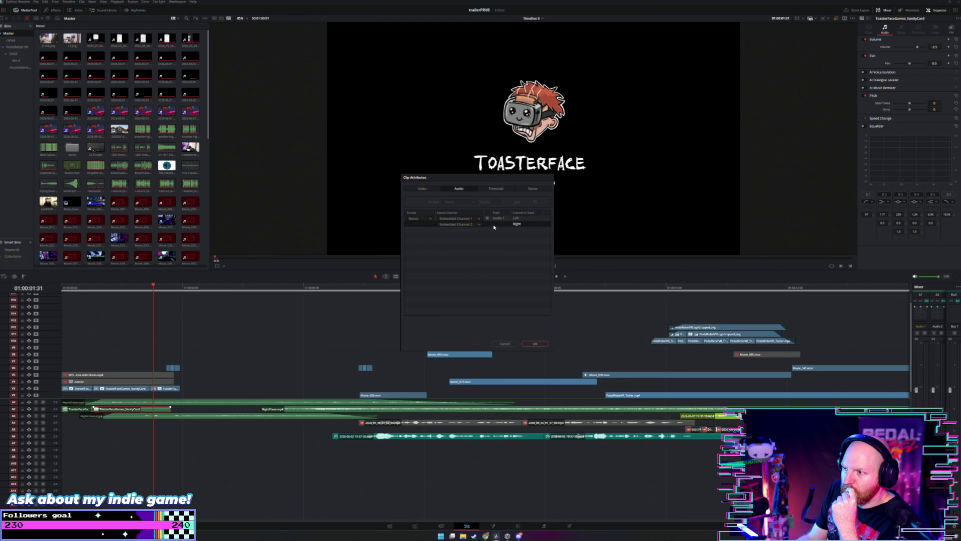
pyautogui.click(480, 225)
pyautogui.click(458, 235)
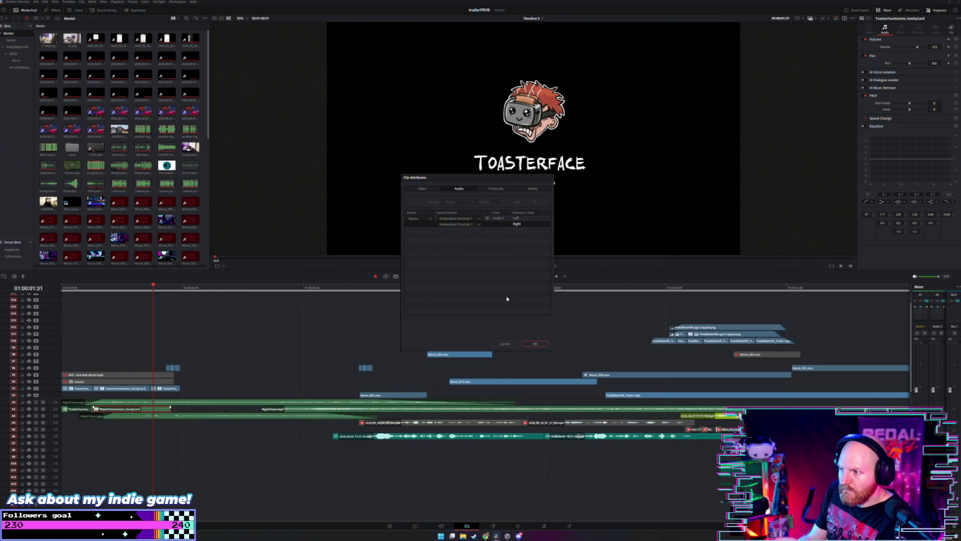
pyautogui.click(502, 343)
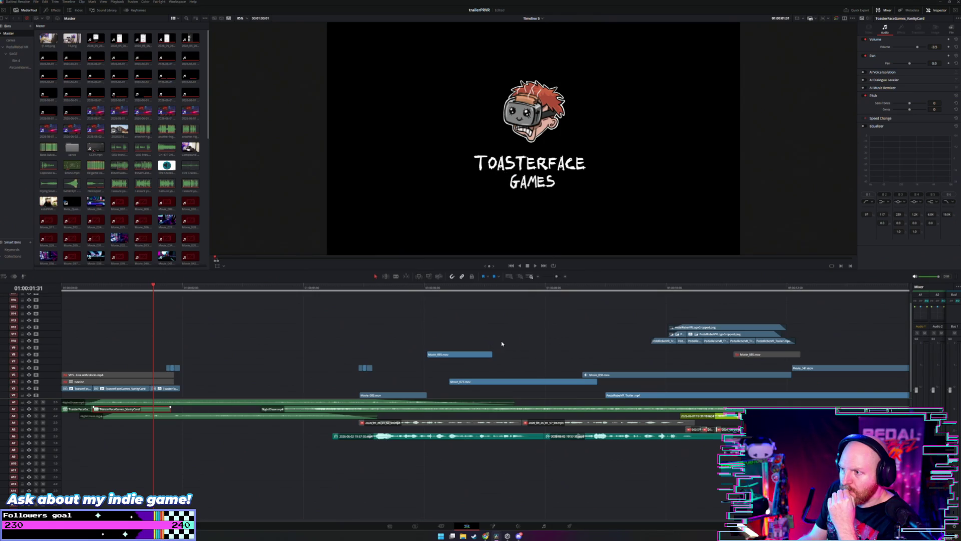
pyautogui.click(93, 295)
pyautogui.press('space')
pyautogui.press('space')
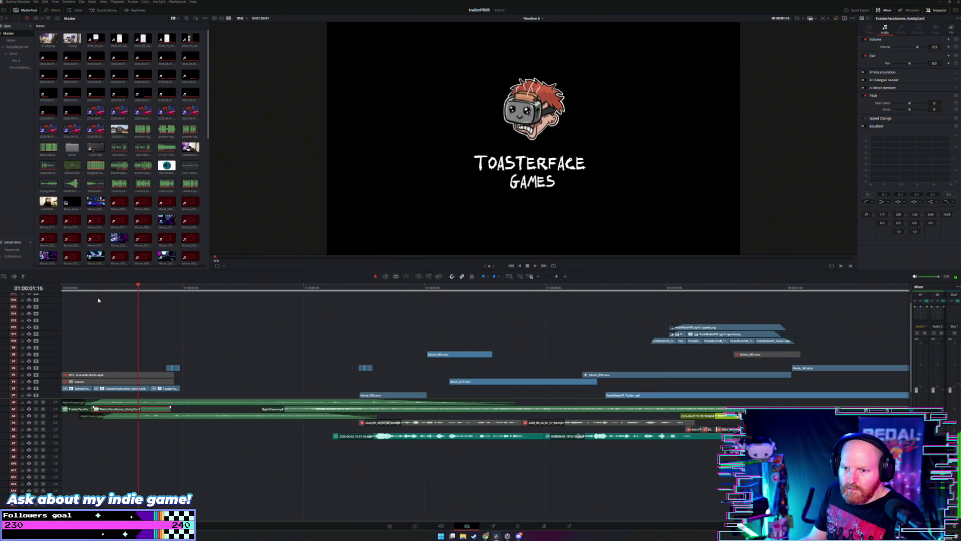
pyautogui.click(95, 288)
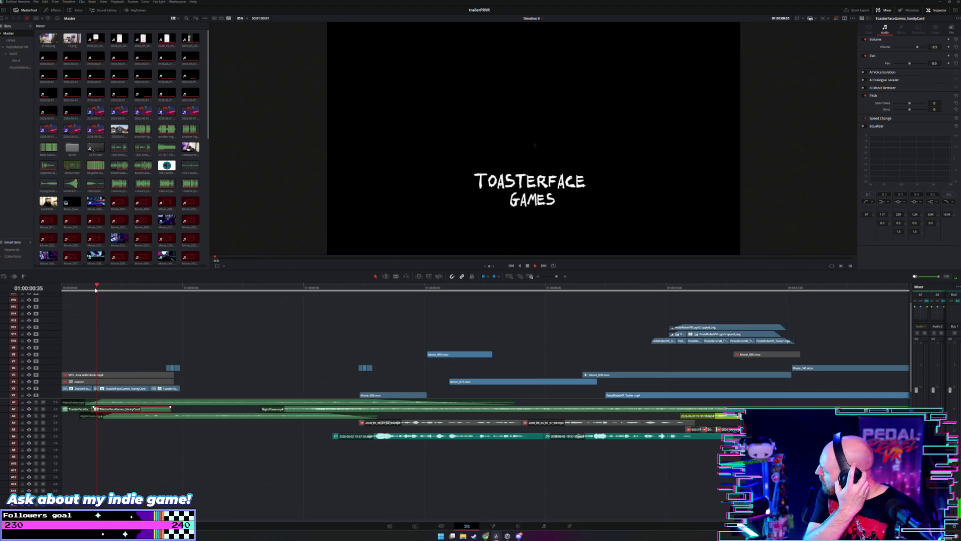
pyautogui.moveTo(96, 289); pyautogui.dragTo(128, 288)
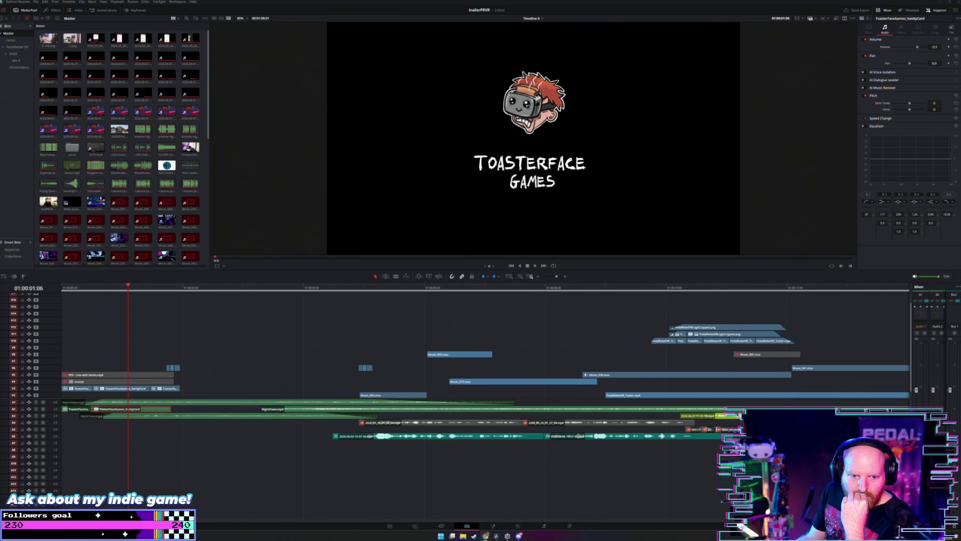
# Step: Set the VanityCard clip's Audio Format from Stereo to Mono in Clip Attributes and confirm with OK
pyautogui.rightClick(145, 411)
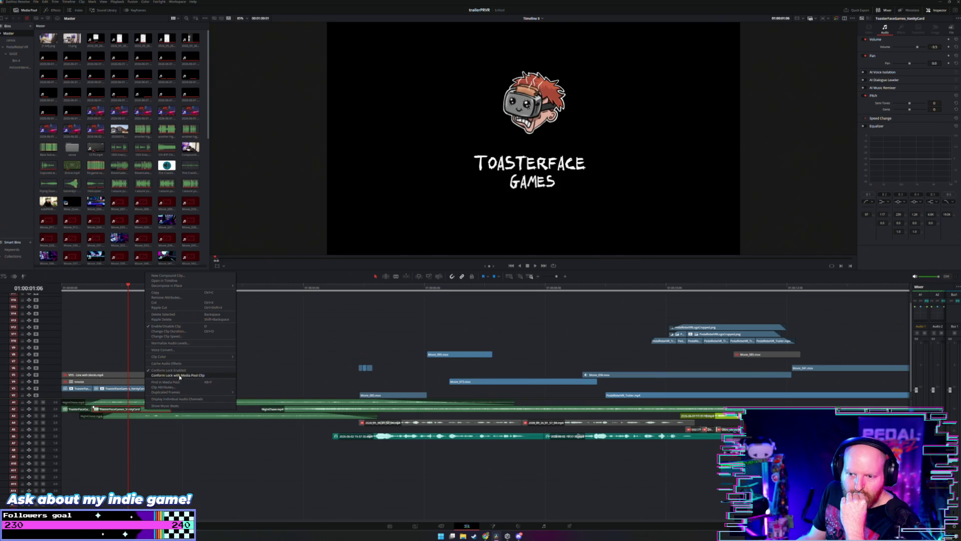
pyautogui.click(163, 387)
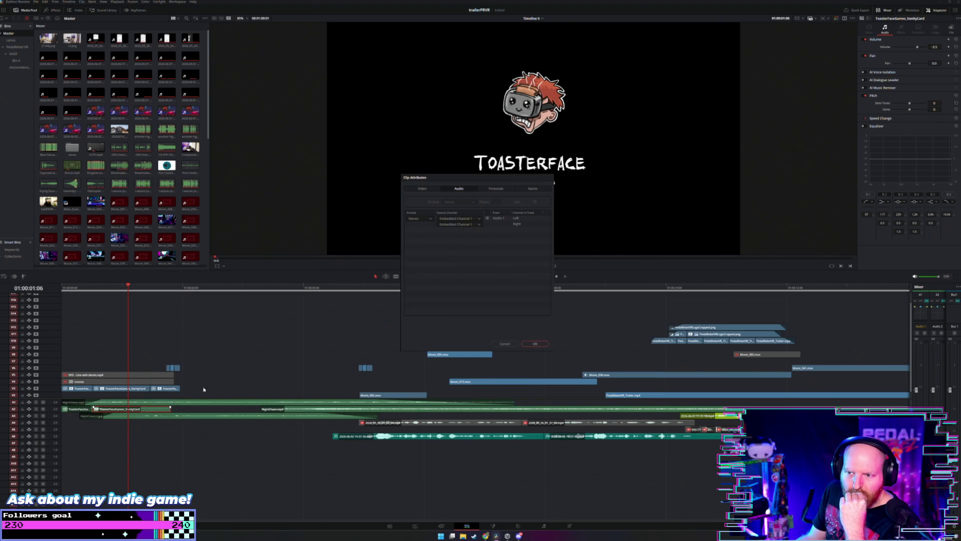
pyautogui.click(429, 218)
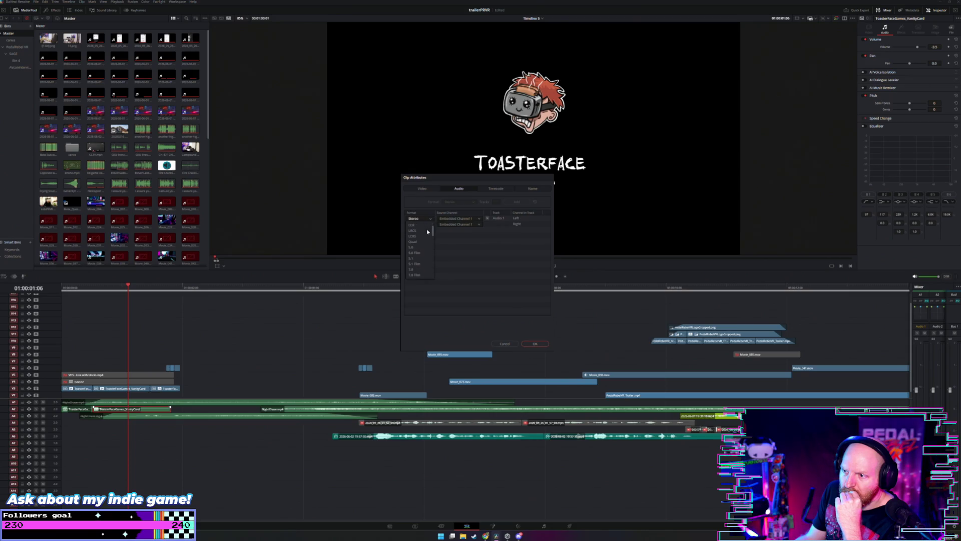
pyautogui.scroll(-5, 426, 229)
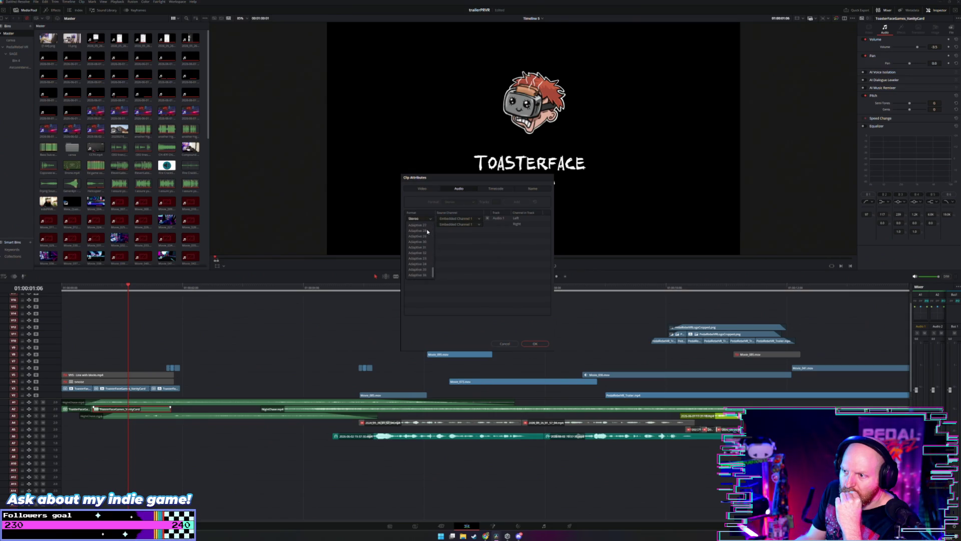
pyautogui.scroll(8, 427, 231)
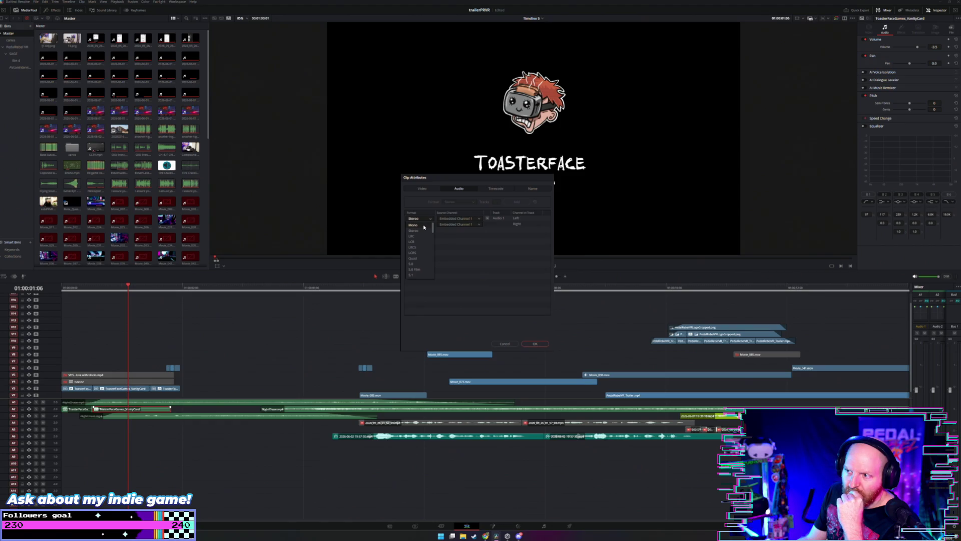
pyautogui.press('Escape')
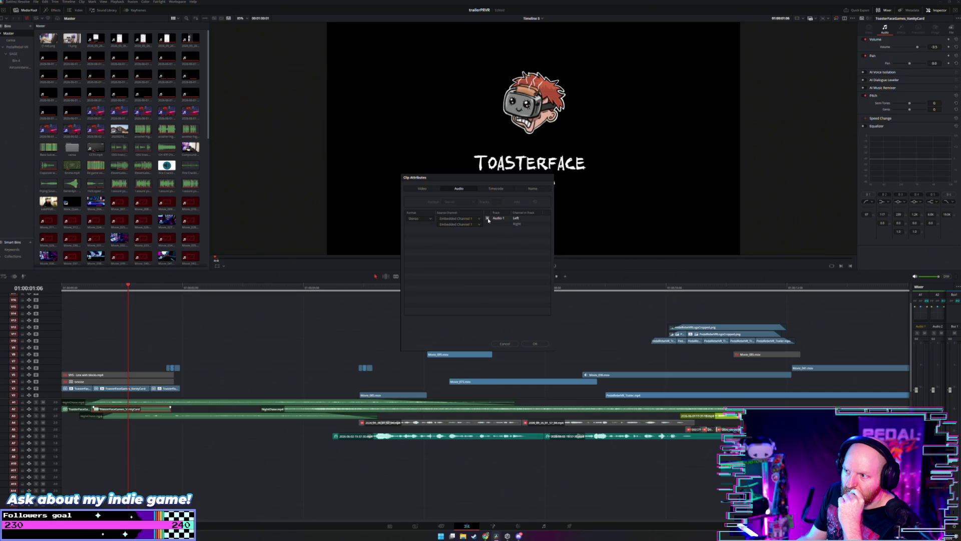
pyautogui.click(489, 224)
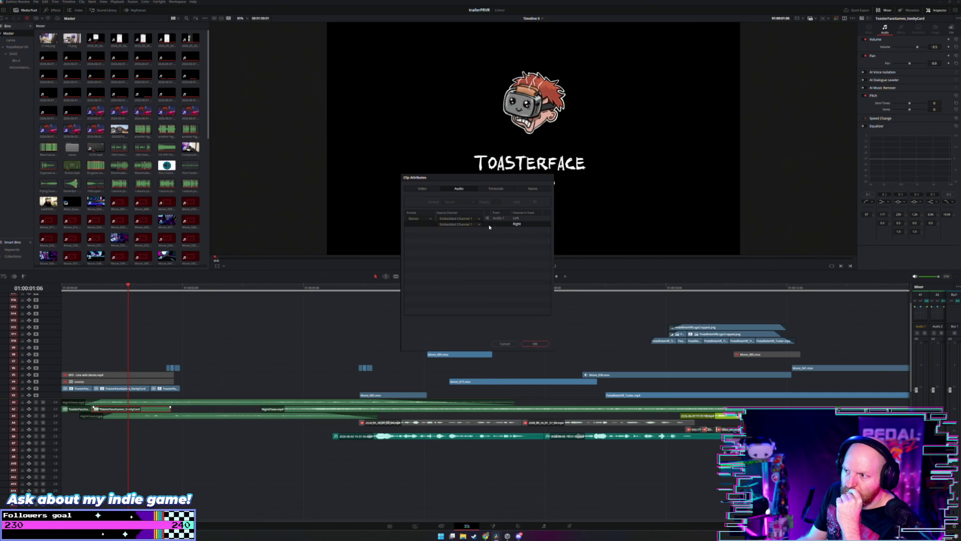
pyautogui.click(420, 220)
pyautogui.click(419, 224)
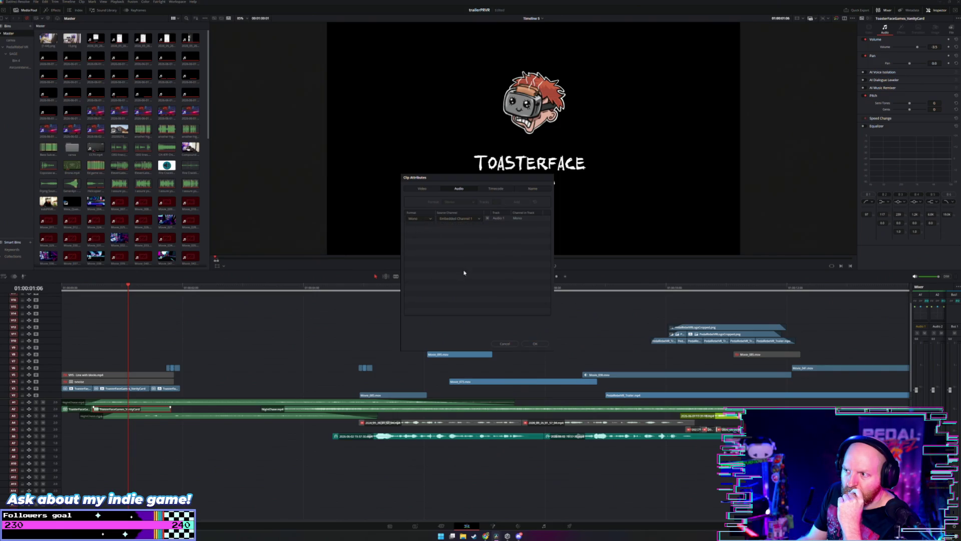
pyautogui.click(534, 344)
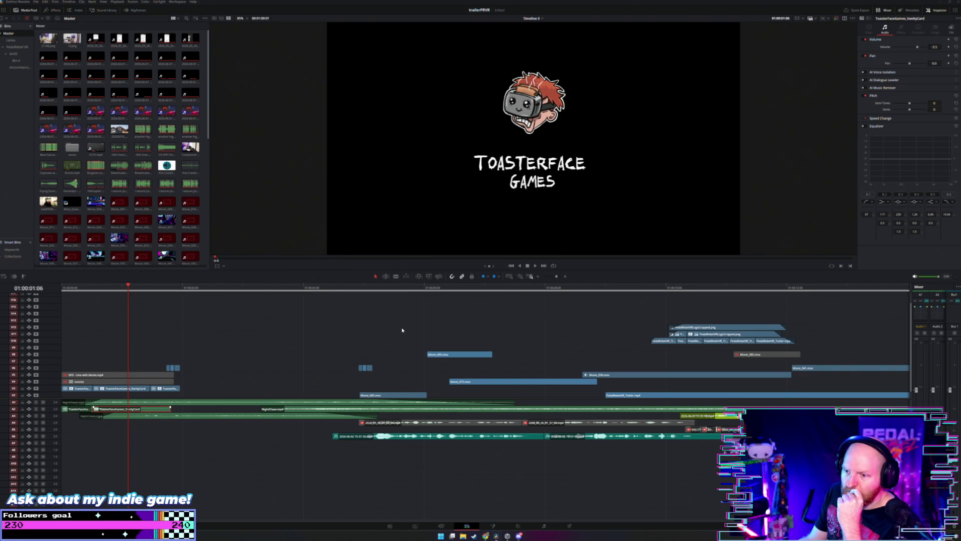
# Step: Replay the vanity card logo intro twice from its start to check the audio
pyautogui.click(92, 288)
pyautogui.press('space')
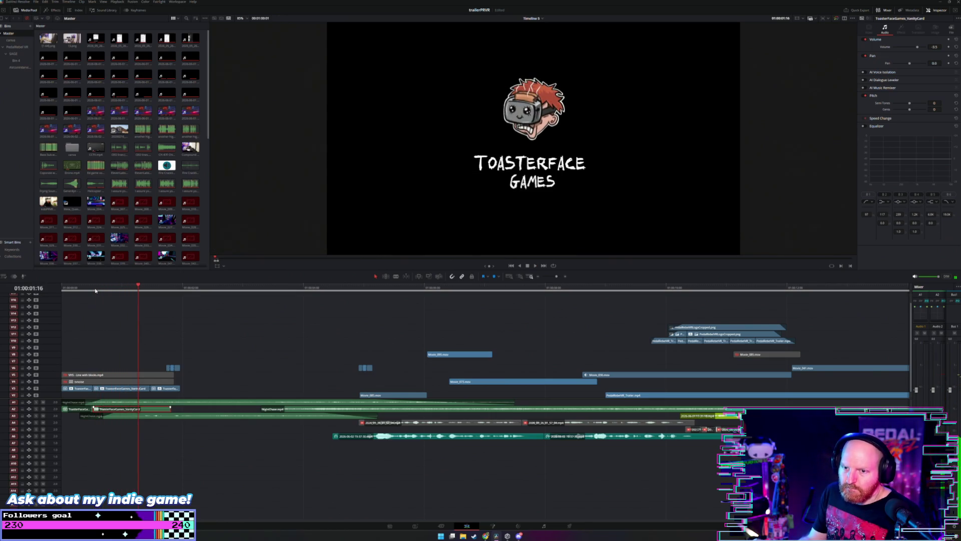
pyautogui.click(94, 289)
pyautogui.press('space')
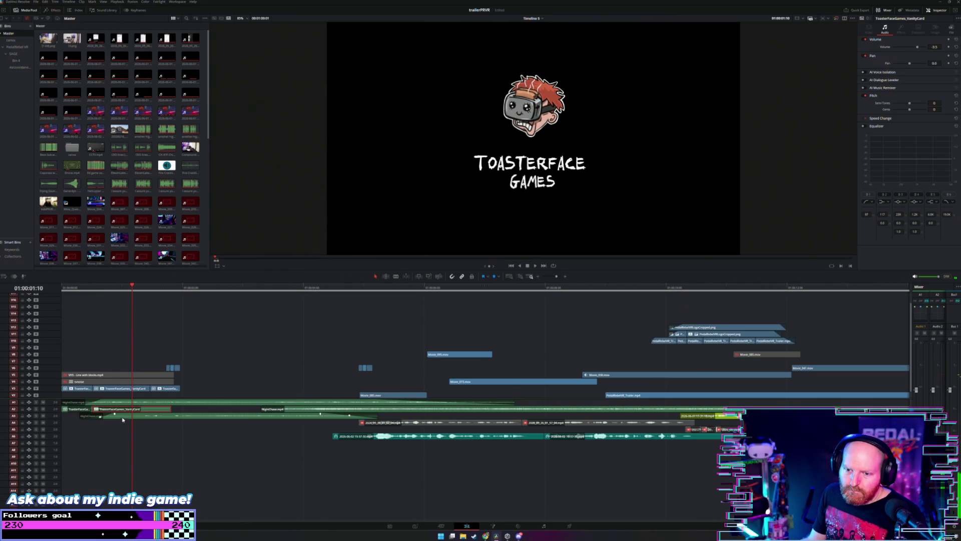
# Step: Reopen the vanity card audio's Clip Attributes, try Stereo, and close without applying
pyautogui.rightClick(144, 411)
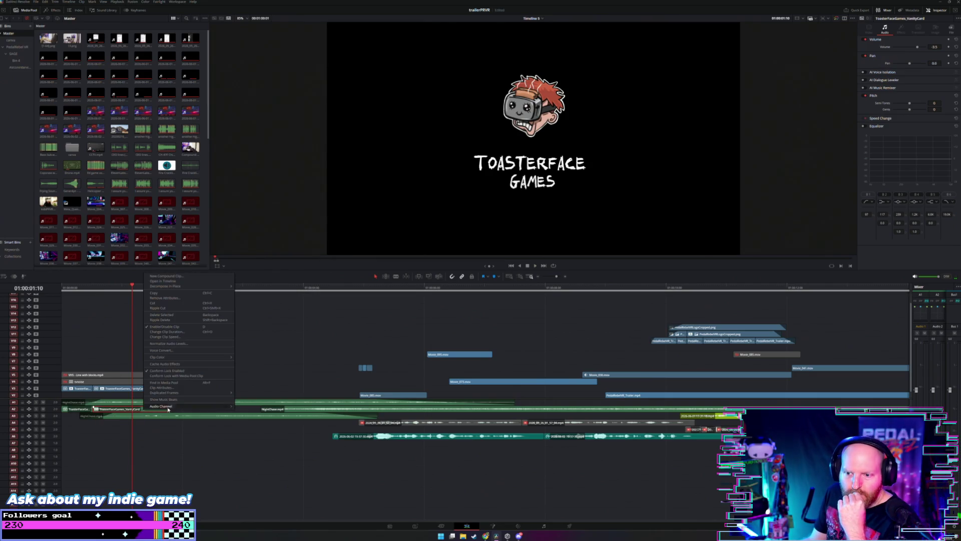
pyautogui.click(170, 387)
pyautogui.click(419, 218)
pyautogui.click(423, 225)
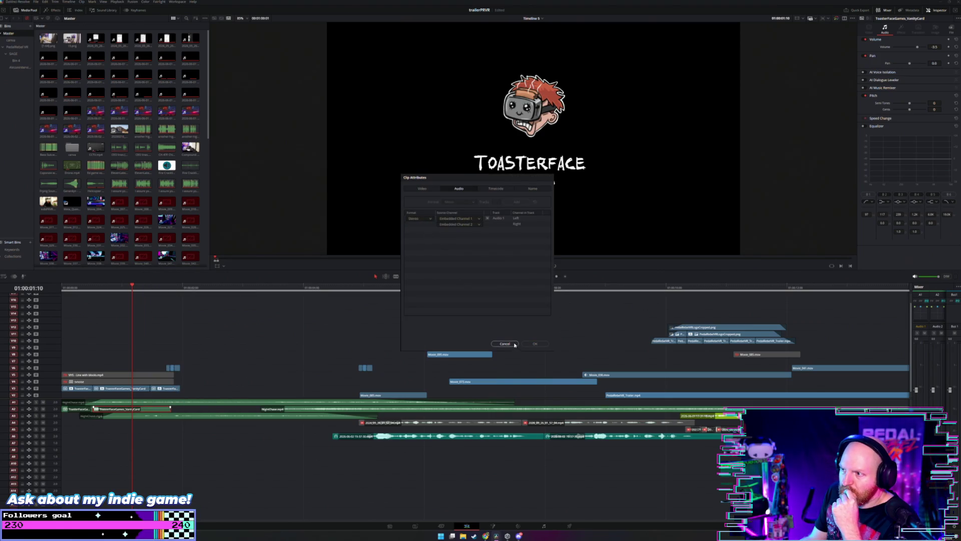
pyautogui.click(534, 344)
# Step: Open the VanityCard compound clip in the timeline to show its individual audio clips
pyautogui.click(172, 413)
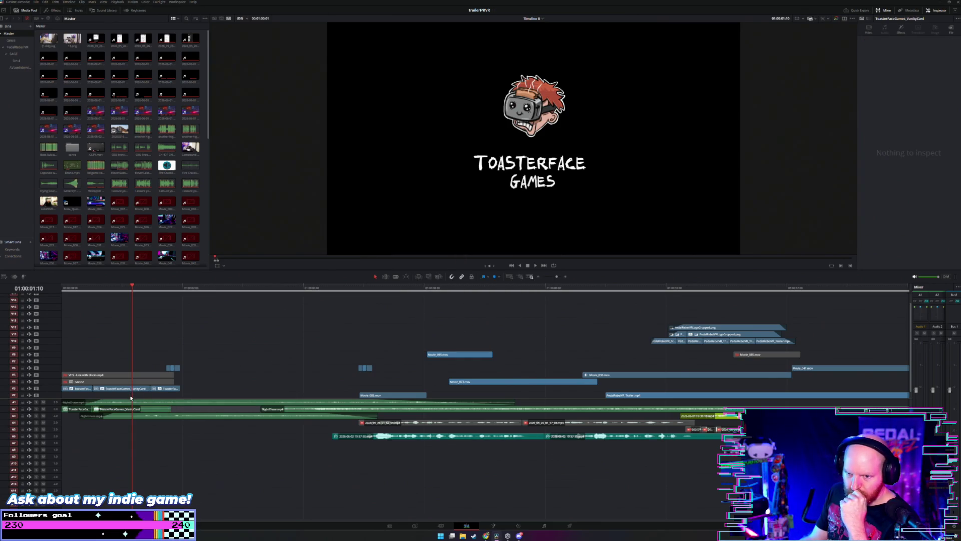
pyautogui.rightClick(149, 408)
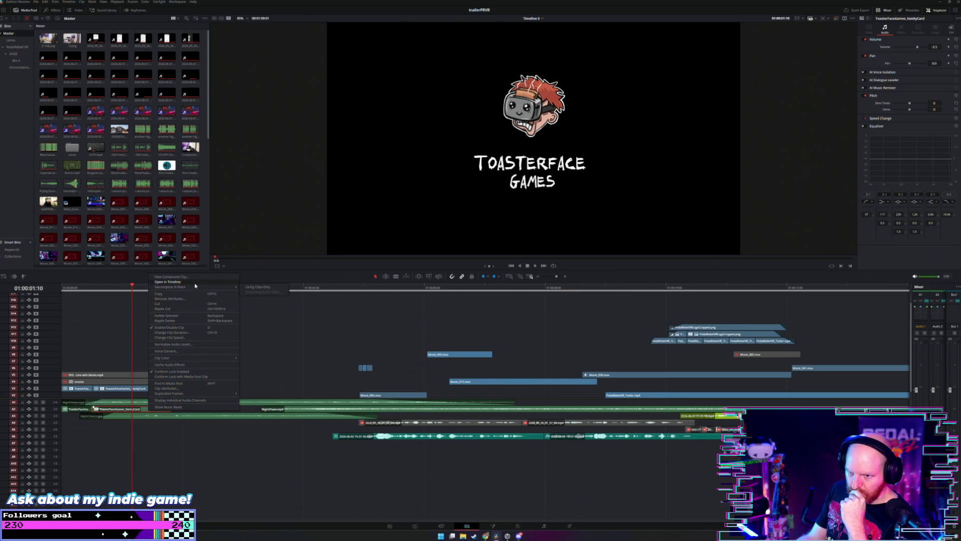
pyautogui.click(175, 282)
pyautogui.rightClick(273, 389)
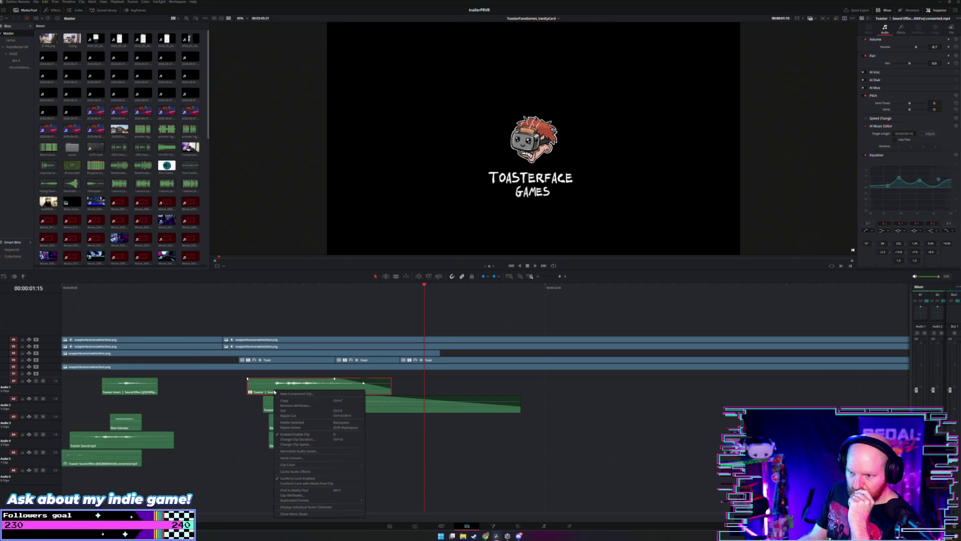
pyautogui.click(293, 495)
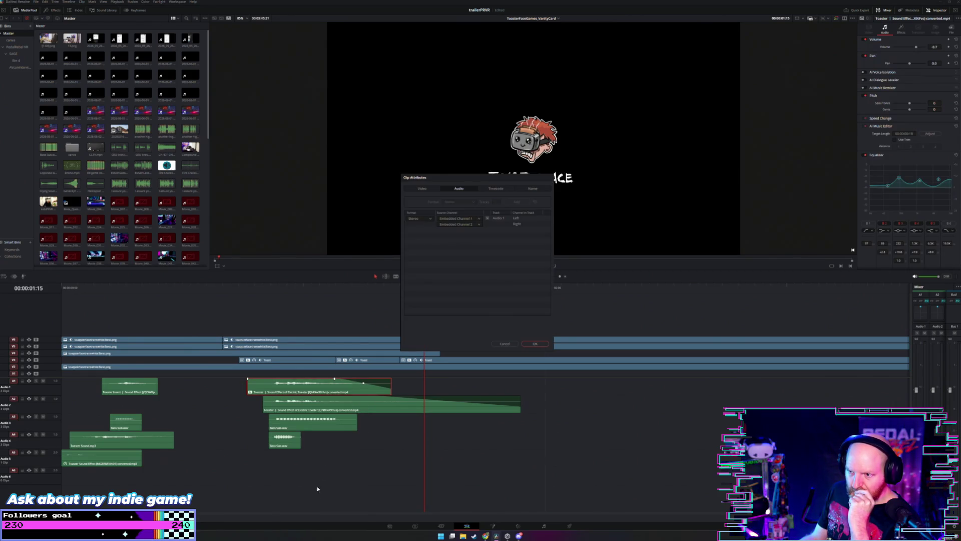
pyautogui.click(456, 224)
pyautogui.click(455, 236)
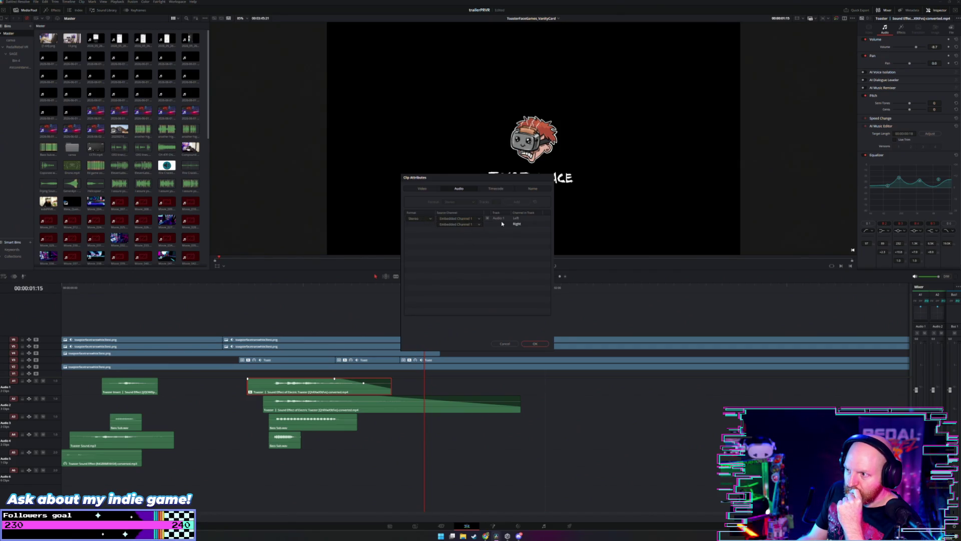
pyautogui.click(496, 189)
pyautogui.click(458, 189)
pyautogui.click(422, 188)
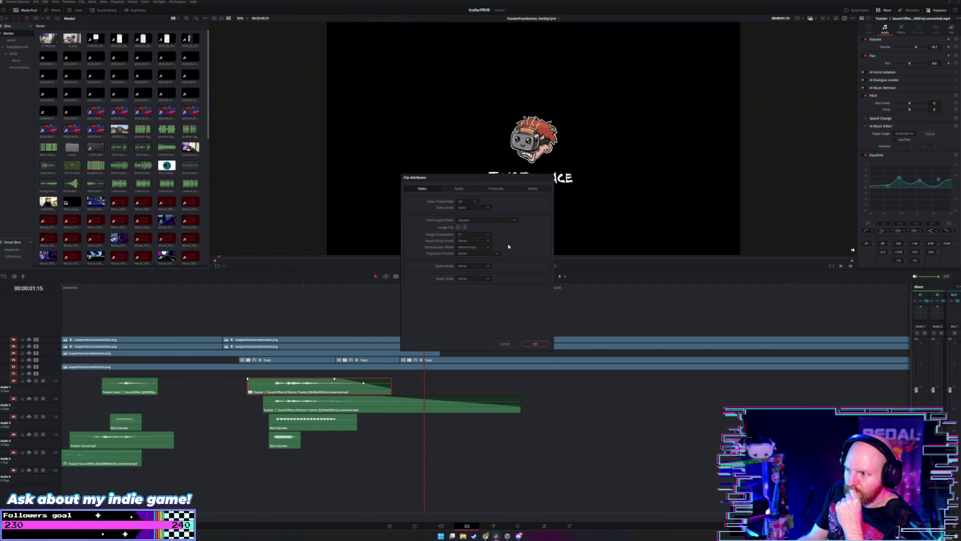
pyautogui.click(488, 248)
pyautogui.click(456, 189)
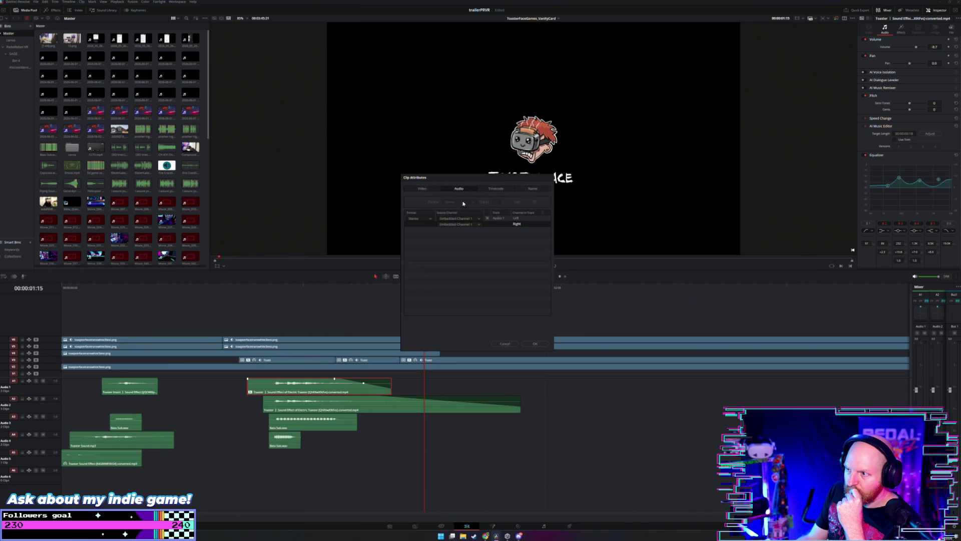
pyautogui.click(430, 219)
pyautogui.click(429, 219)
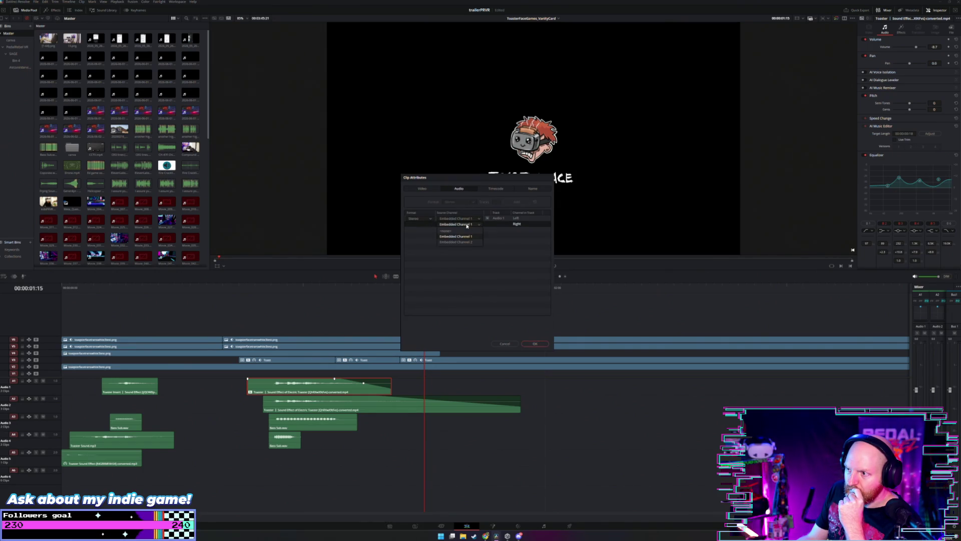
pyautogui.click(504, 343)
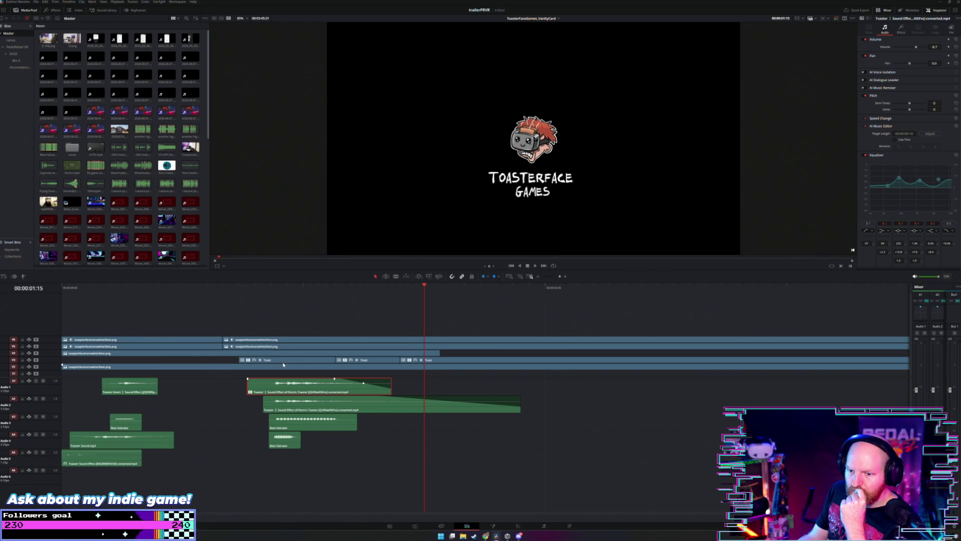
pyautogui.click(129, 386)
pyautogui.click(128, 286)
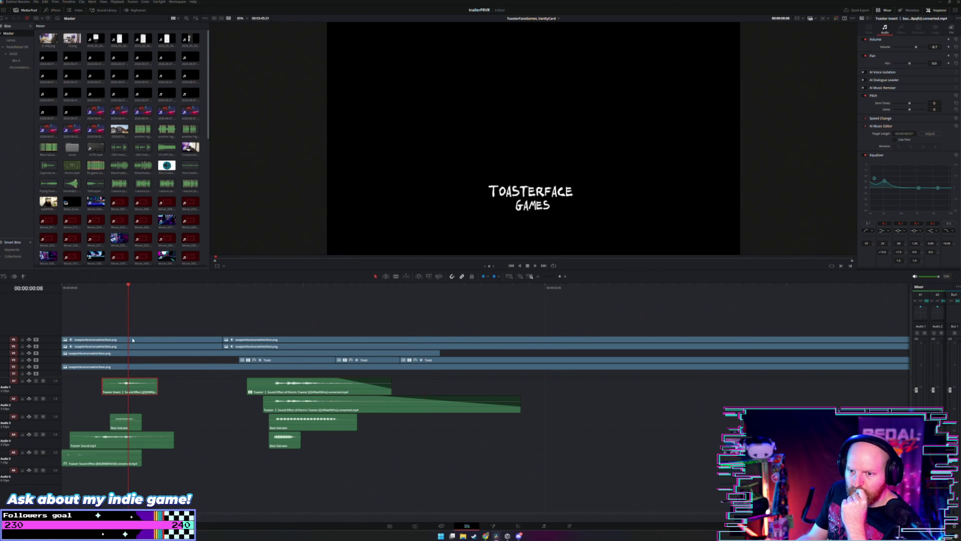
pyautogui.rightClick(141, 391)
pyautogui.click(165, 508)
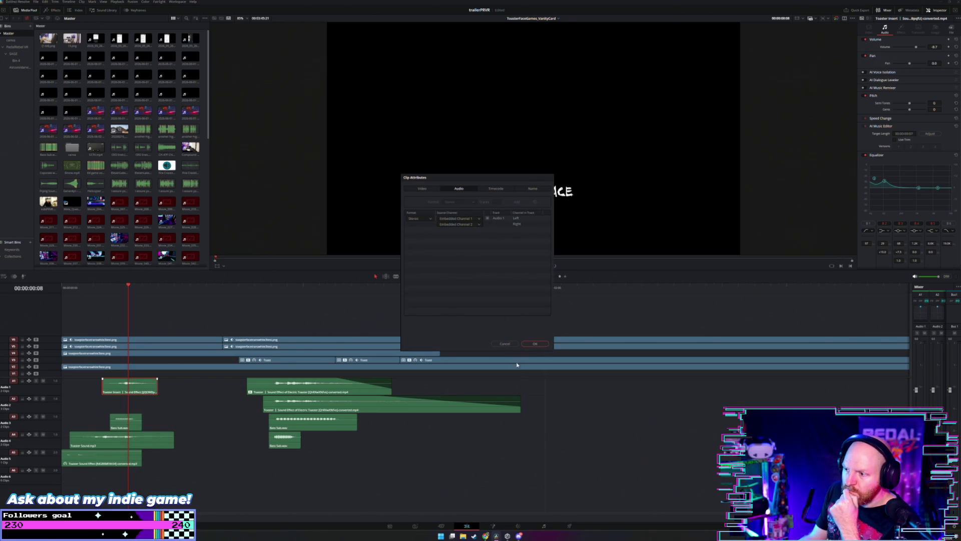
pyautogui.click(504, 343)
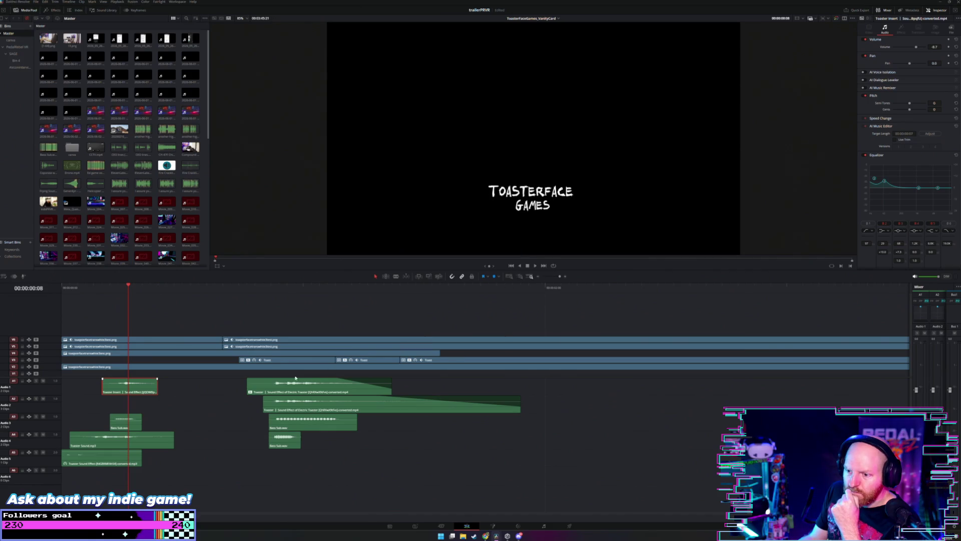
# Step: Change the Audio 1 and Audio 2 tracks to Stereo
pyautogui.rightClick(55, 385)
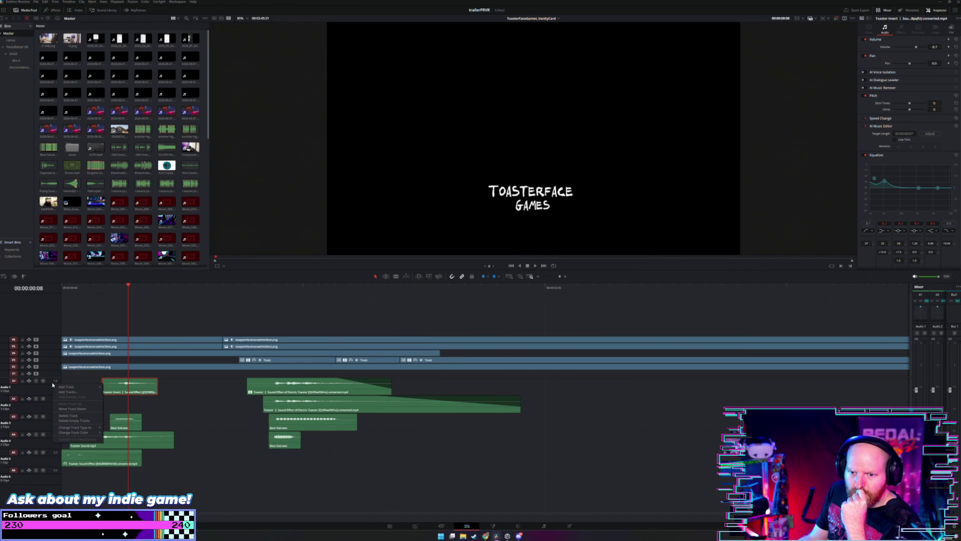
pyautogui.moveTo(80, 427)
pyautogui.click(111, 434)
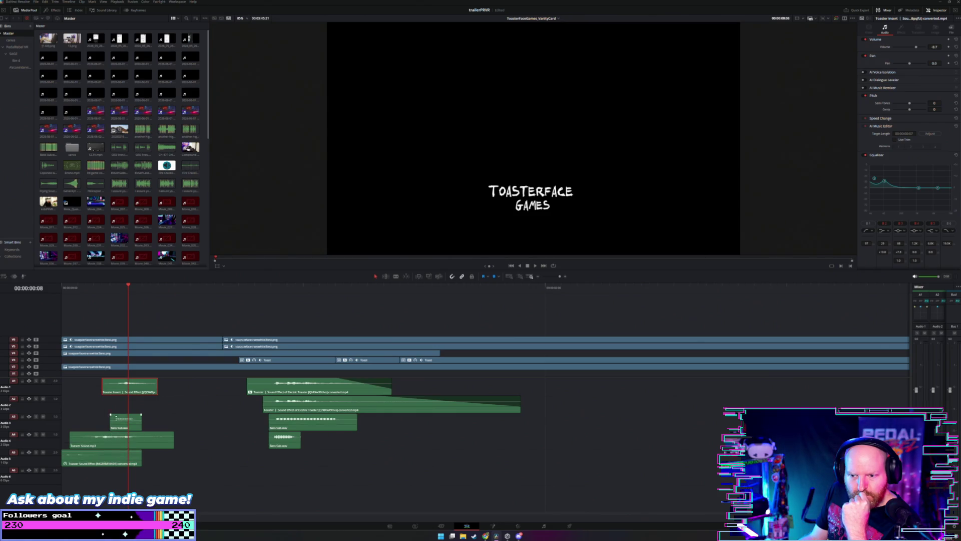
pyautogui.rightClick(49, 402)
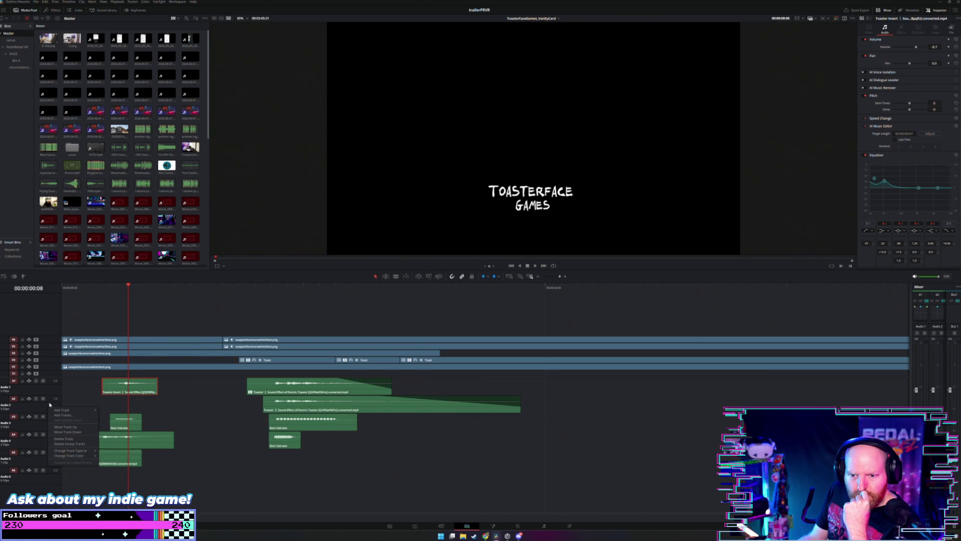
pyautogui.moveTo(84, 444)
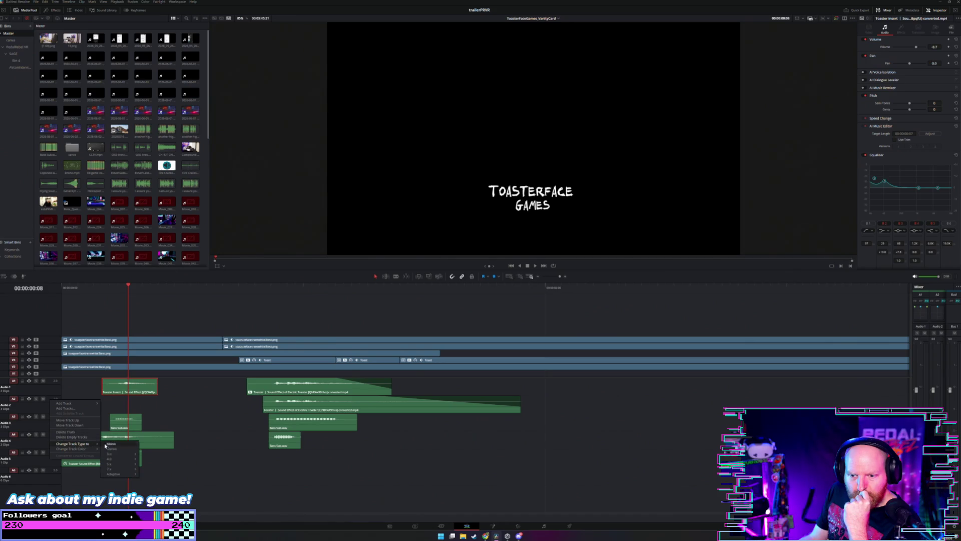
pyautogui.click(112, 451)
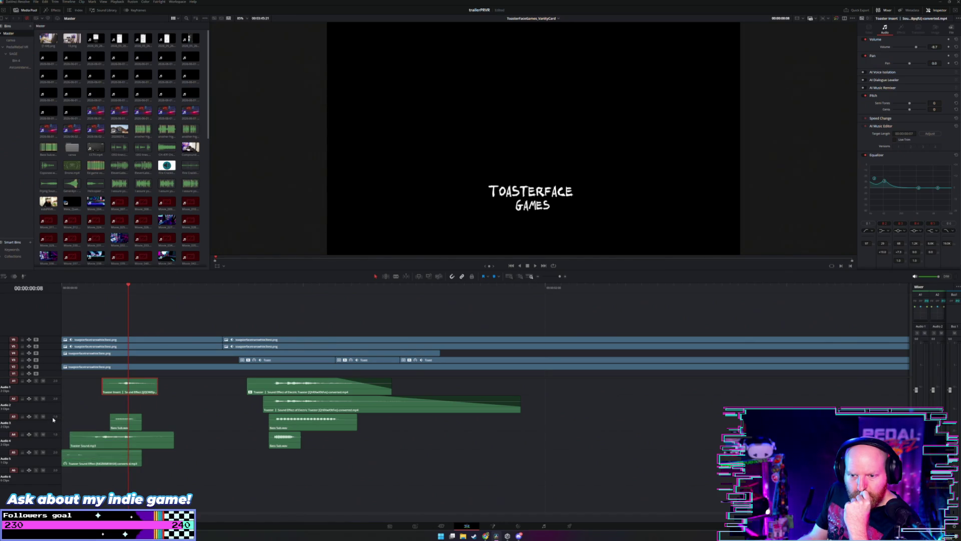
# Step: Change the track type of Audio 3 and Audio 4, then check the Audio 4 and Audio 5 track options
pyautogui.rightClick(54, 420)
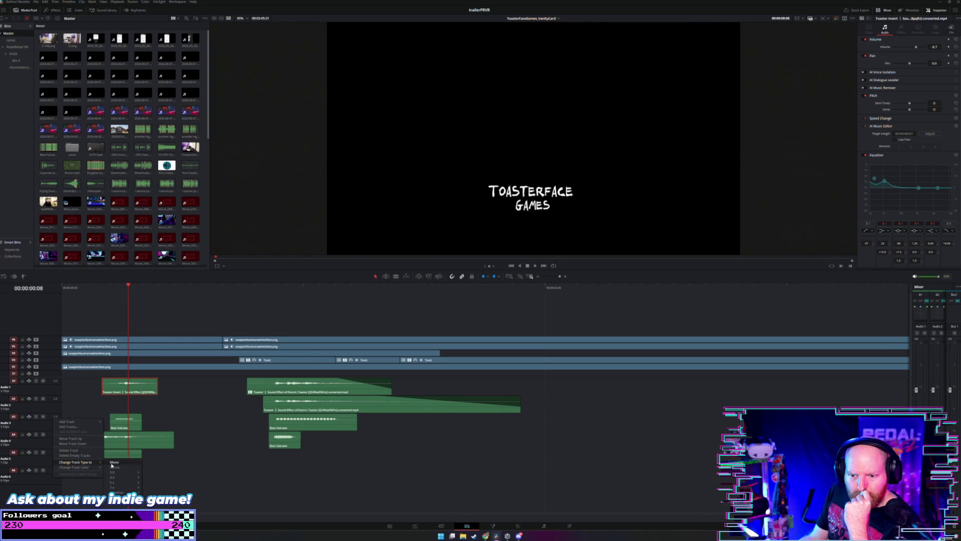
pyautogui.click(113, 469)
pyautogui.rightClick(54, 446)
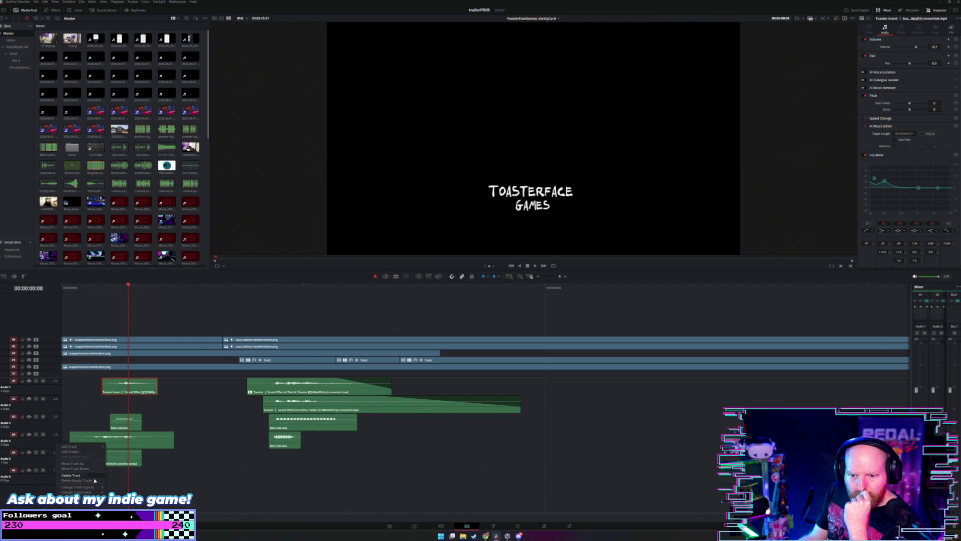
pyautogui.click(113, 488)
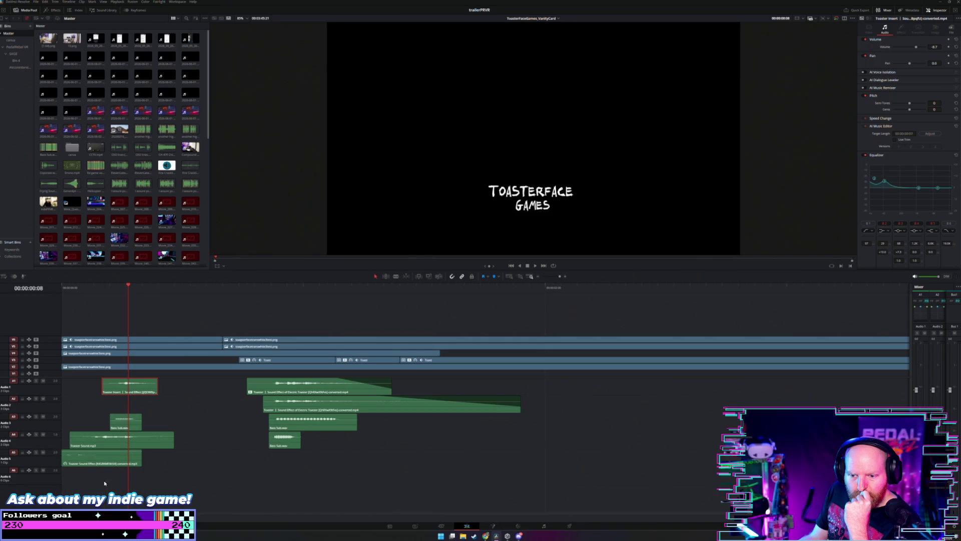
pyautogui.rightClick(49, 444)
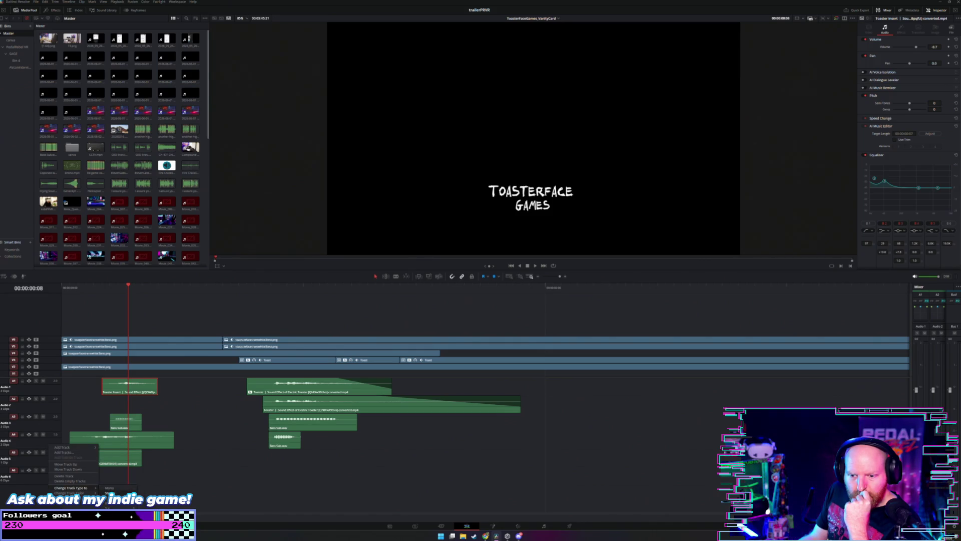
pyautogui.click(109, 488)
pyautogui.rightClick(57, 466)
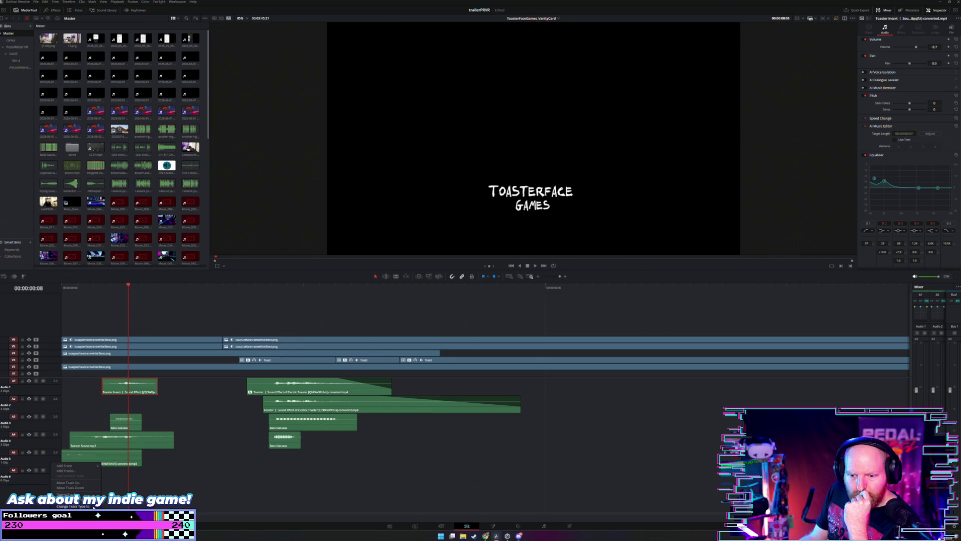
pyautogui.click(107, 483)
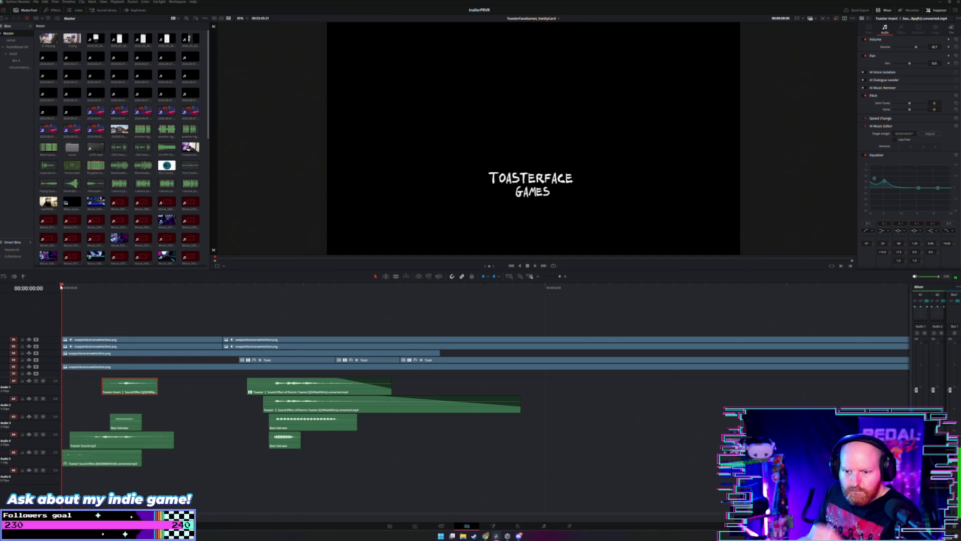
# Step: Play the intro, then drag the Mixer's left edge wider to show all seven channel strips
pyautogui.press('space')
pyautogui.press('space')
pyautogui.press('Home')
pyautogui.press('space')
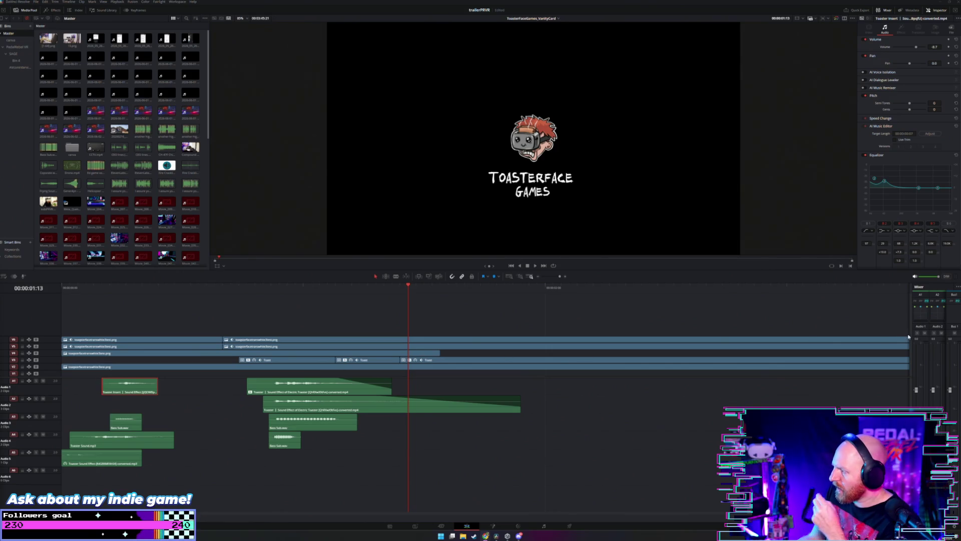
pyautogui.moveTo(913, 328); pyautogui.dragTo(726, 332)
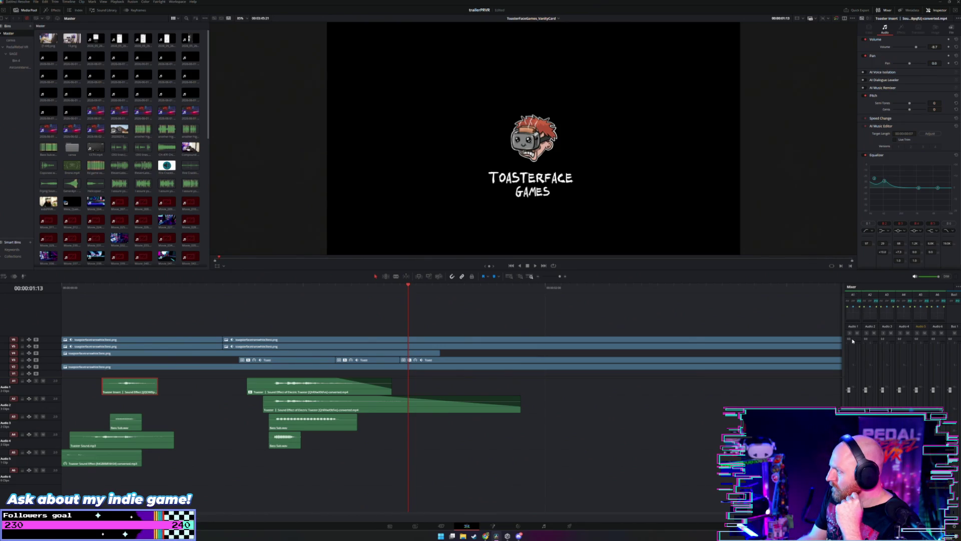
pyautogui.rightClick(851, 295)
pyautogui.click(854, 287)
pyautogui.click(958, 287)
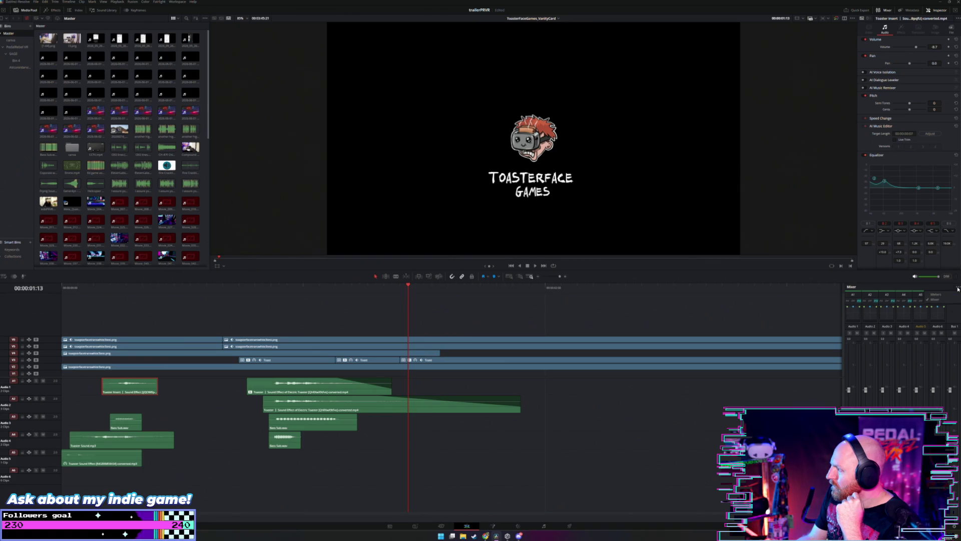
pyautogui.click(915, 287)
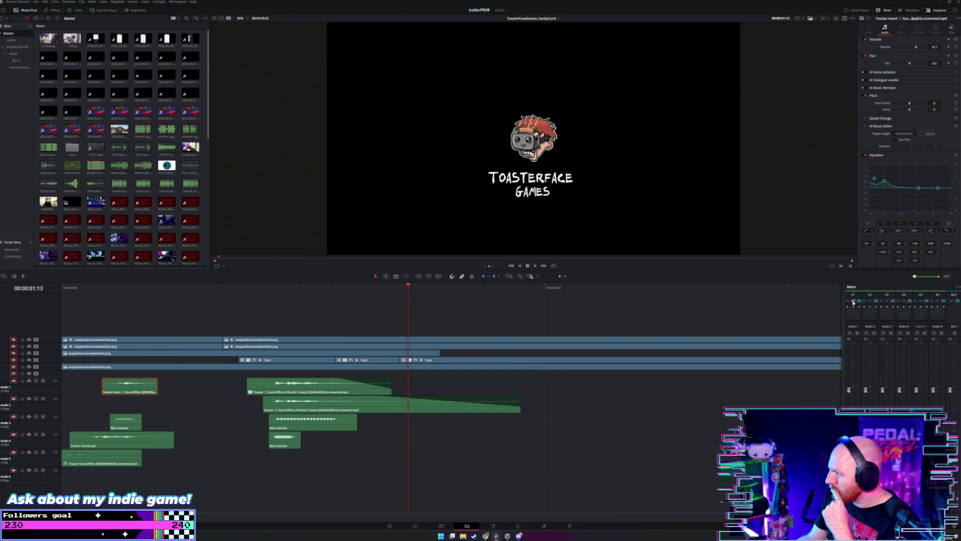
pyautogui.click(847, 303)
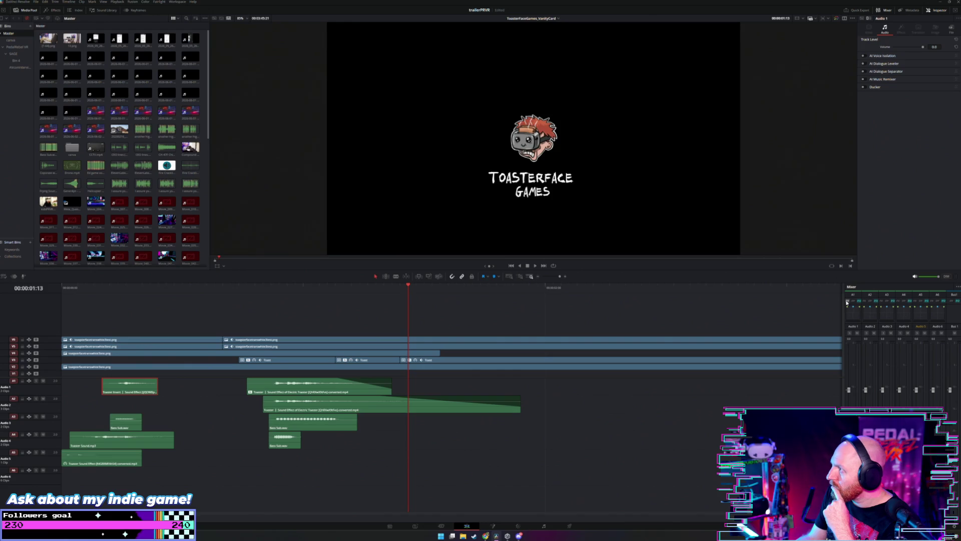
pyautogui.click(305, 481)
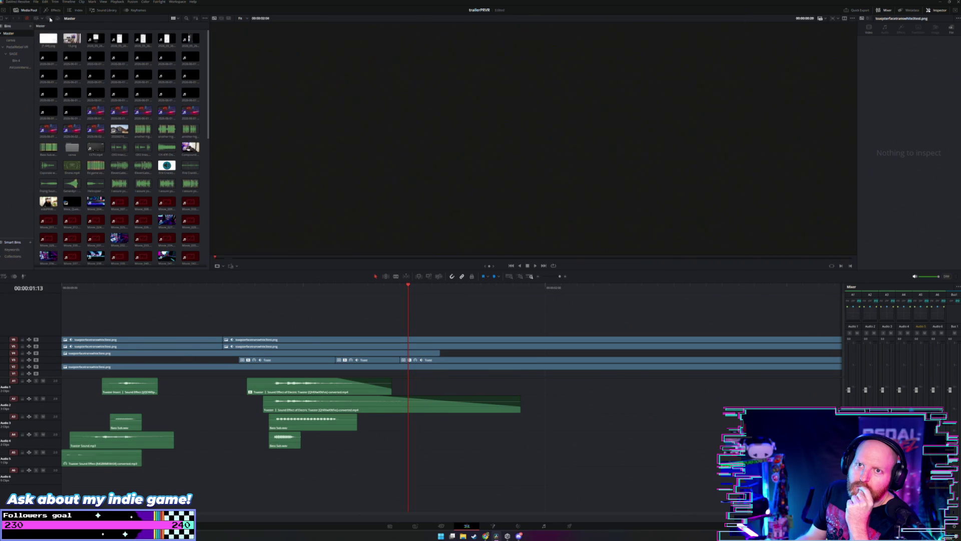
# Step: Apply the Fairlight FX Stereo Fixer to all marquee-selected audio clips in the timeline
pyautogui.click(52, 10)
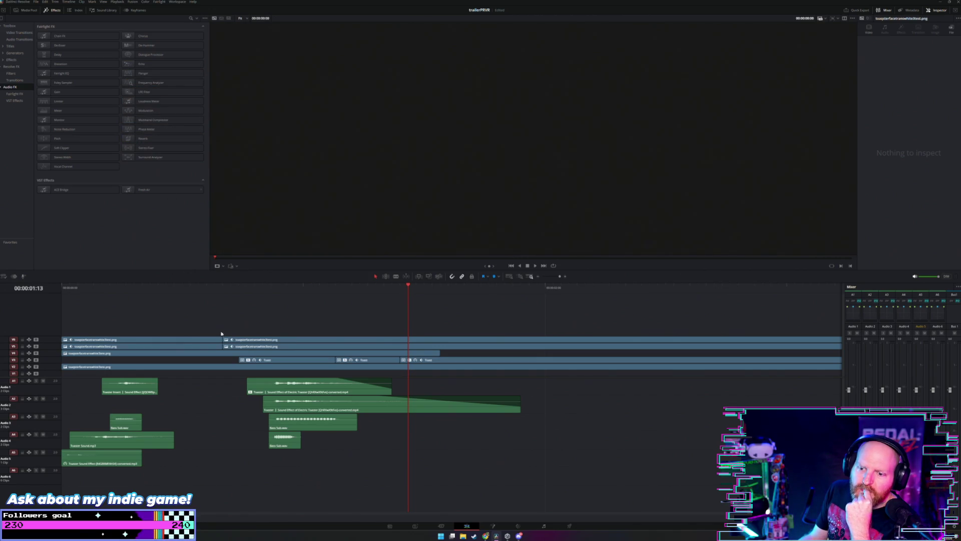
pyautogui.moveTo(352, 478)
pyautogui.mouseDown()
pyautogui.moveTo(152, 425)
pyautogui.moveTo(118, 385)
pyautogui.mouseUp()
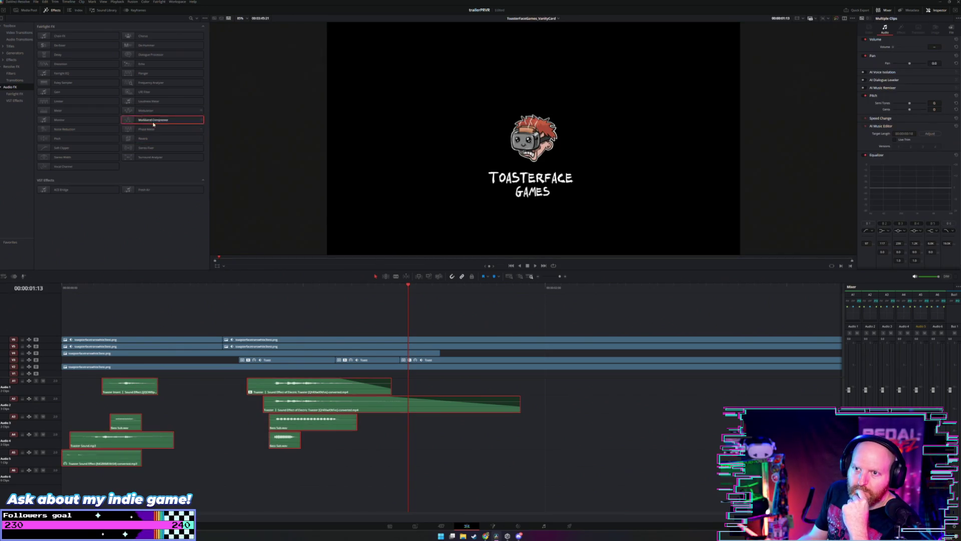
pyautogui.moveTo(158, 149)
pyautogui.mouseDown()
pyautogui.moveTo(258, 305)
pyautogui.moveTo(283, 391)
pyautogui.mouseUp()
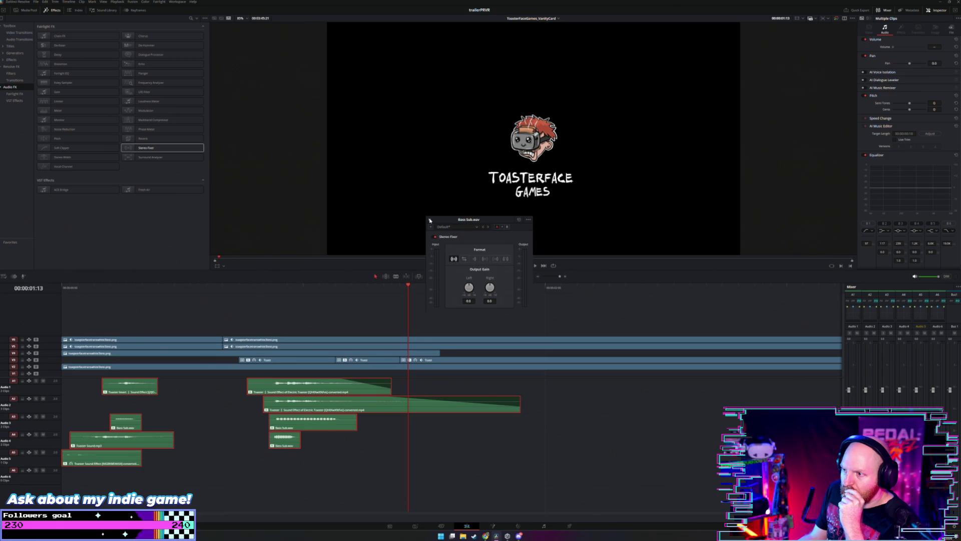
# Step: Play the intro several times from the start to hear the Stereo Fixer result
pyautogui.click(71, 289)
pyautogui.press('space')
pyautogui.press('Home')
pyautogui.press('space')
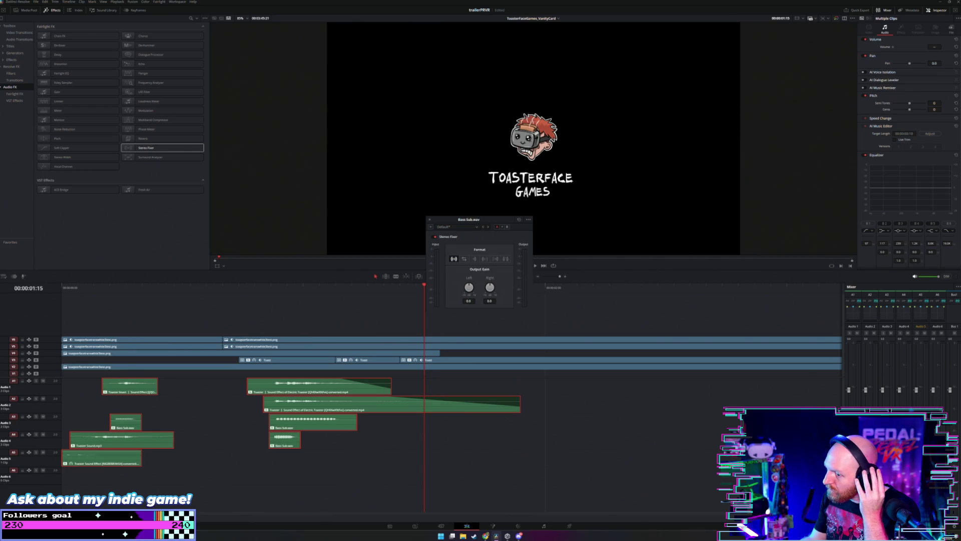
pyautogui.press('space')
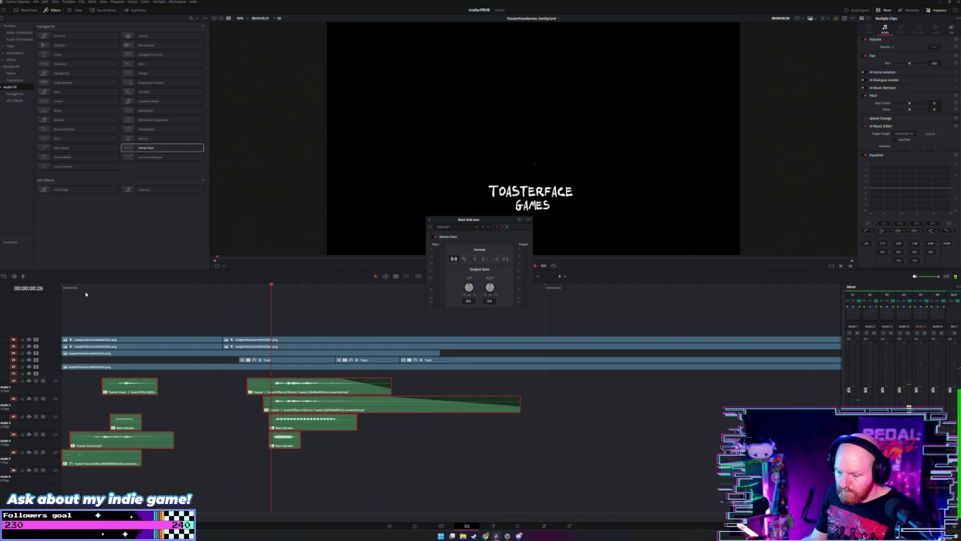
pyautogui.press('Home')
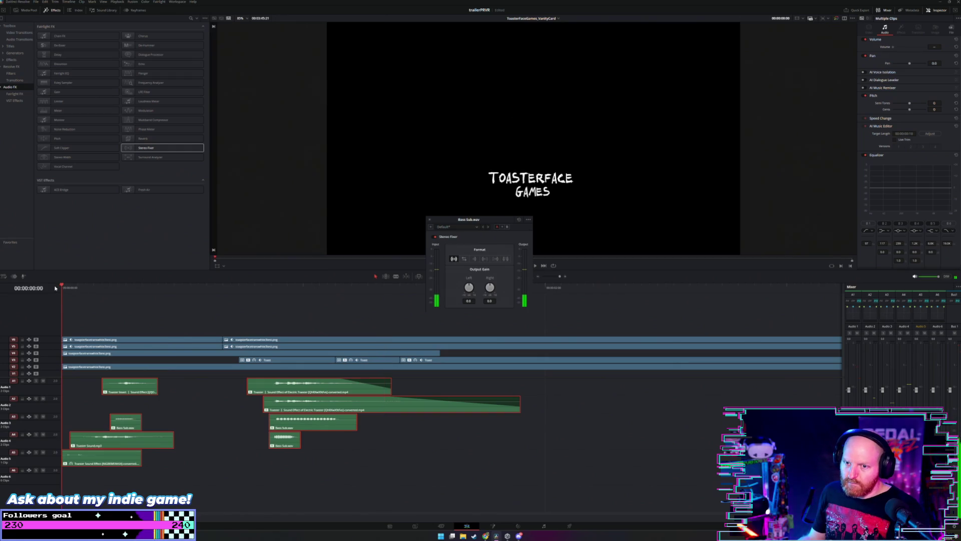
pyautogui.press('space')
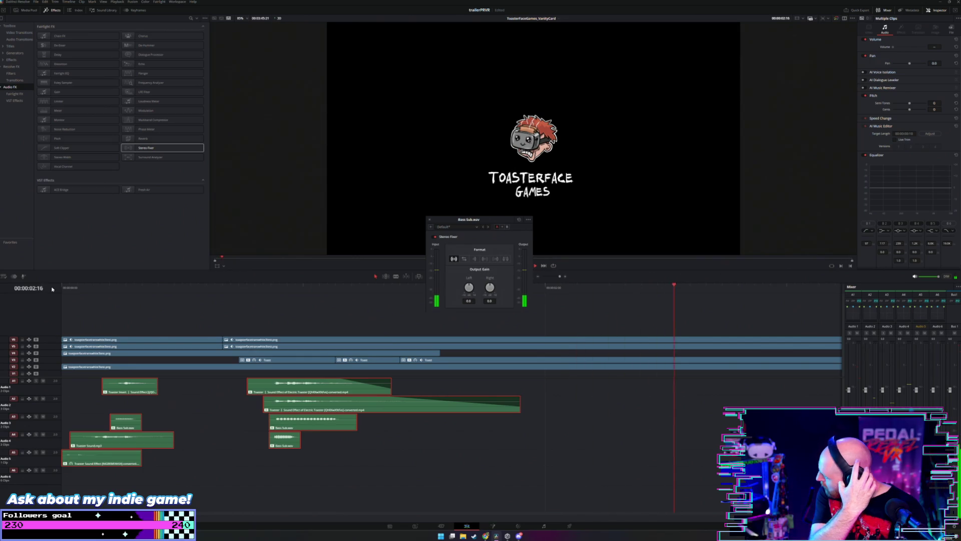
pyautogui.press('j')
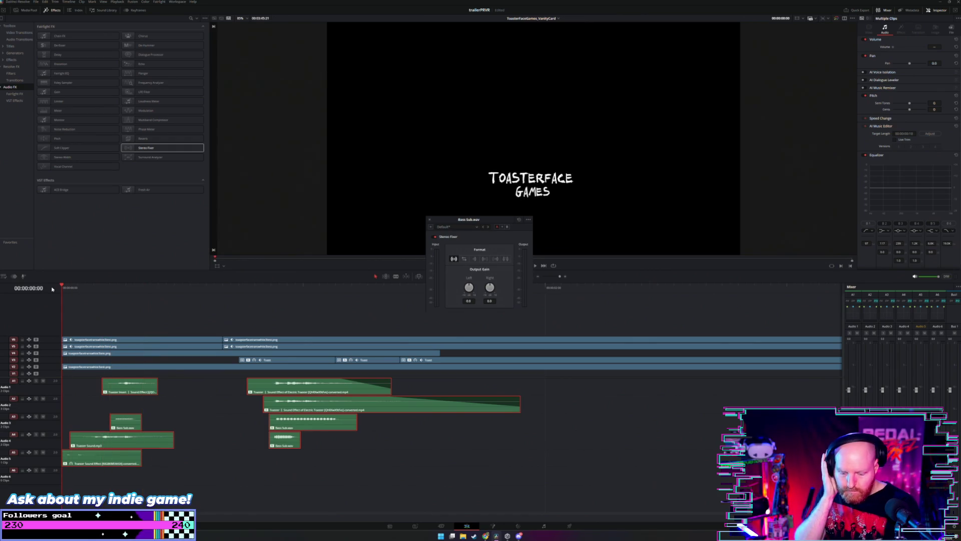
pyautogui.press('space')
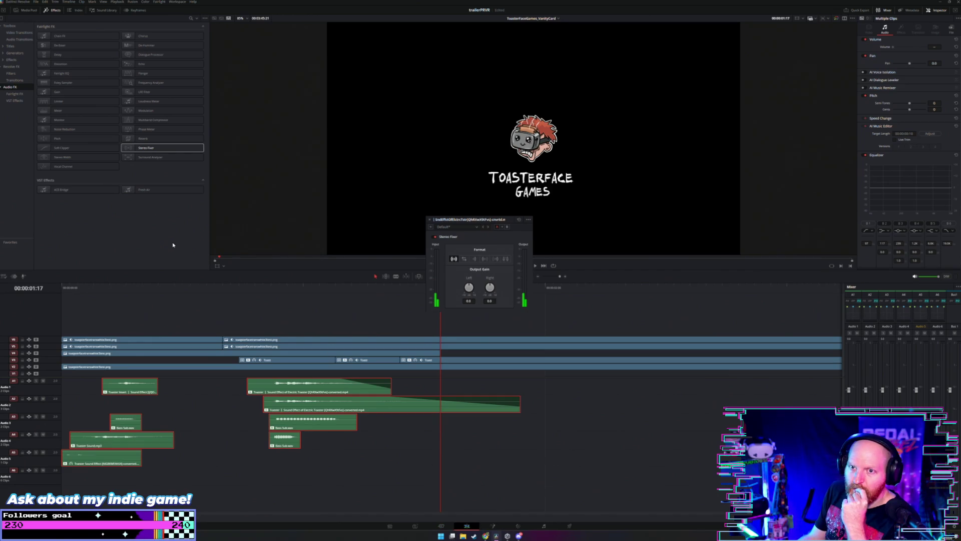
pyautogui.click(24, 10)
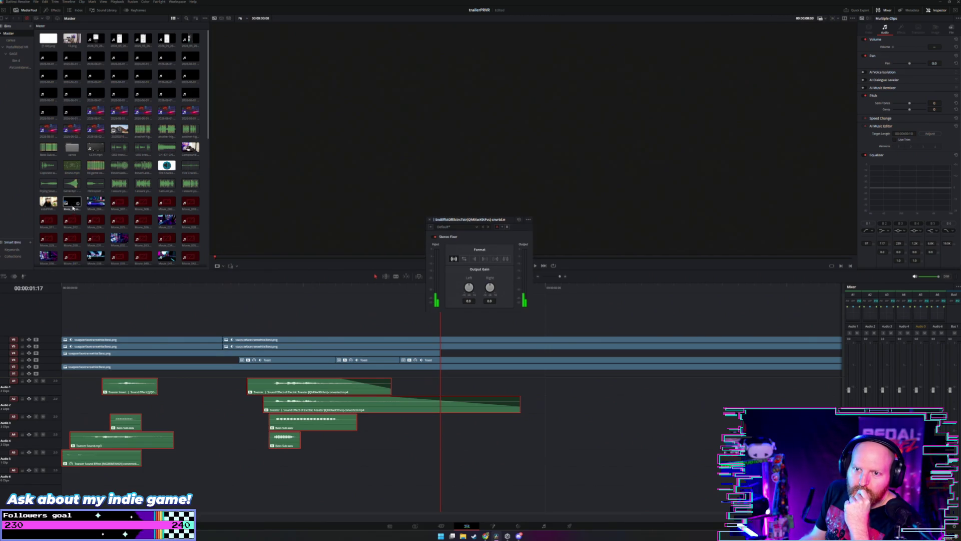
# Step: Open Timeline 5 from the Media Pool and play it from the start
pyautogui.scroll(-5, 141, 133)
pyautogui.scroll(-7, 140, 134)
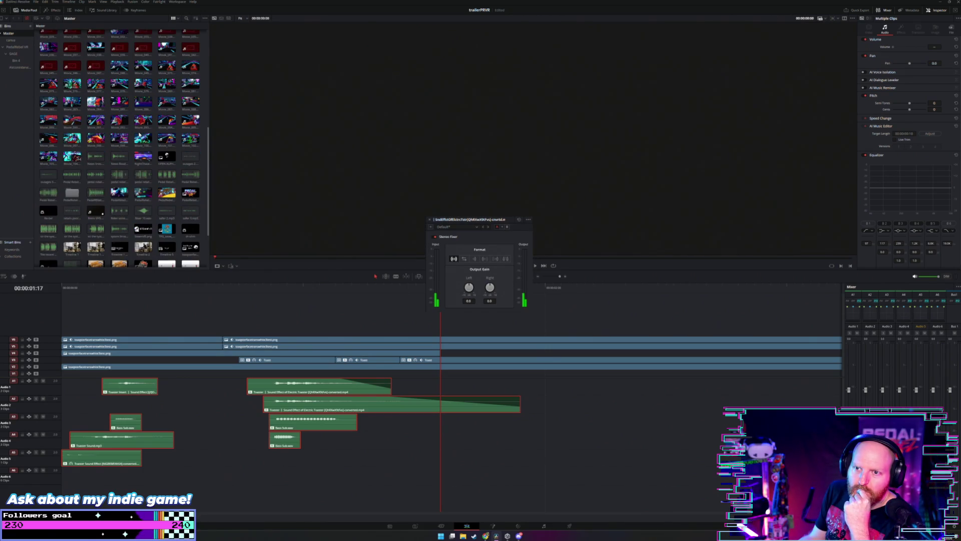
pyautogui.scroll(-2, 146, 170)
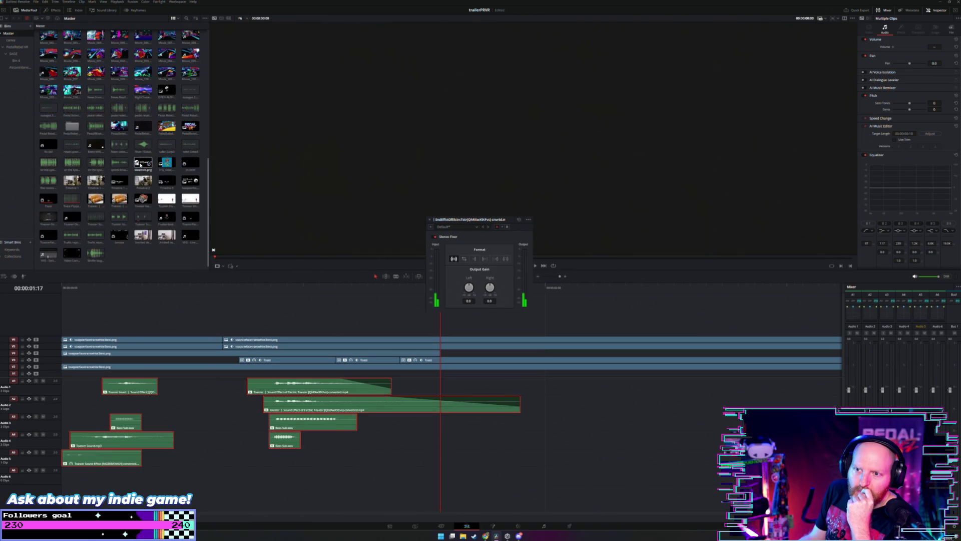
pyautogui.doubleClick(166, 181)
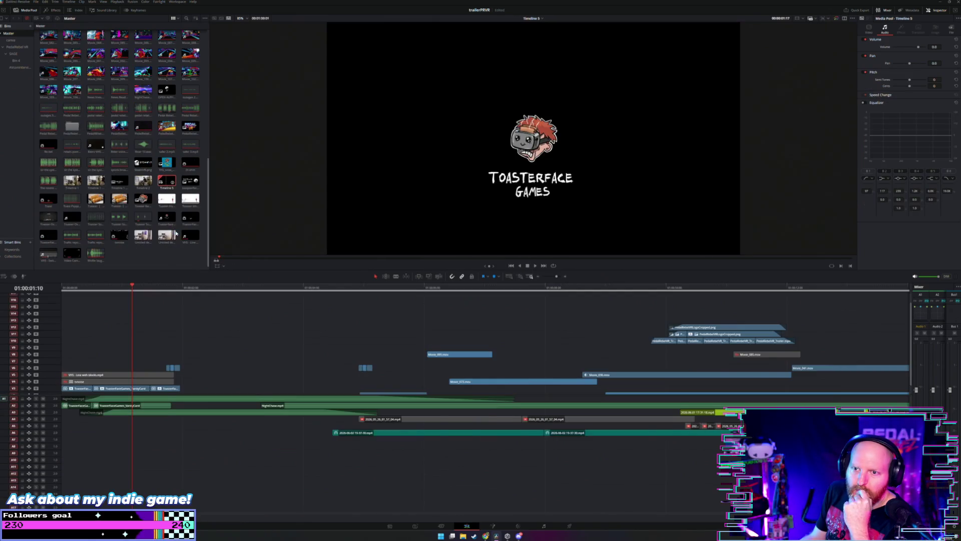
pyautogui.press('Home')
pyautogui.press('space')
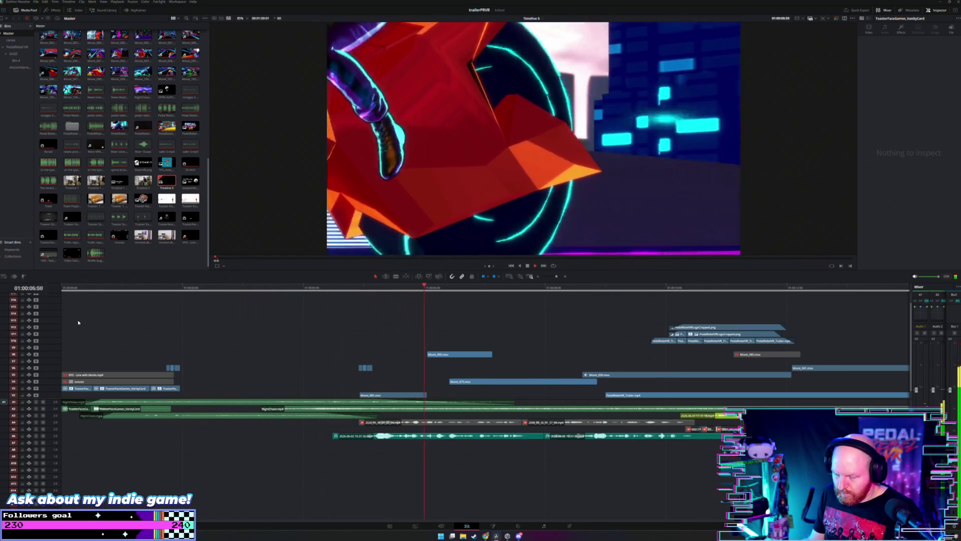
# Step: Fit and zoom the timeline view, then select the sound clips on tracks A4 and A5
pyautogui.hotkey('shift', 'z')
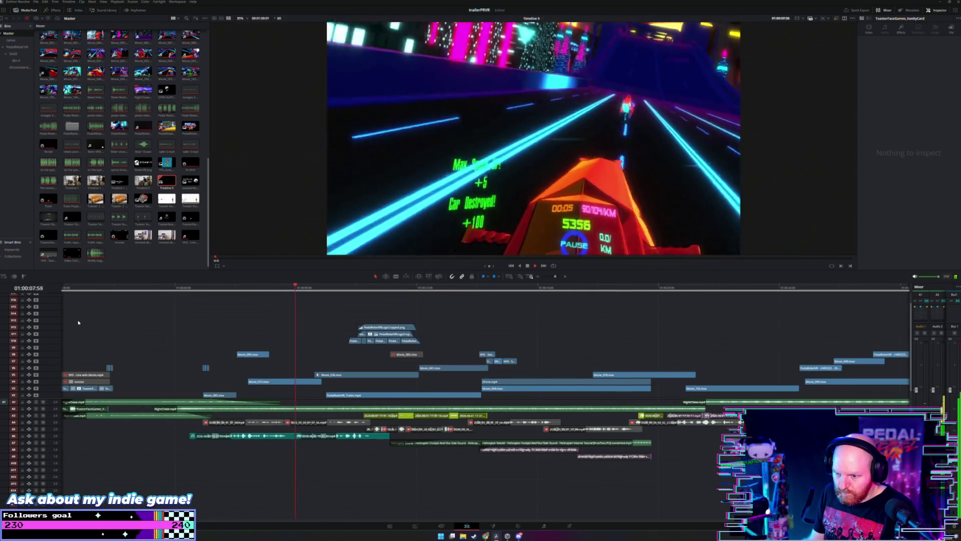
pyautogui.hotkey('shift', 'z')
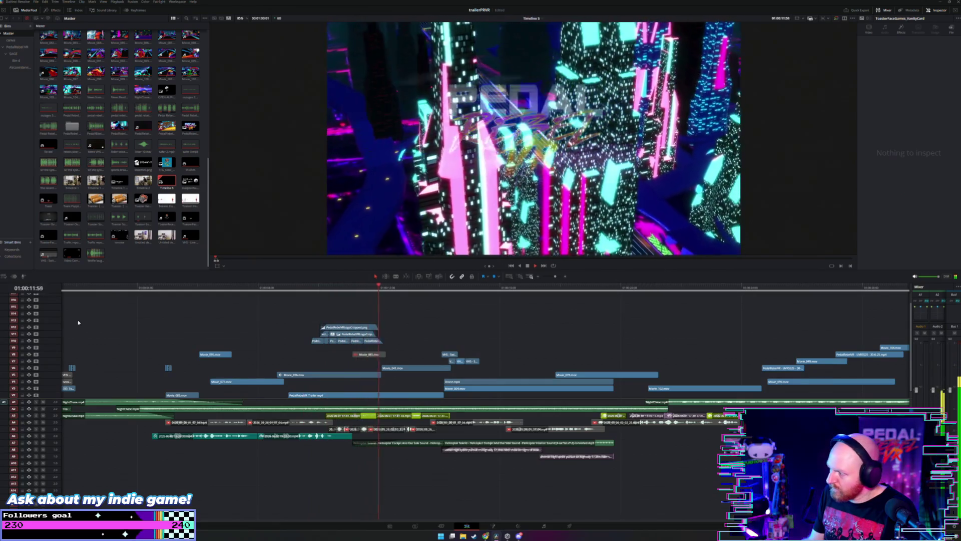
pyautogui.hotkey('ctrl', '=')
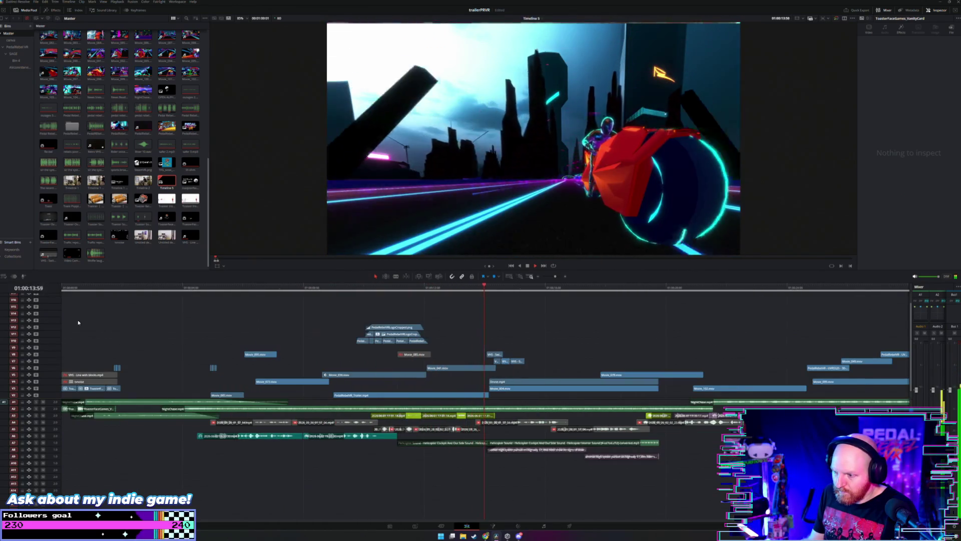
pyautogui.hotkey('shift', 'z')
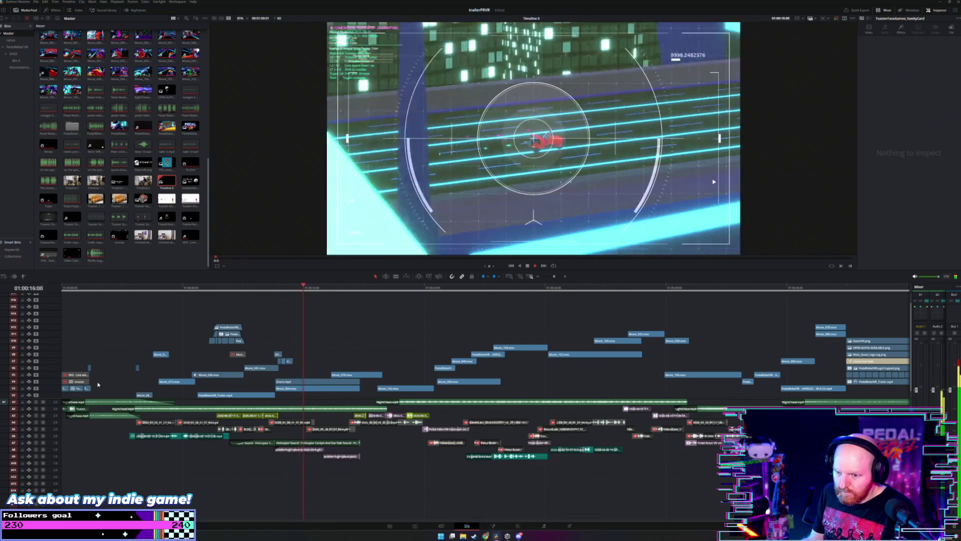
pyautogui.moveTo(136, 430); pyautogui.dragTo(318, 431)
# Step: Delete the unwanted sound-effect clips on tracks A4 through A8
pyautogui.press('Delete')
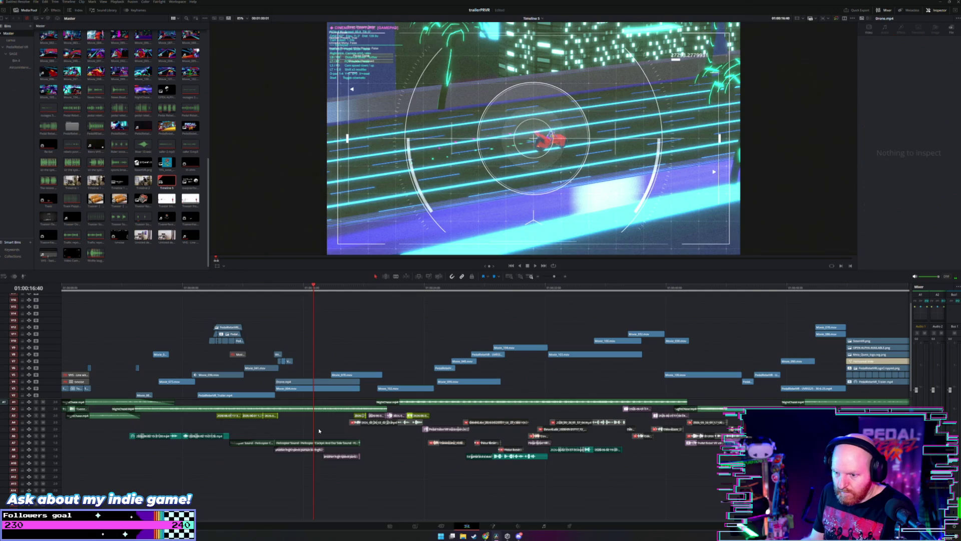
pyautogui.click(354, 425)
pyautogui.press('Delete')
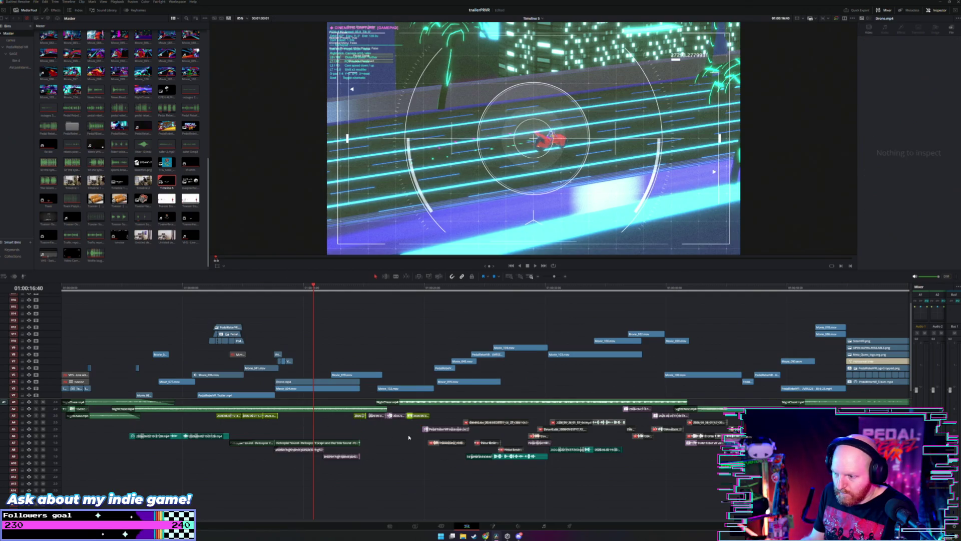
pyautogui.moveTo(409, 439); pyautogui.dragTo(509, 449)
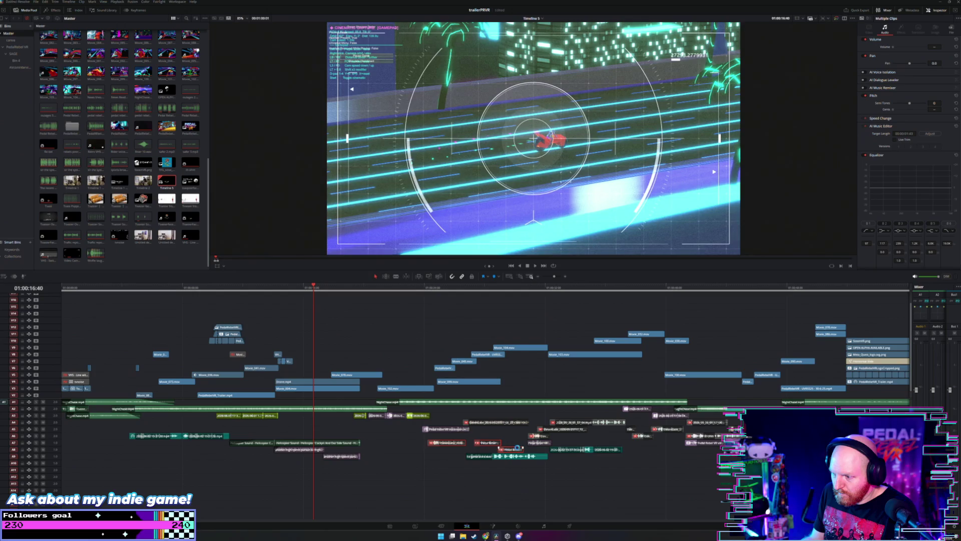
pyautogui.press('Delete')
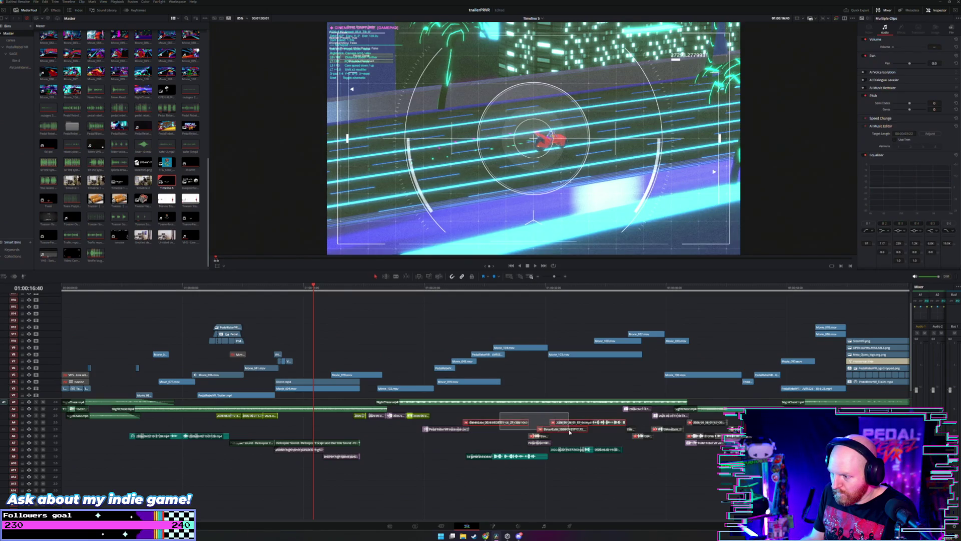
pyautogui.hscroll(3, 525, 423)
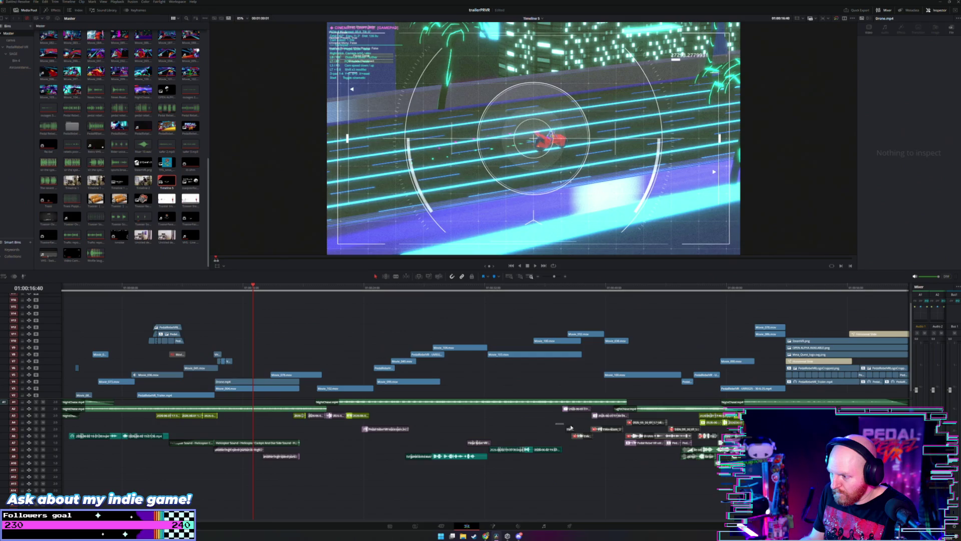
pyautogui.hscroll(3, 623, 431)
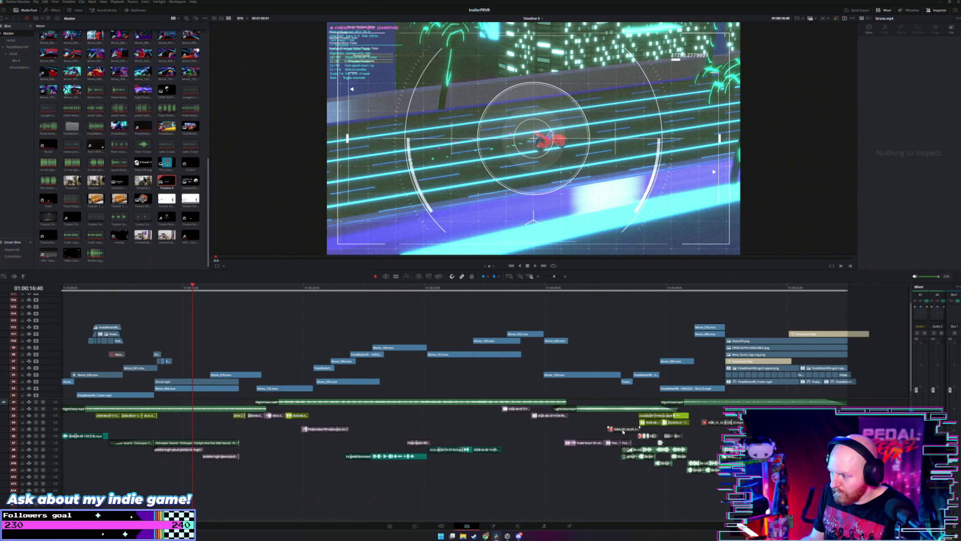
pyautogui.moveTo(590, 430); pyautogui.dragTo(677, 439)
pyautogui.press('Delete')
# Step: Replay the edited section, then select the chopper sound clip on A8
pyautogui.hscroll(3, 657, 443)
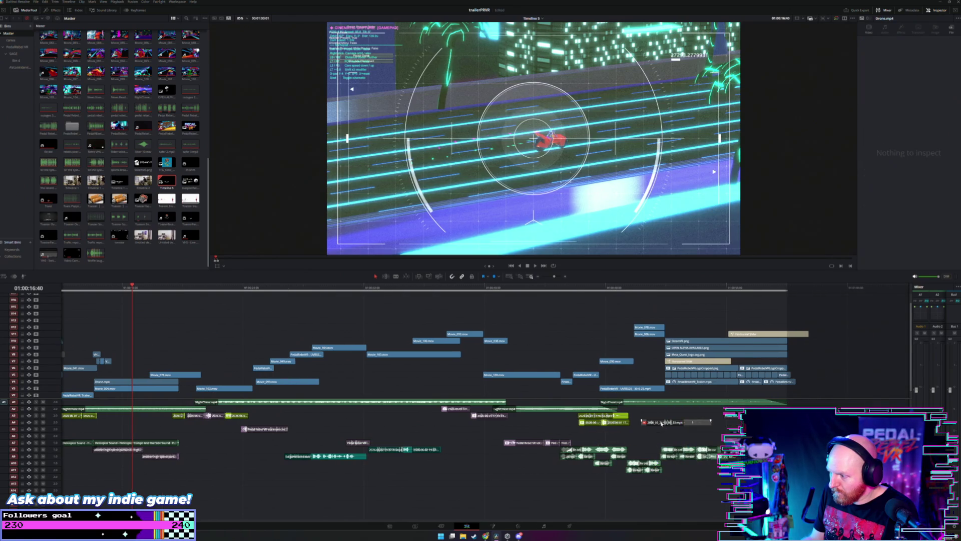
pyautogui.hscroll(-9, 507, 427)
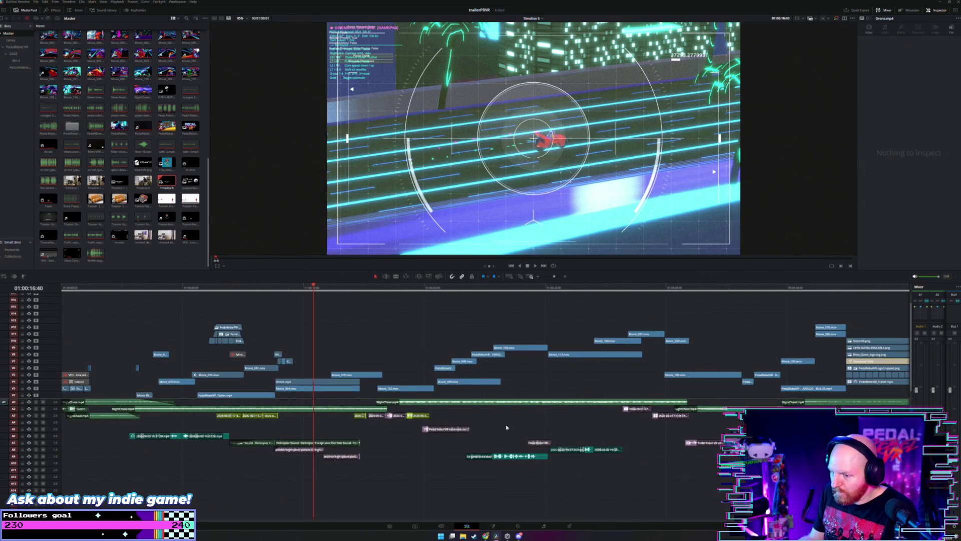
pyautogui.press('space')
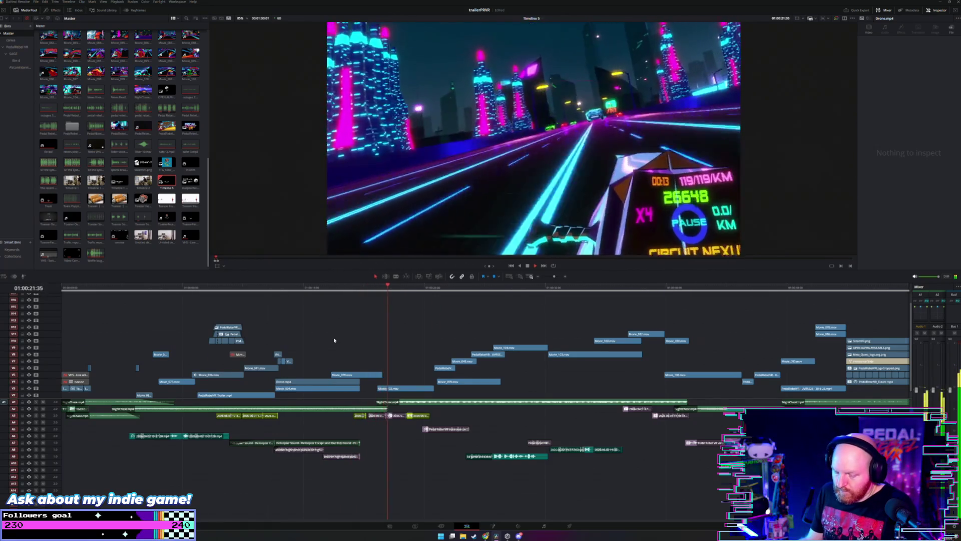
pyautogui.keyDown('ctrl'); pyautogui.scroll(2, 336, 340); pyautogui.keyUp('ctrl')
pyautogui.press('space')
pyautogui.press('space')
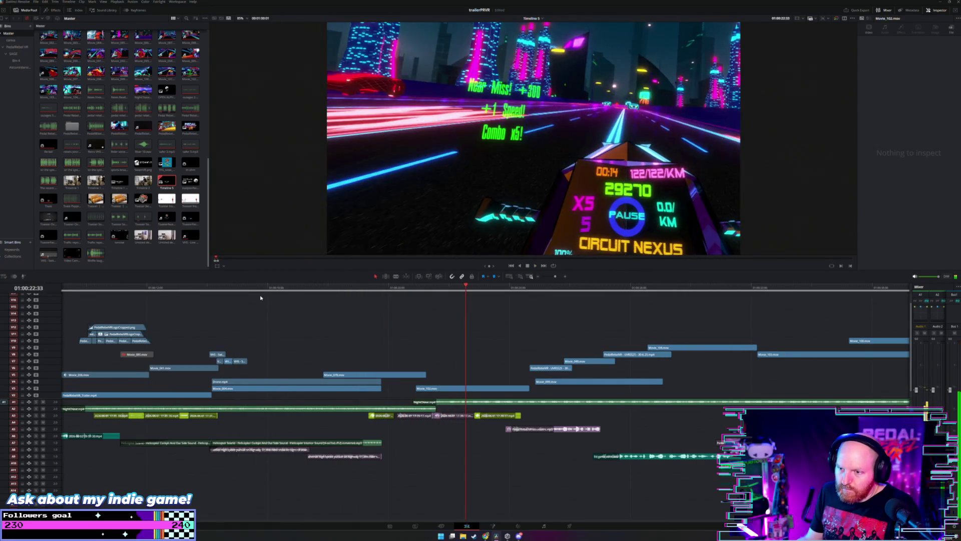
pyautogui.click(264, 306)
pyautogui.hscroll(-3, 449, 472)
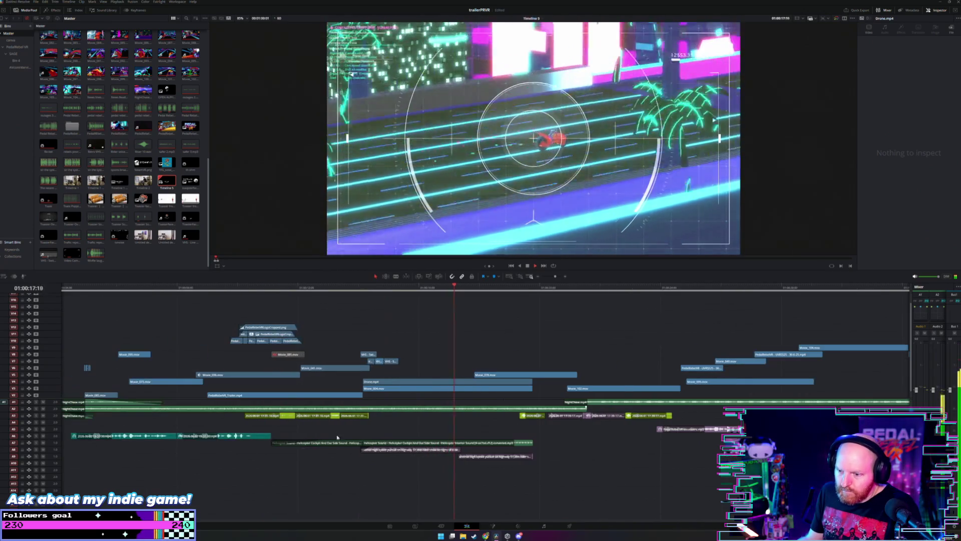
pyautogui.click(435, 450)
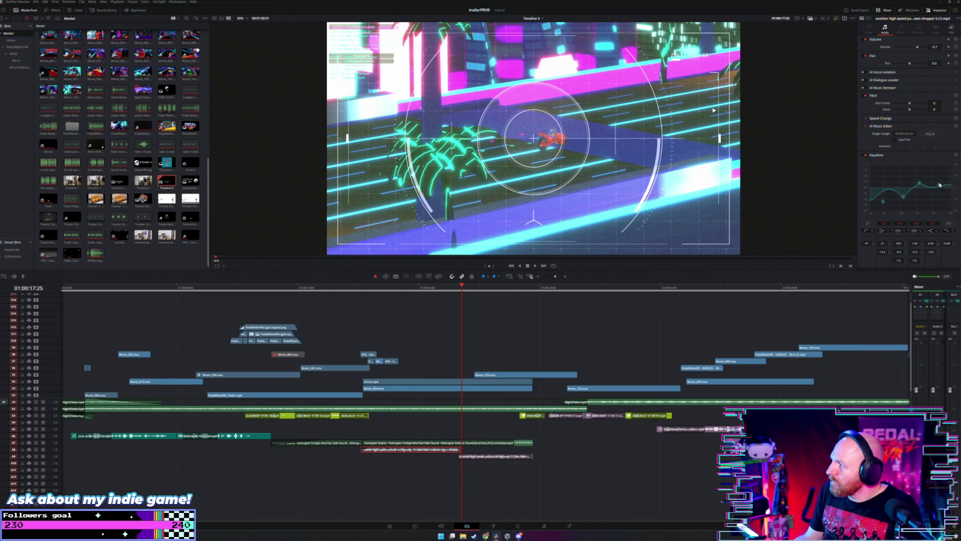
# Step: Copy the A8 chopper clip and paste its Volume and Equalizer attributes onto the A9 chopper clip
pyautogui.rightClick(431, 452)
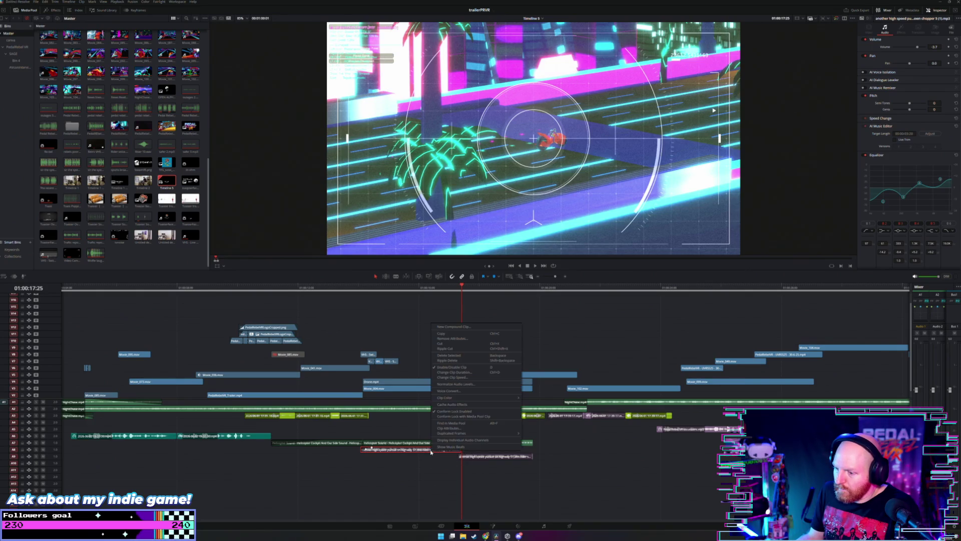
pyautogui.click(462, 335)
pyautogui.click(491, 456)
pyautogui.rightClick(491, 456)
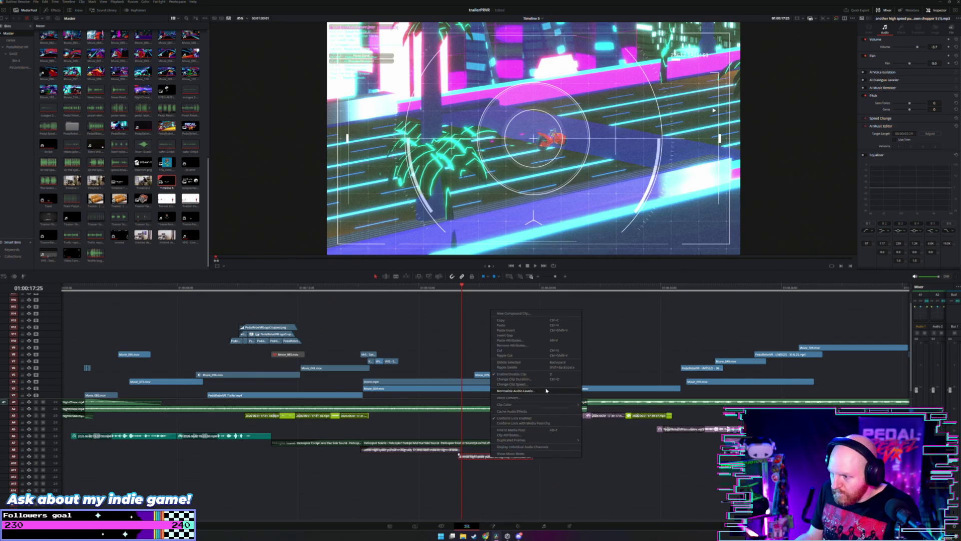
pyautogui.click(533, 342)
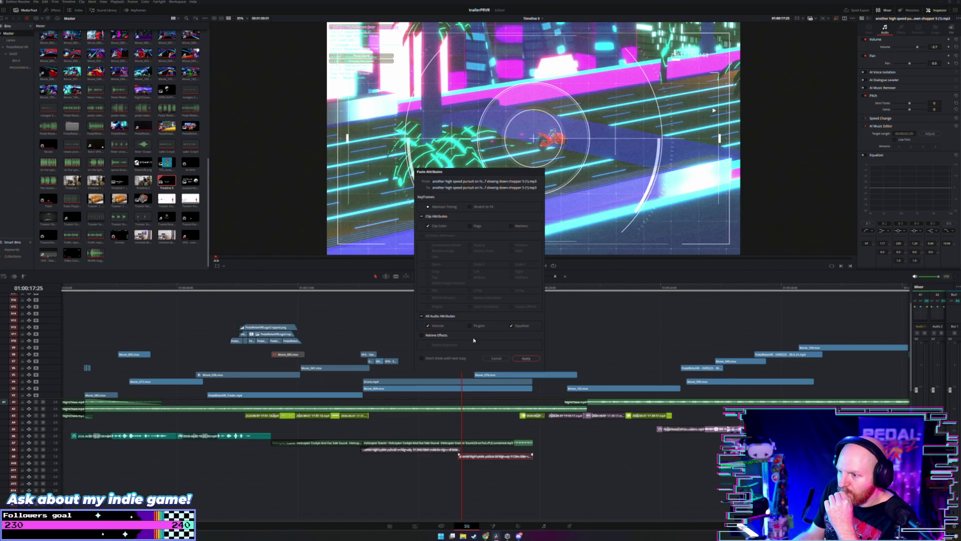
pyautogui.click(525, 359)
pyautogui.click(368, 289)
pyautogui.press('space')
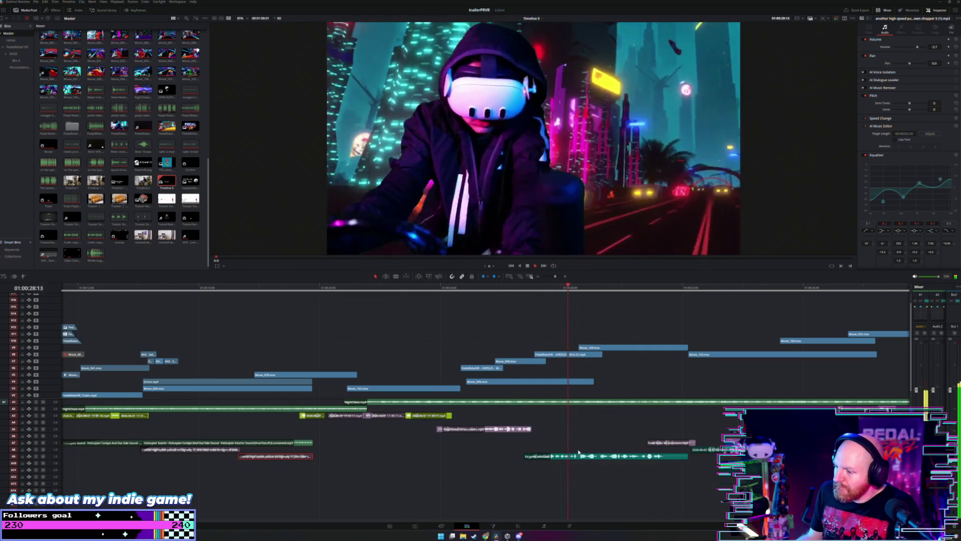
# Step: Extend the interview voiceover clip's end slightly, review it, and undo the accidental NightChase move
pyautogui.click(579, 456)
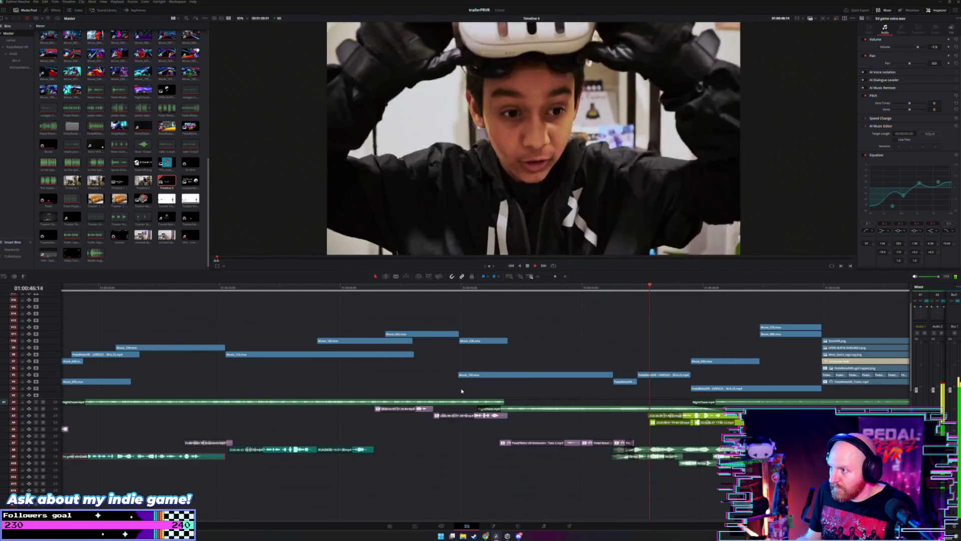
pyautogui.click(613, 306)
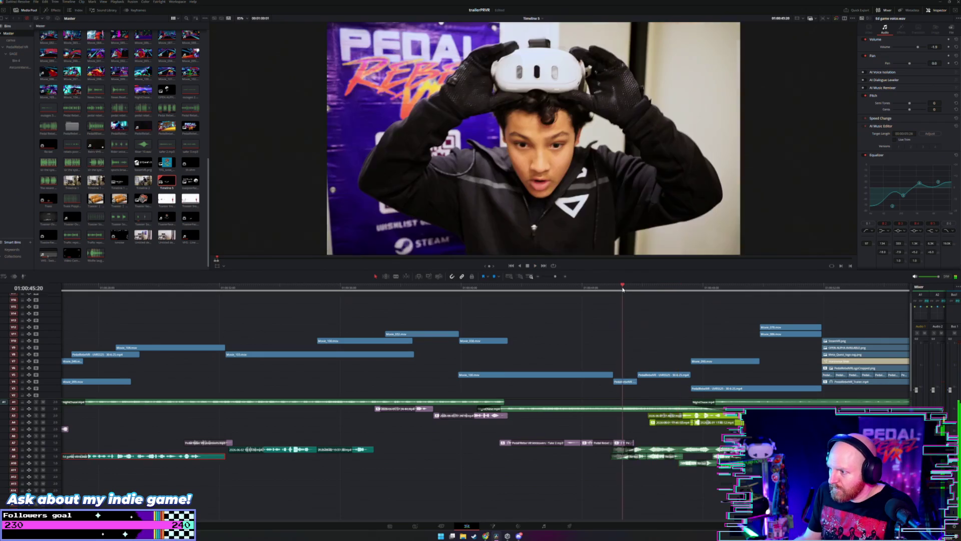
pyautogui.scroll(2, 593, 429)
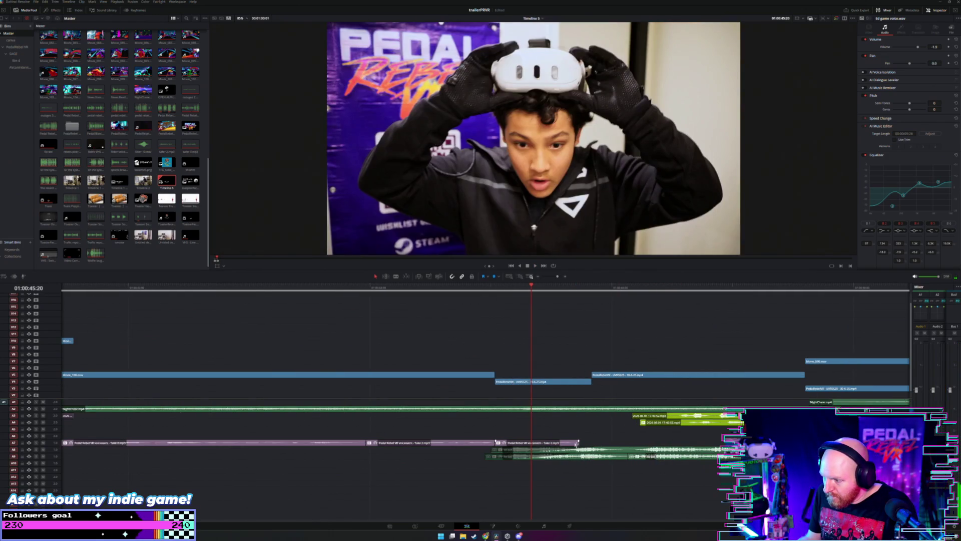
pyautogui.moveTo(577, 442); pyautogui.dragTo(591, 442)
pyautogui.press('space')
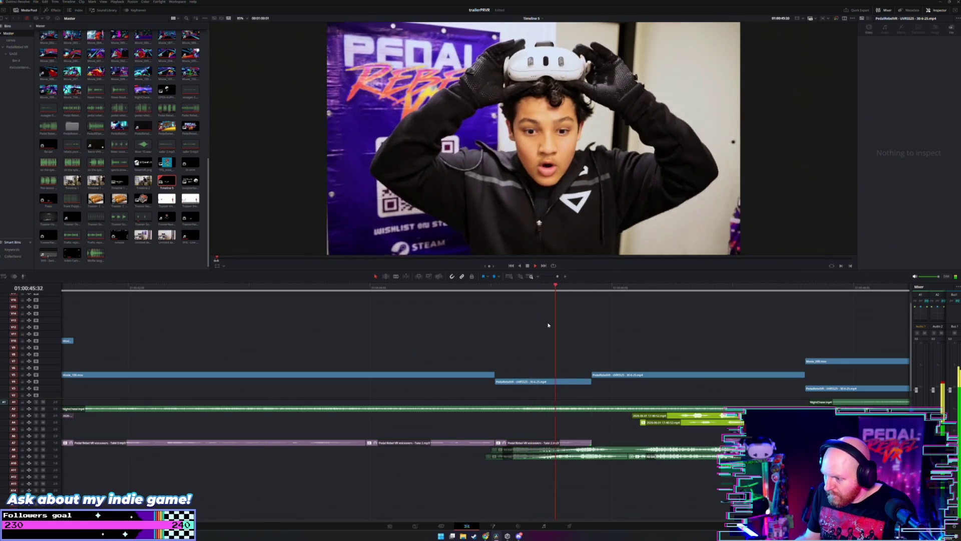
pyautogui.scroll(-5, 548, 328)
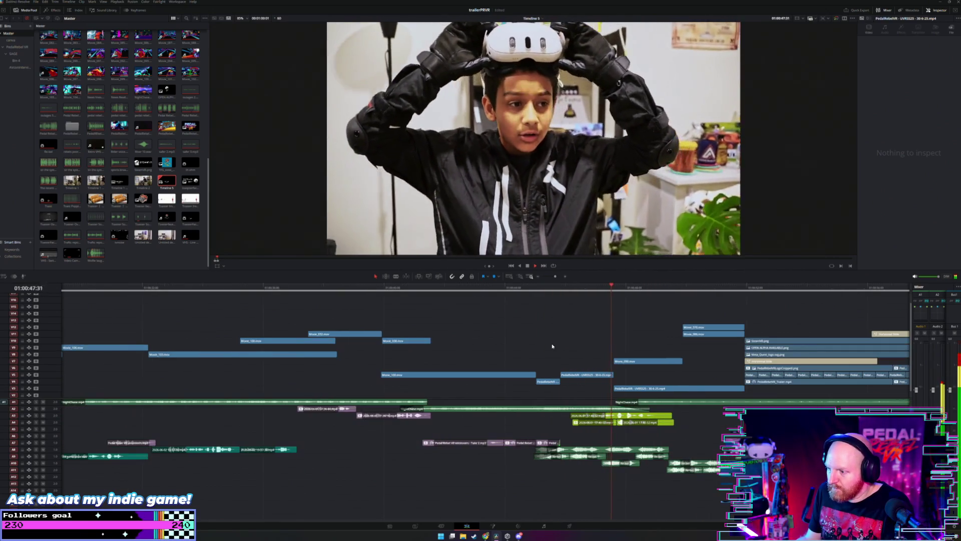
pyautogui.moveTo(532, 409); pyautogui.dragTo(583, 426)
pyautogui.hotkey('ctrl', 'z')
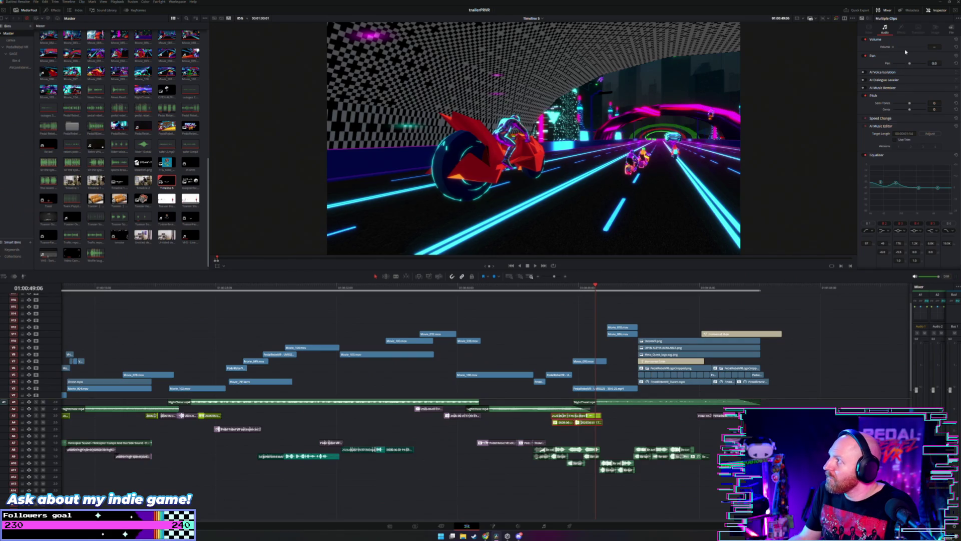
pyautogui.click(585, 416)
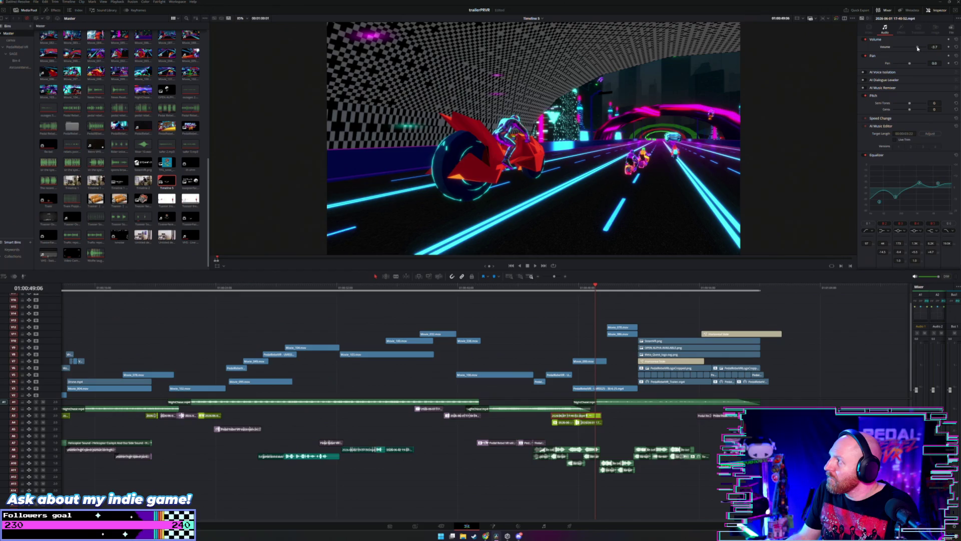
pyautogui.moveTo(619, 424); pyautogui.dragTo(560, 431)
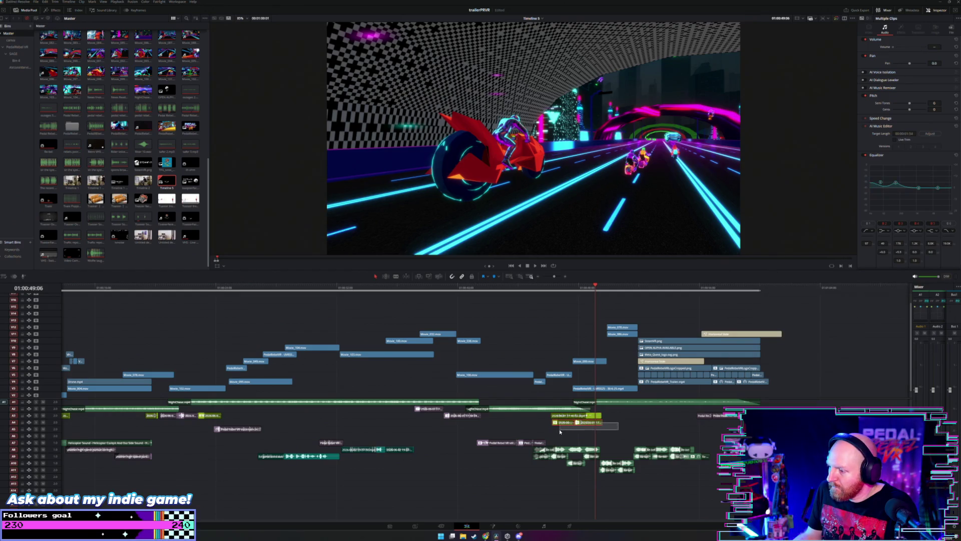
pyautogui.click(539, 289)
pyautogui.press('space')
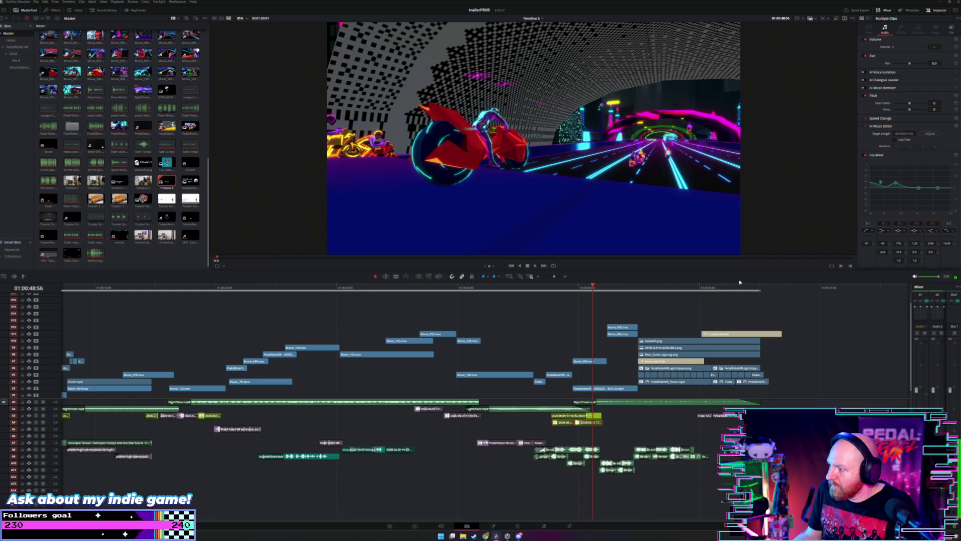
pyautogui.click(620, 419)
pyautogui.click(596, 423)
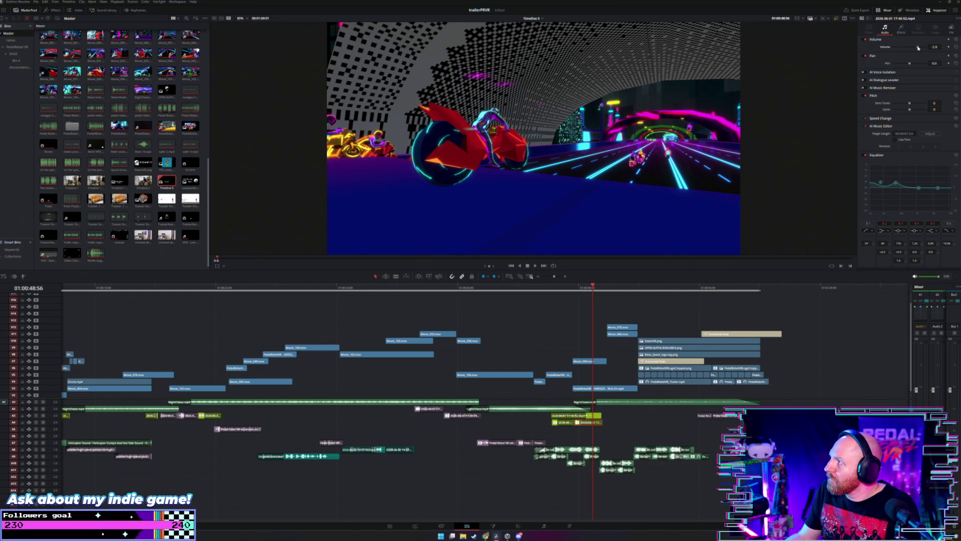
pyautogui.click(568, 423)
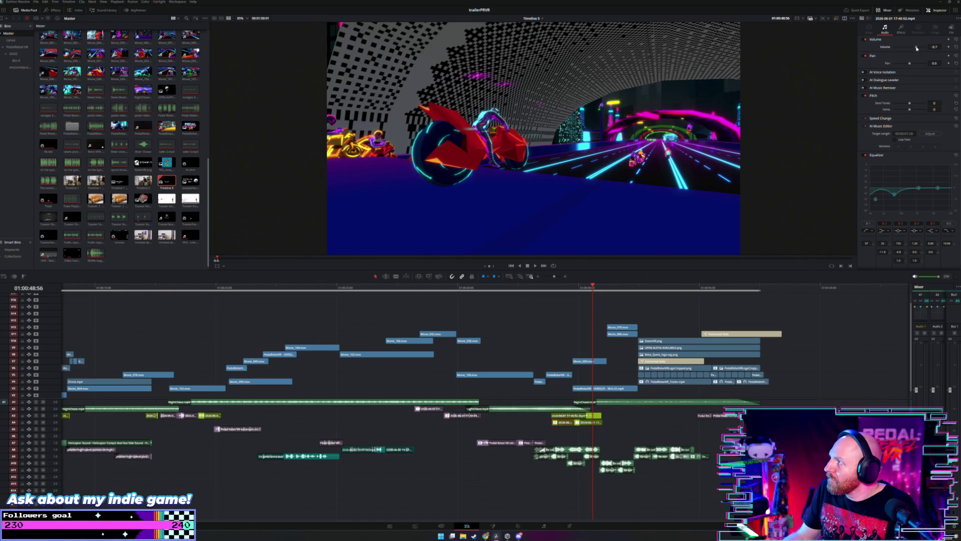
pyautogui.click(539, 290)
pyautogui.press('space')
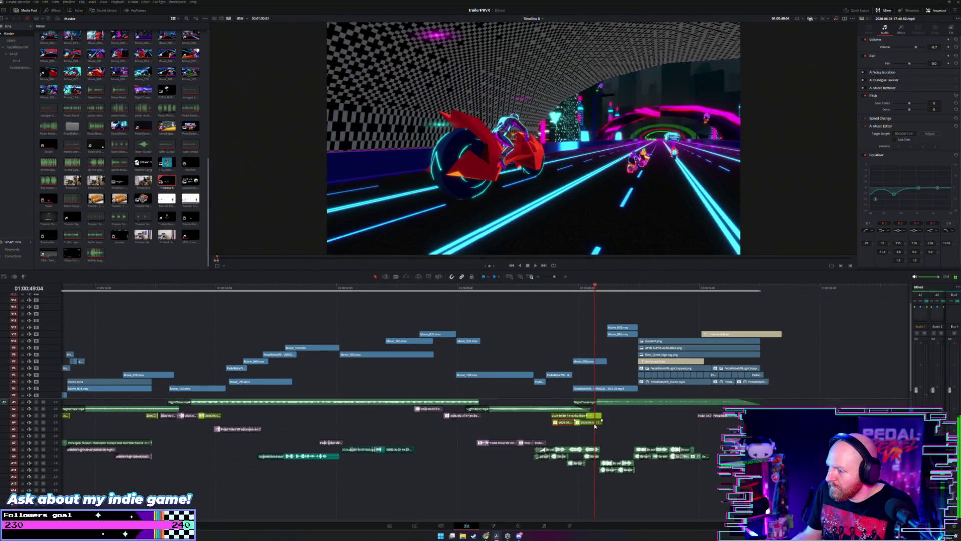
pyautogui.click(595, 424)
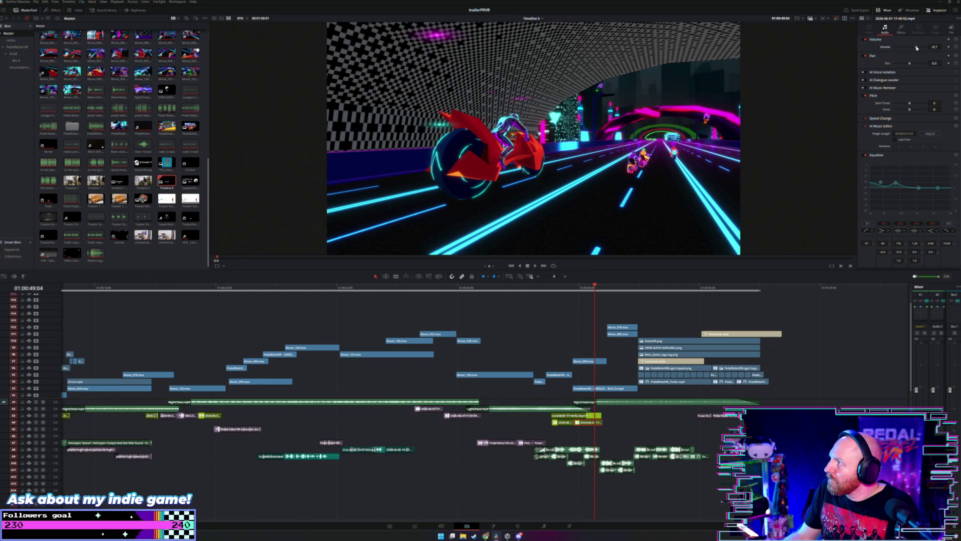
pyautogui.click(541, 289)
pyautogui.press('space')
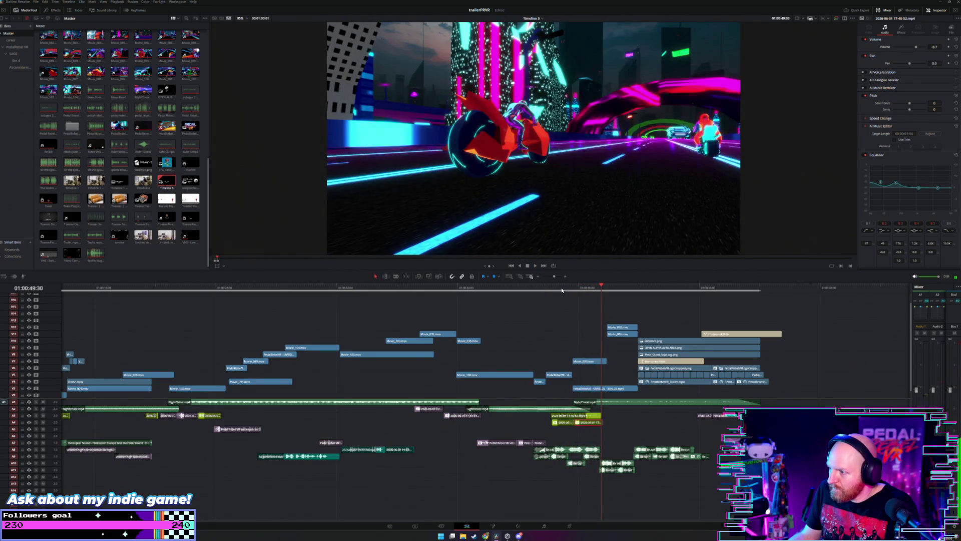
pyautogui.click(558, 289)
pyautogui.hotkey('ctrl', '=')
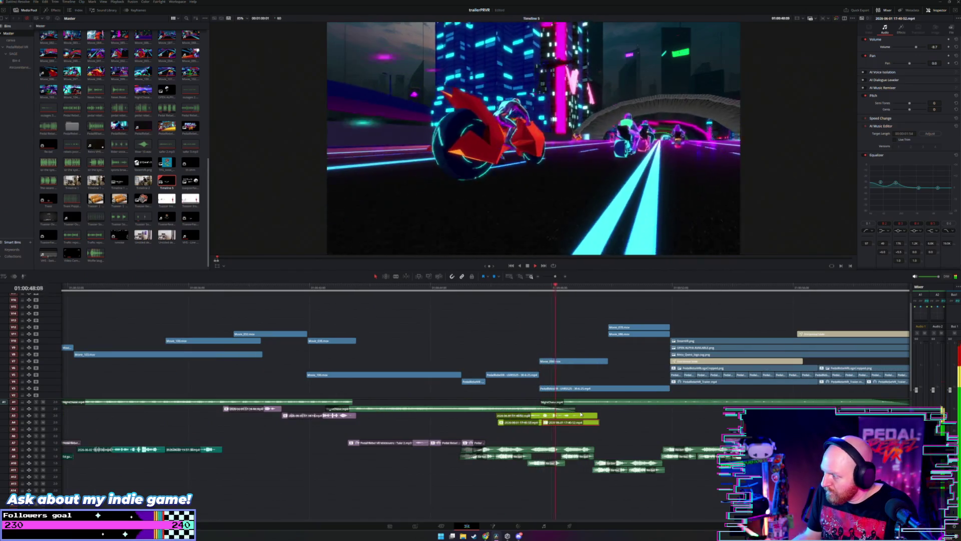
pyautogui.press('space')
pyautogui.keyDown('ctrl'); pyautogui.click(520, 422); pyautogui.keyUp('ctrl')
pyautogui.press('d')
pyautogui.click(486, 289)
pyautogui.press('space')
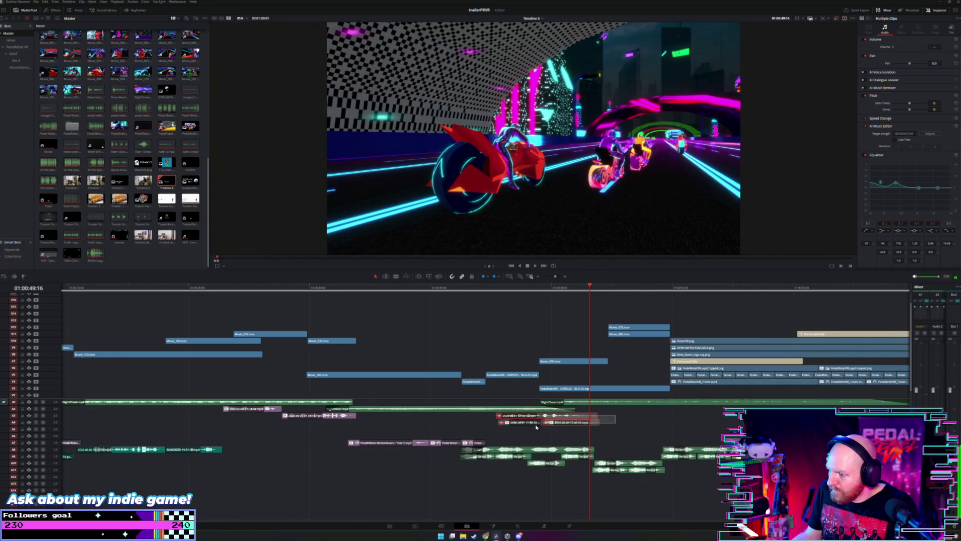
pyautogui.press('d')
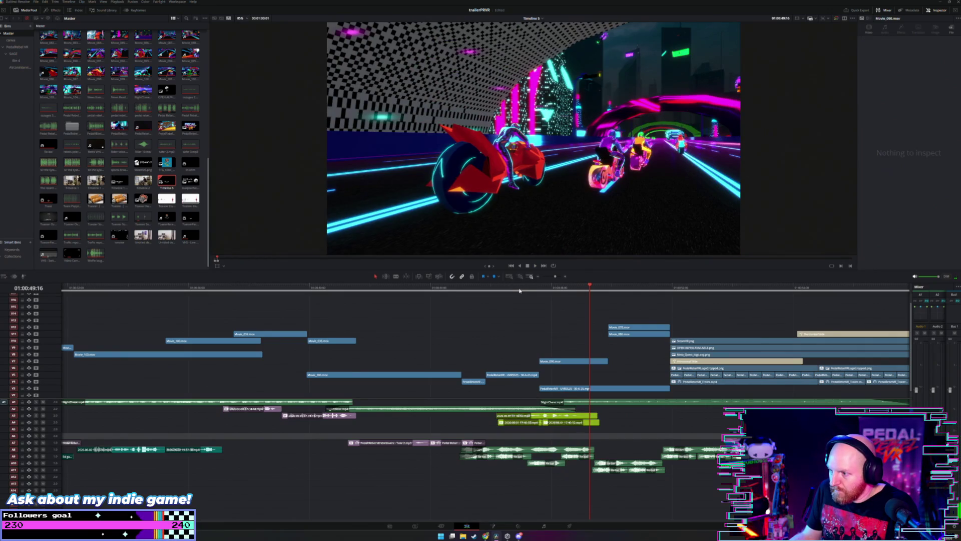
pyautogui.click(520, 290)
pyautogui.press('space')
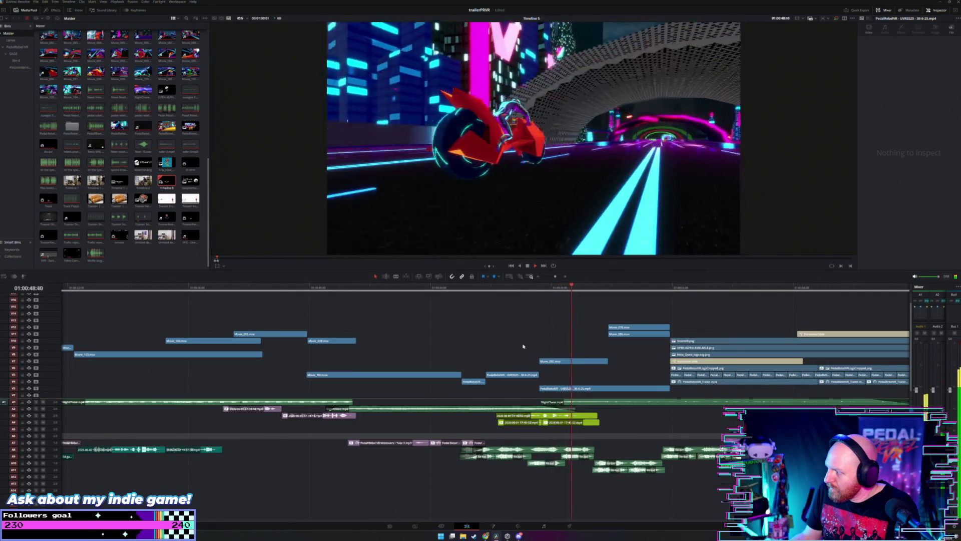
pyautogui.click(593, 423)
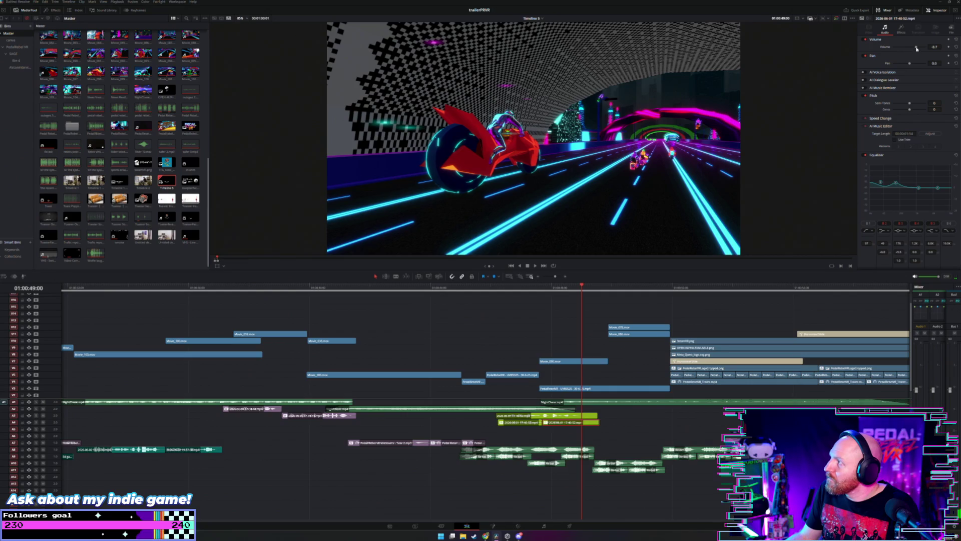
pyautogui.click(513, 289)
pyautogui.press('space')
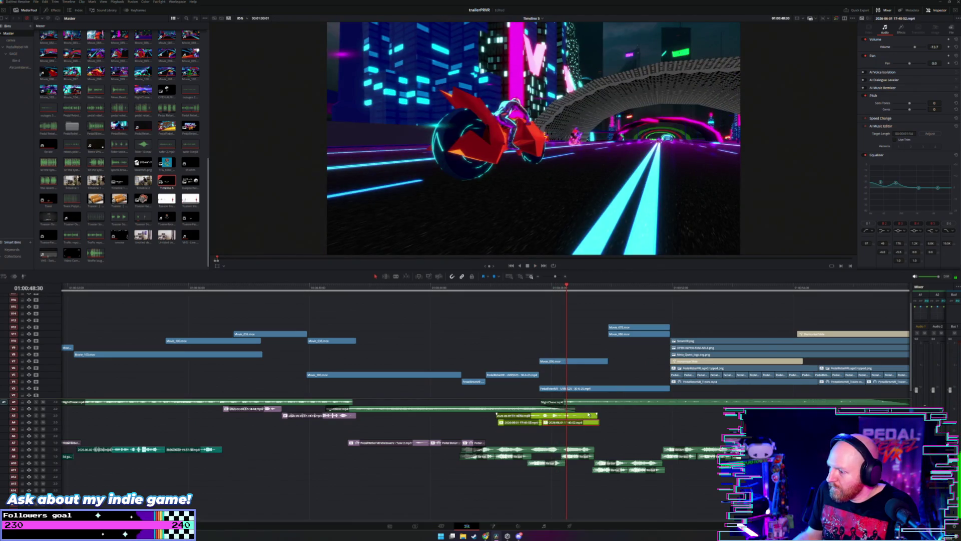
pyautogui.click(588, 419)
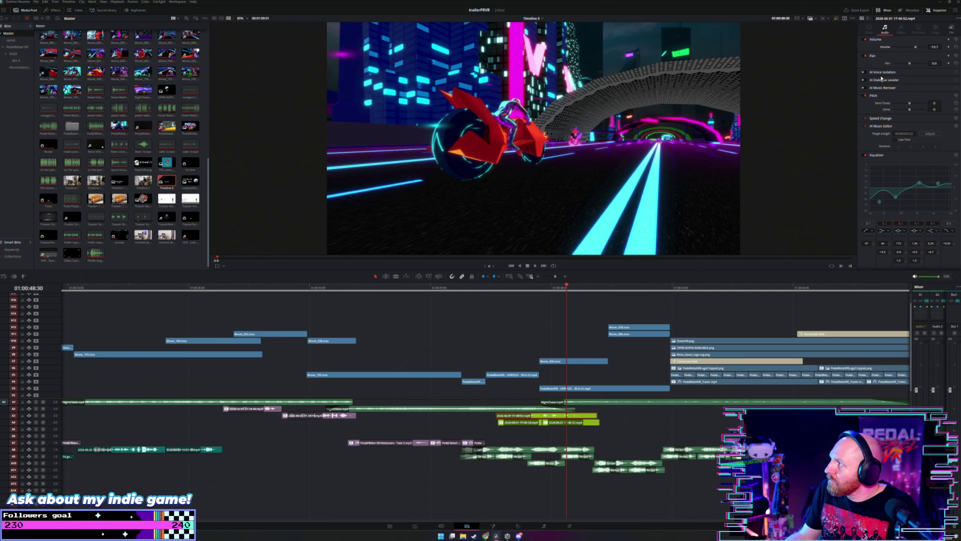
pyautogui.click(494, 287)
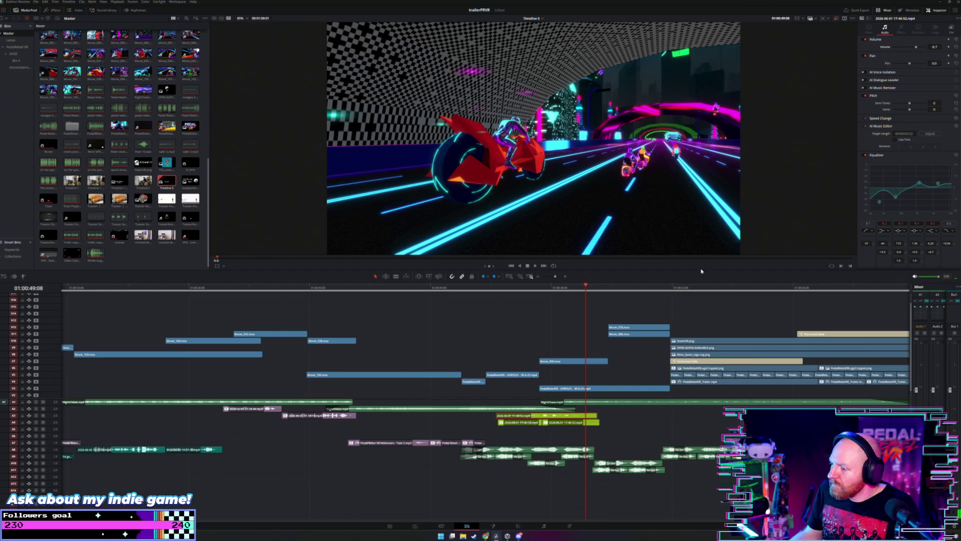
pyautogui.click(589, 424)
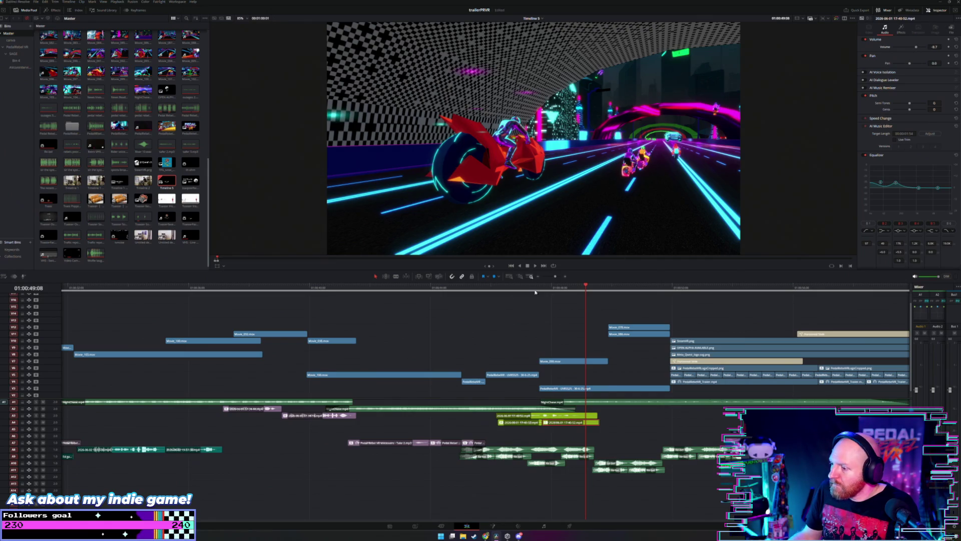
pyautogui.click(489, 290)
pyautogui.press('space')
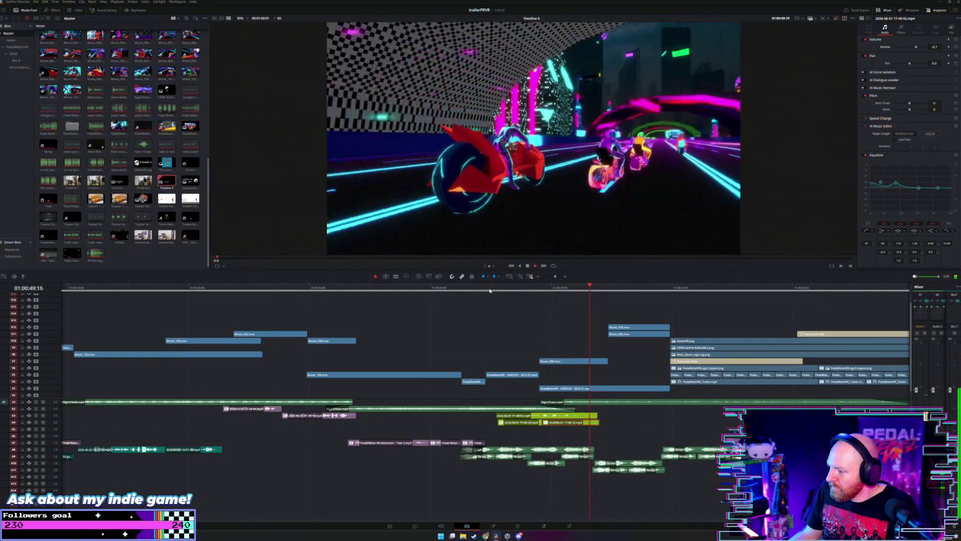
pyautogui.scroll(-2, 558, 301)
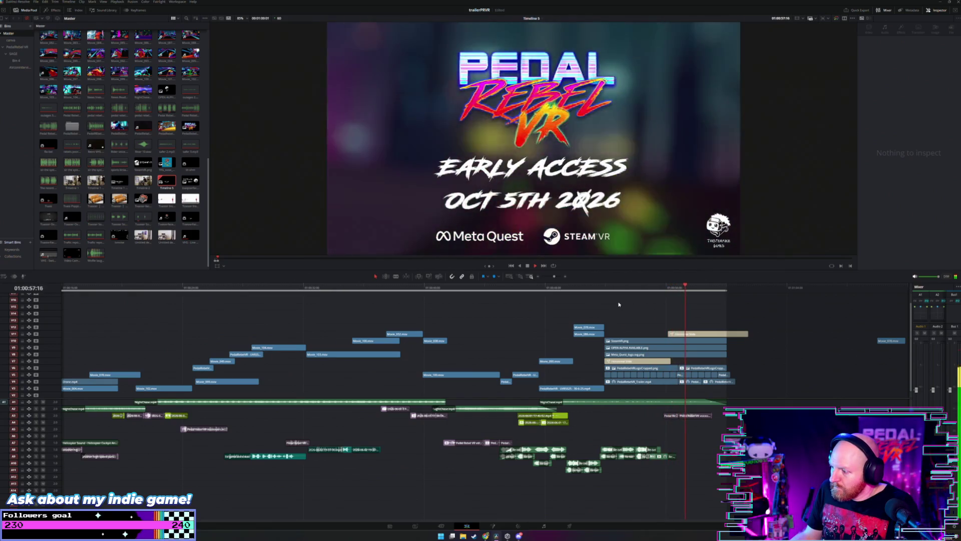
# Step: Return to the start of the timeline and play the trailer from the beginning
pyautogui.scroll(-2, 586, 313)
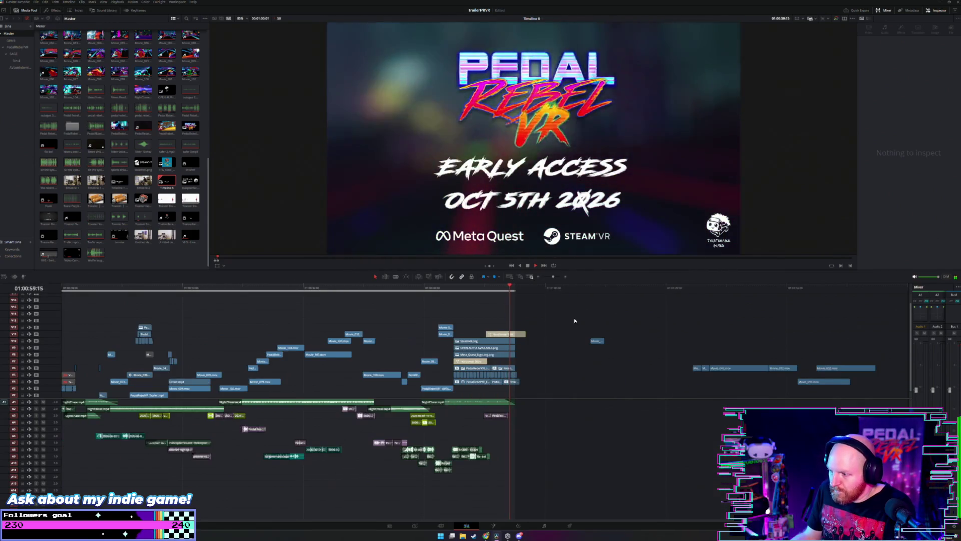
pyautogui.scroll(2, 475, 330)
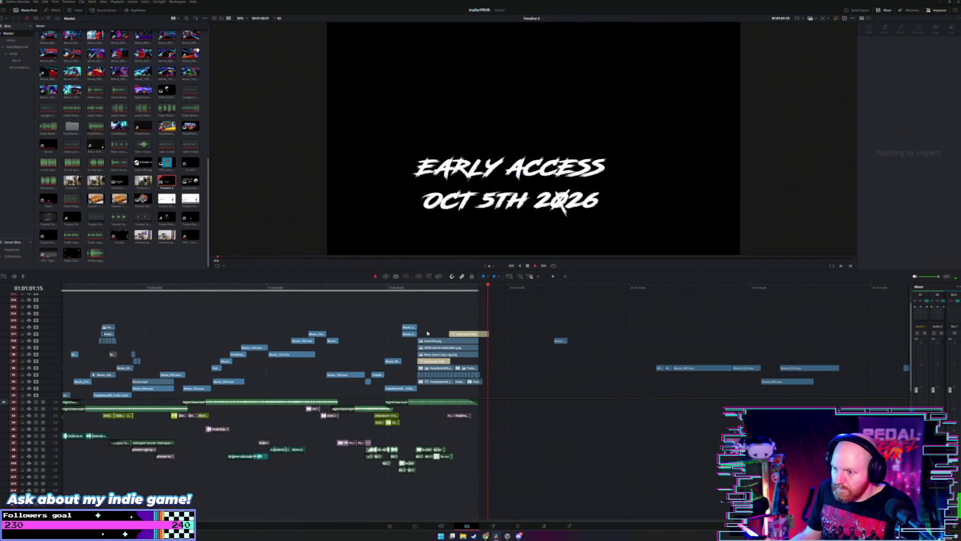
pyautogui.scroll(-2, 408, 336)
pyautogui.press('Home')
pyautogui.press('space')
pyautogui.scroll(2, 68, 298)
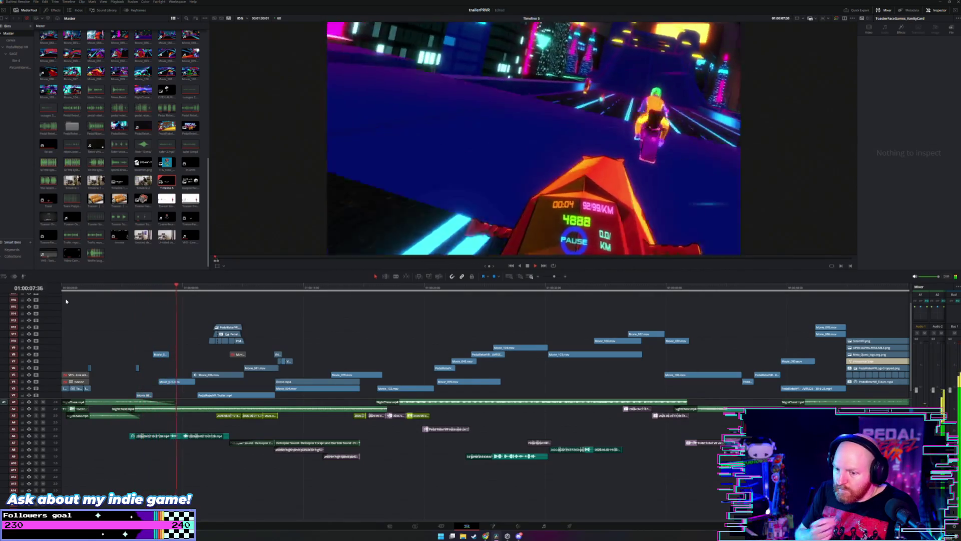
pyautogui.scroll(2, 89, 313)
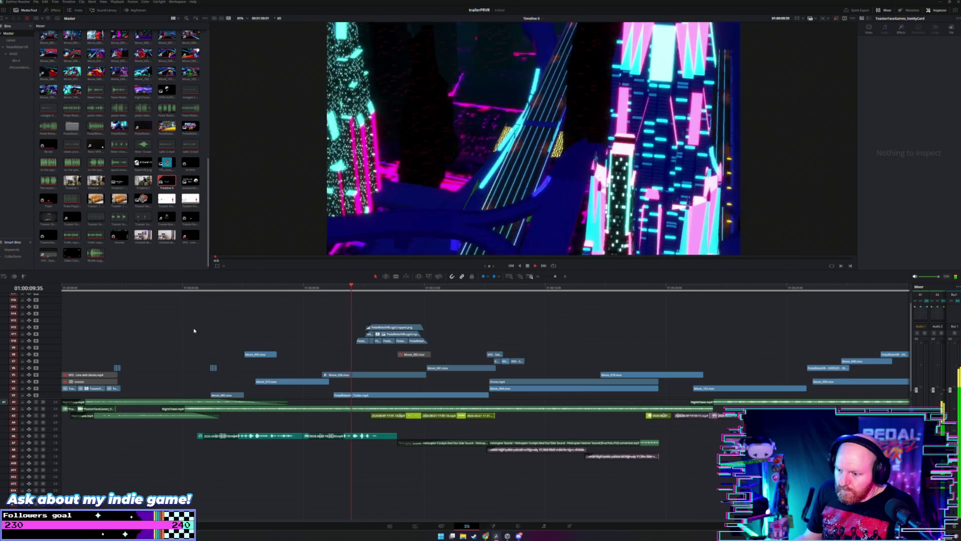
# Step: Replay the intro, box-select its teal A6 audio clips, then select a Media Pool clip
pyautogui.click(262, 439)
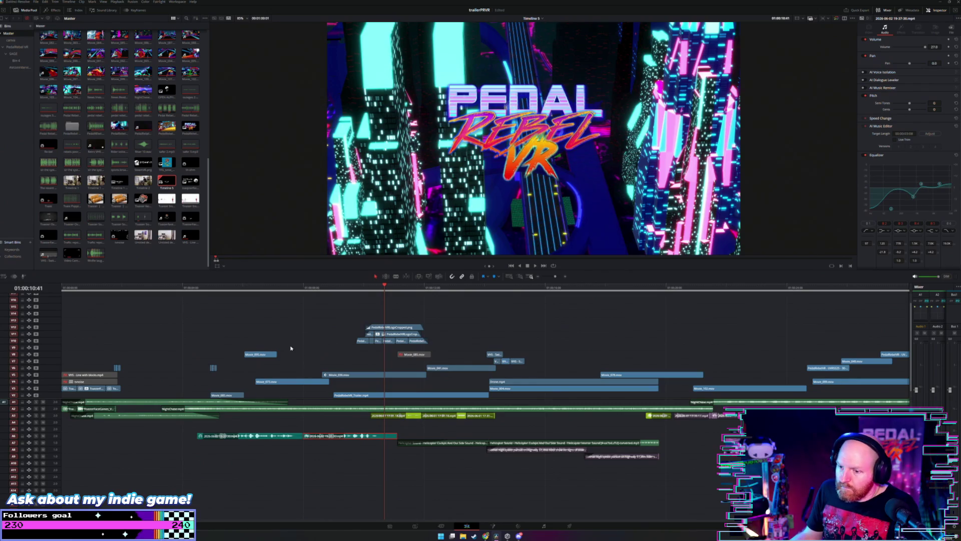
pyautogui.click(183, 289)
pyautogui.press('space')
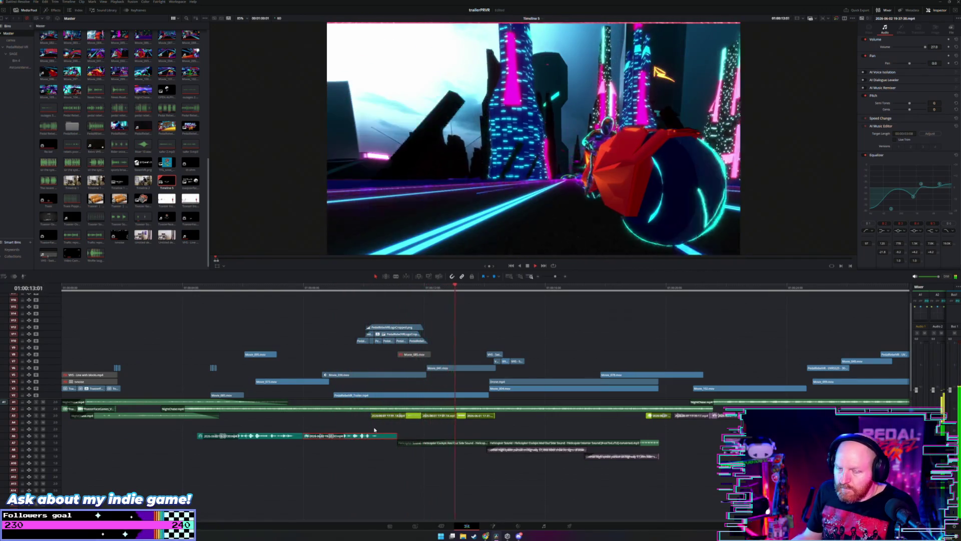
pyautogui.press('space')
pyautogui.moveTo(308, 422)
pyautogui.mouseDown()
pyautogui.moveTo(276, 443)
pyautogui.moveTo(311, 426)
pyautogui.mouseUp()
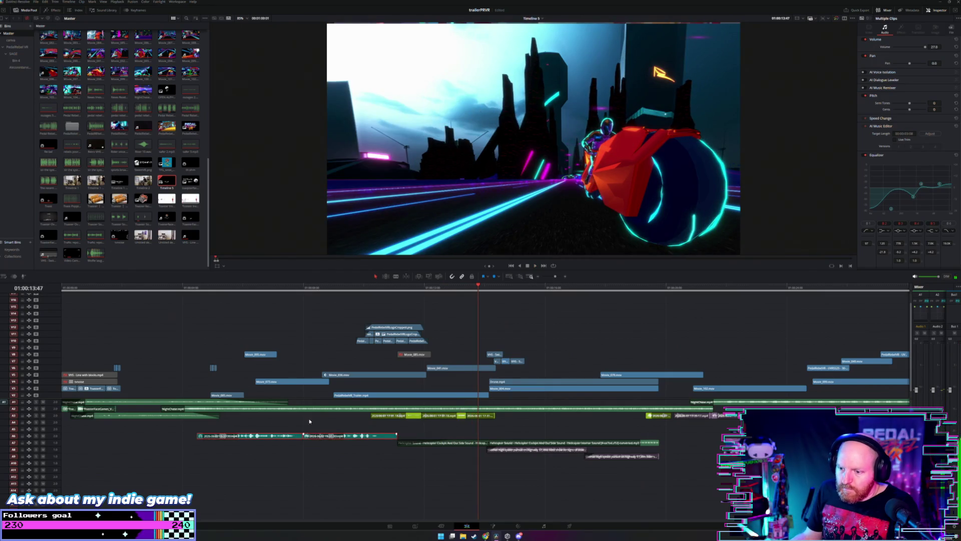
pyautogui.click(95, 108)
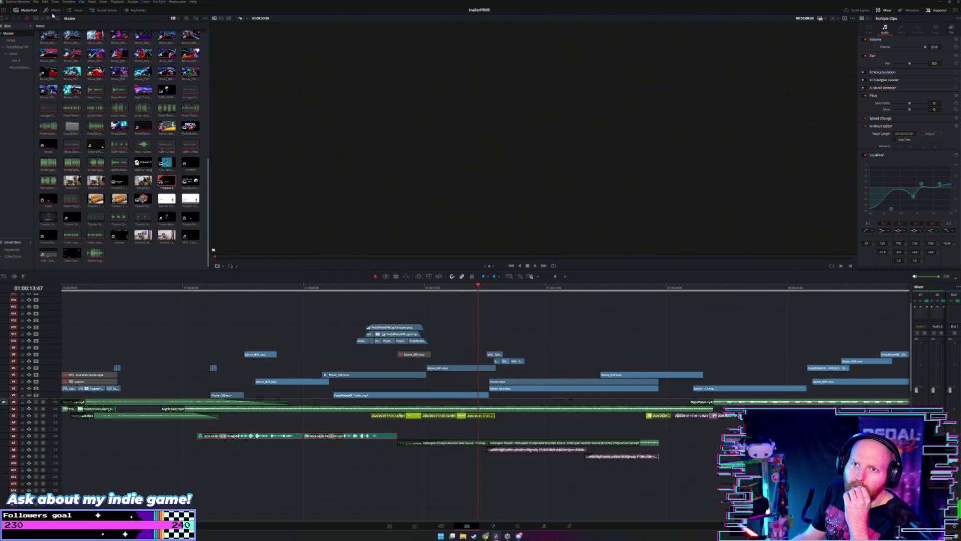
# Step: Apply Distortion with the LoFi Radio preset to the A6 intro clips and audition it
pyautogui.click(52, 10)
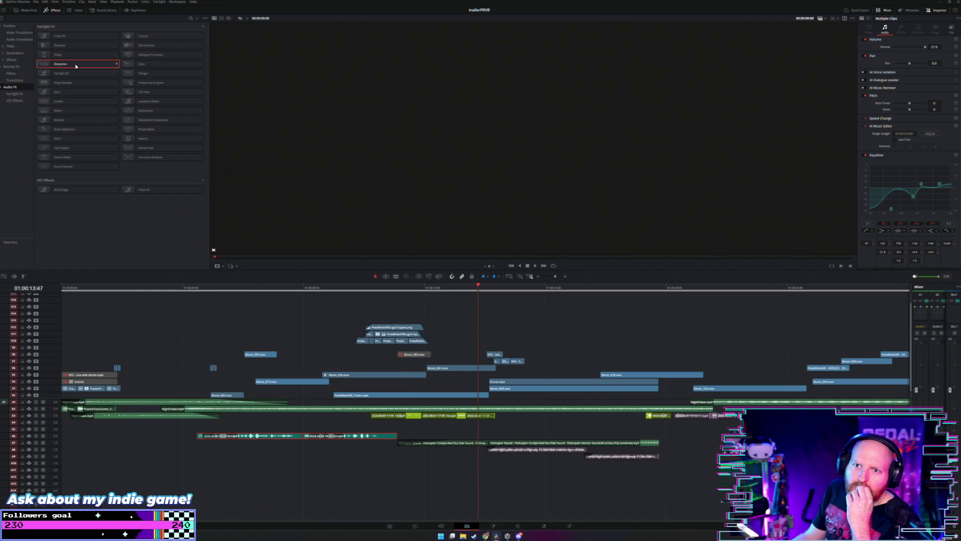
pyautogui.moveTo(213, 249)
pyautogui.mouseDown()
pyautogui.moveTo(290, 380)
pyautogui.moveTo(290, 423)
pyautogui.moveTo(279, 433)
pyautogui.mouseUp()
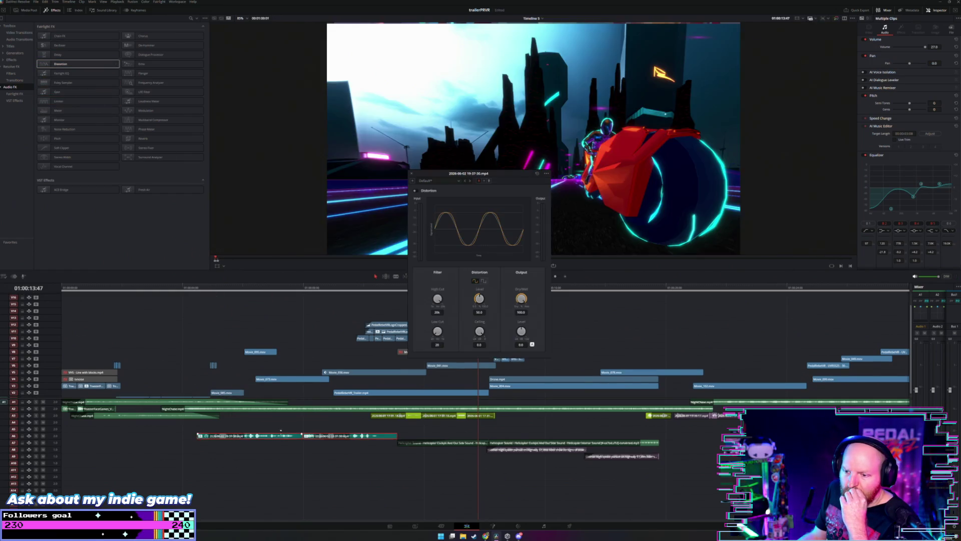
pyautogui.click(293, 436)
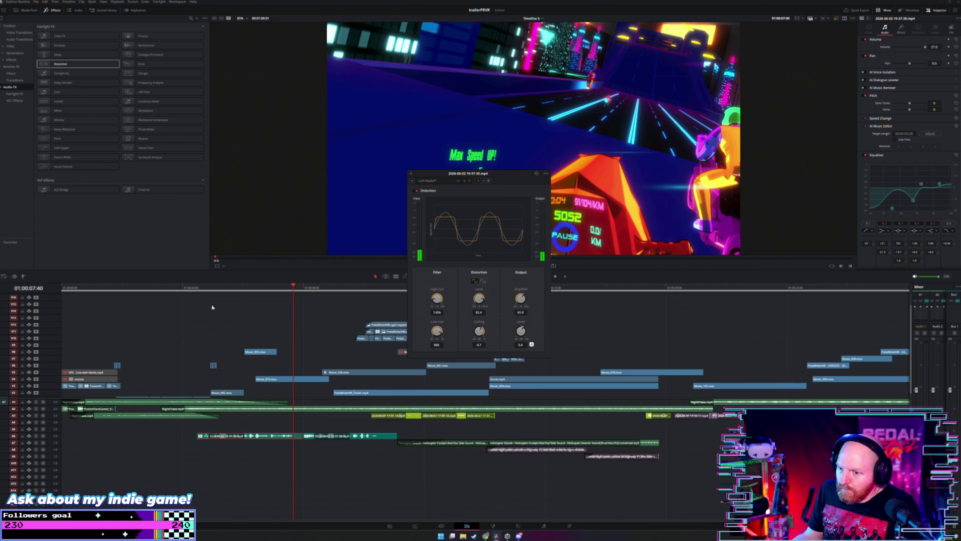
pyautogui.click(194, 290)
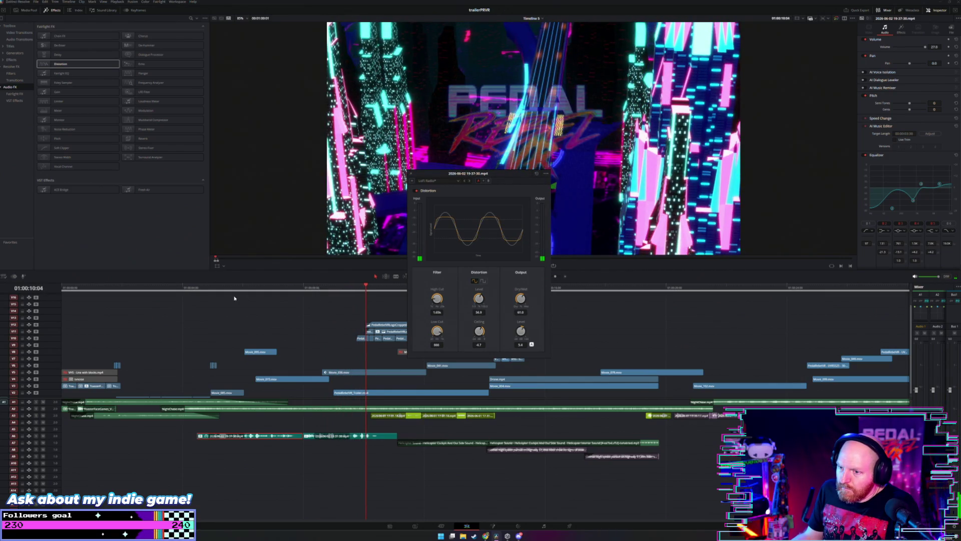
pyautogui.click(222, 290)
pyautogui.click(190, 291)
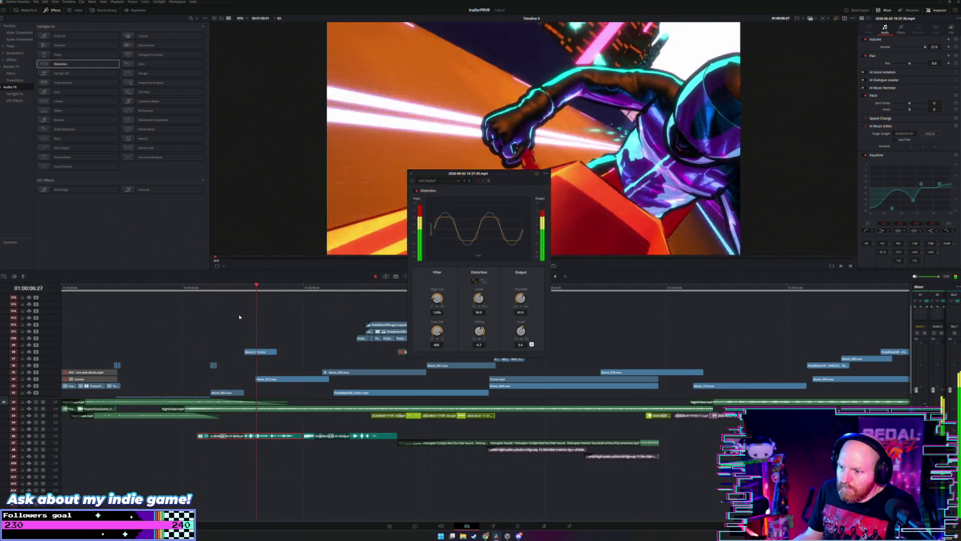
pyautogui.click(411, 175)
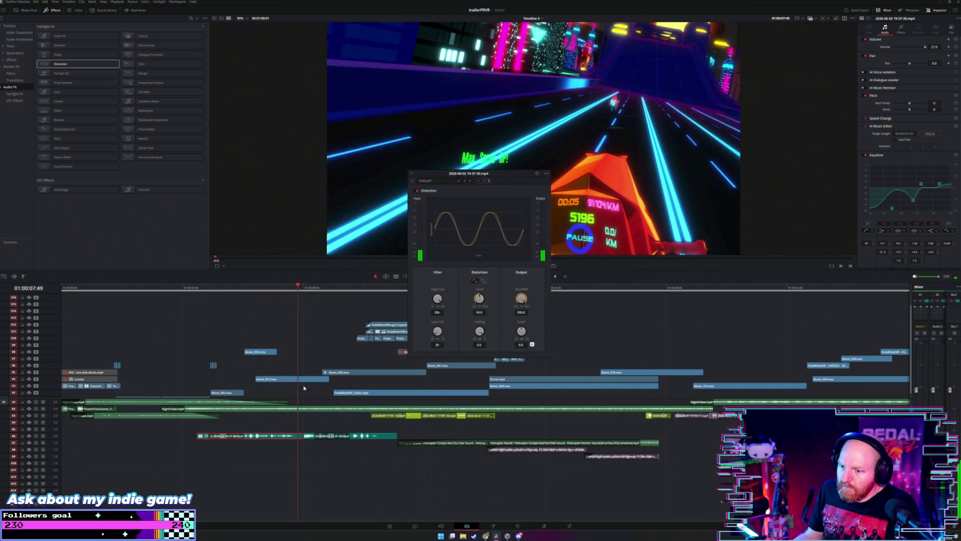
pyautogui.click(411, 174)
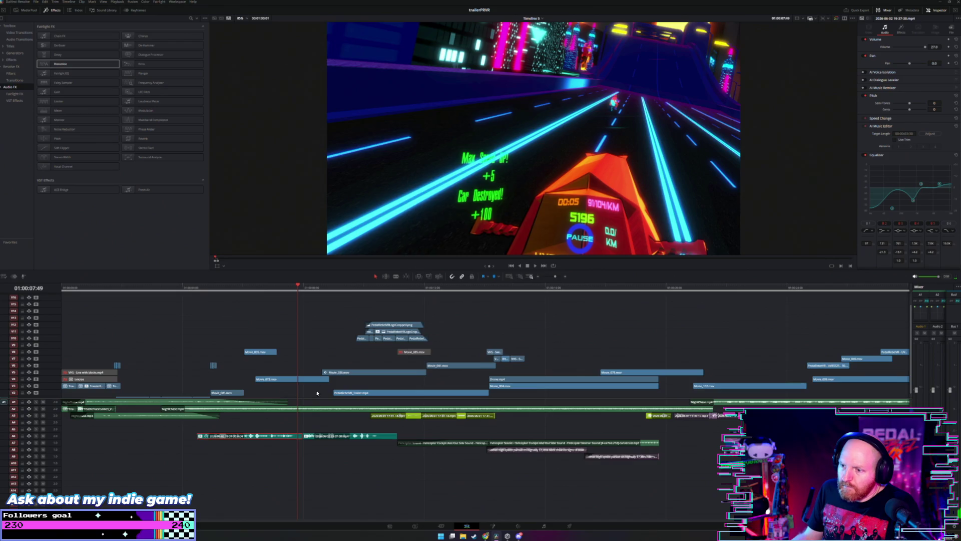
# Step: Copy one A6 clip and paste its Volume and Equalizer attributes onto the next A6 clip
pyautogui.rightClick(286, 436)
pyautogui.click(322, 298)
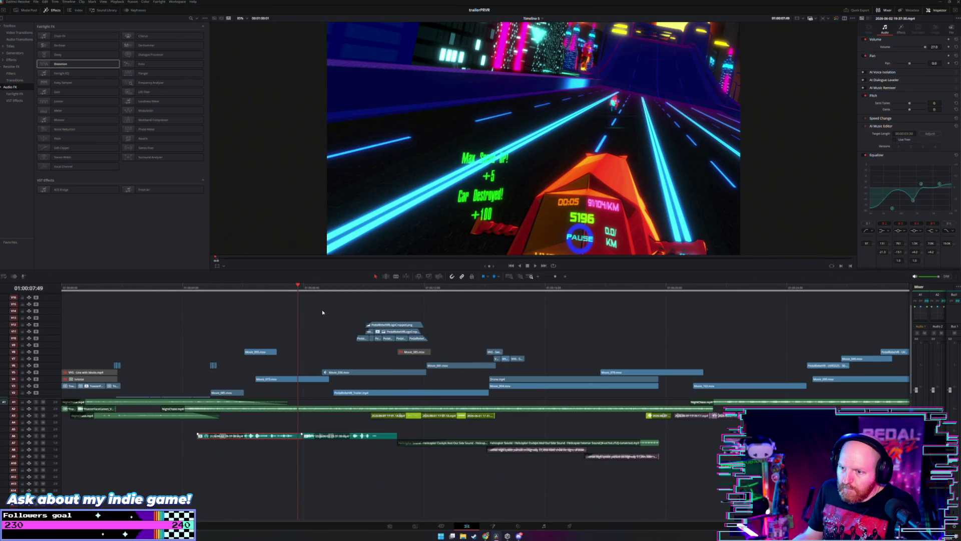
pyautogui.rightClick(338, 436)
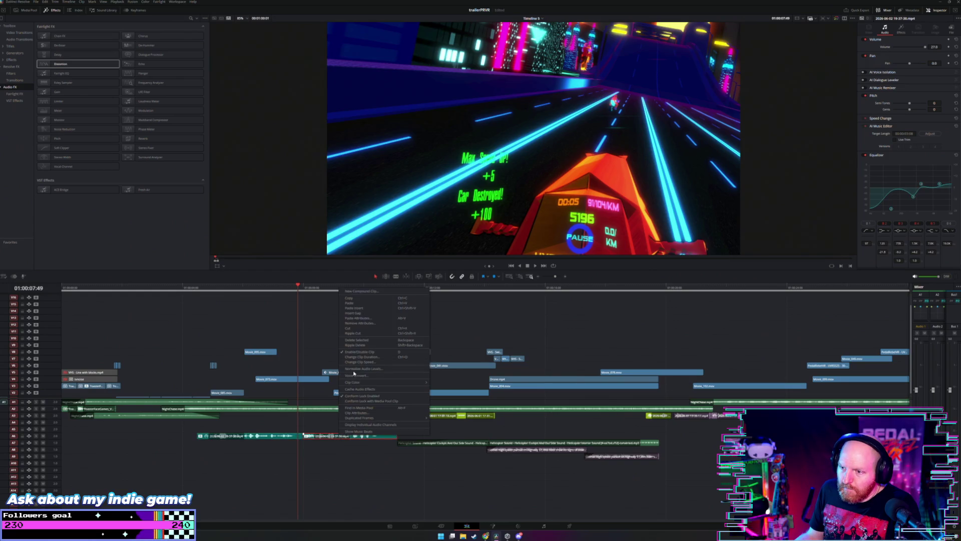
pyautogui.click(374, 319)
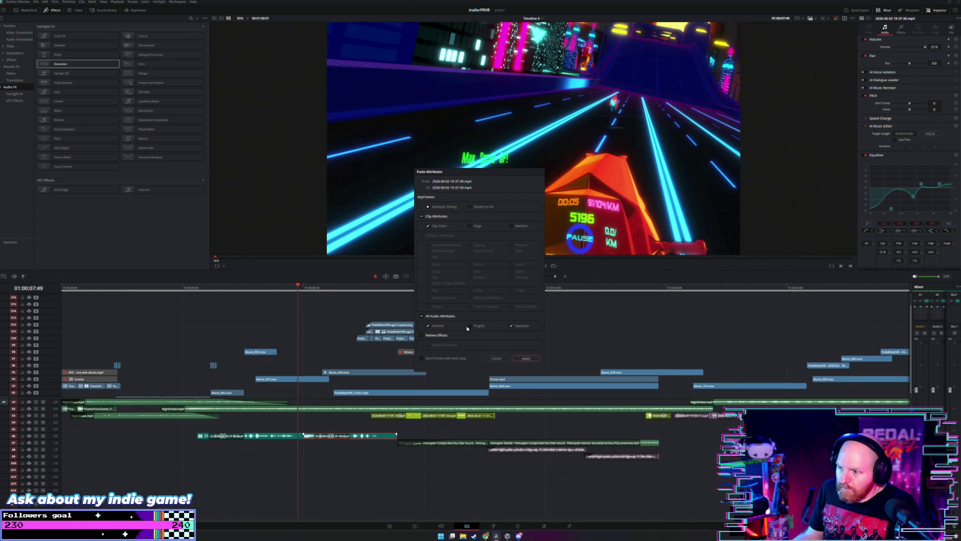
pyautogui.click(520, 359)
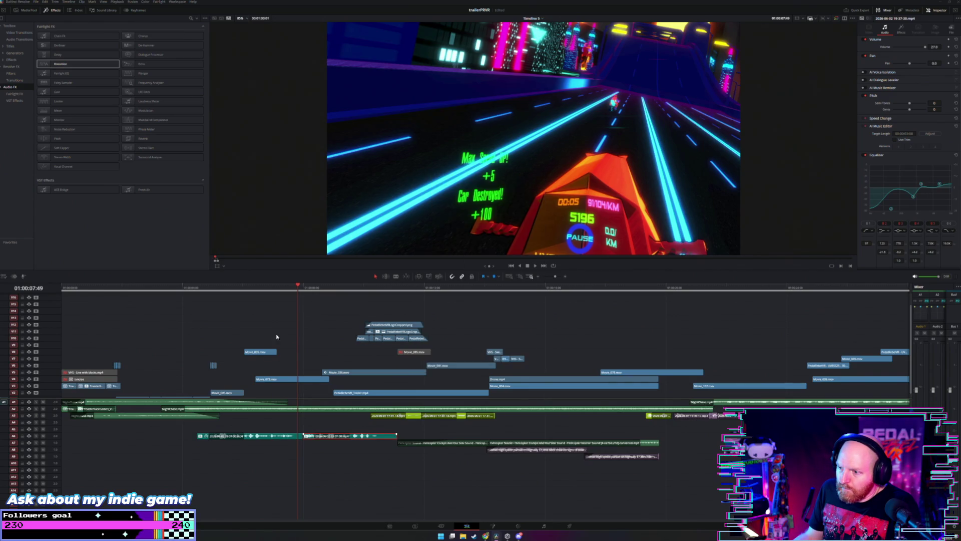
pyautogui.click(183, 311)
pyautogui.press('space')
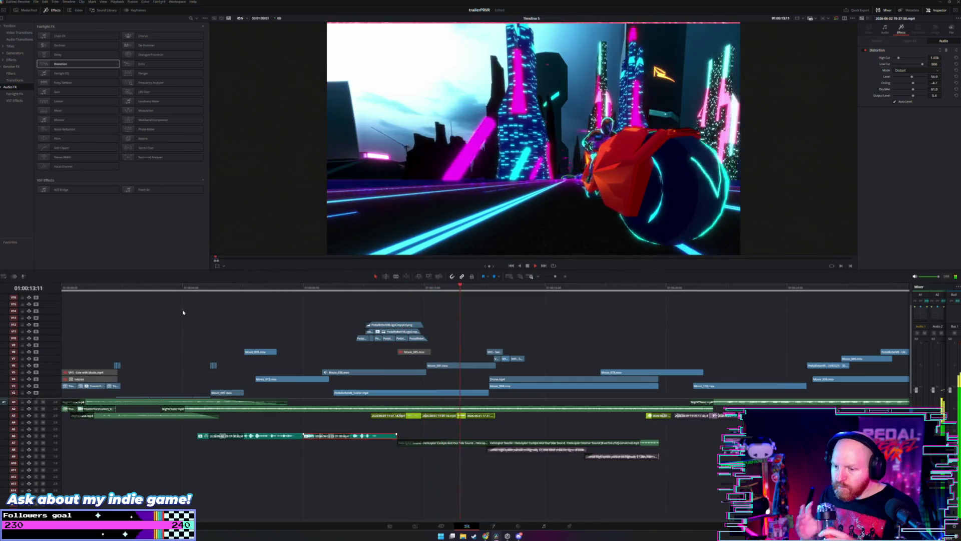
# Step: Replay the intro from about 01:00:07 to check its audio balance
pyautogui.click(304, 316)
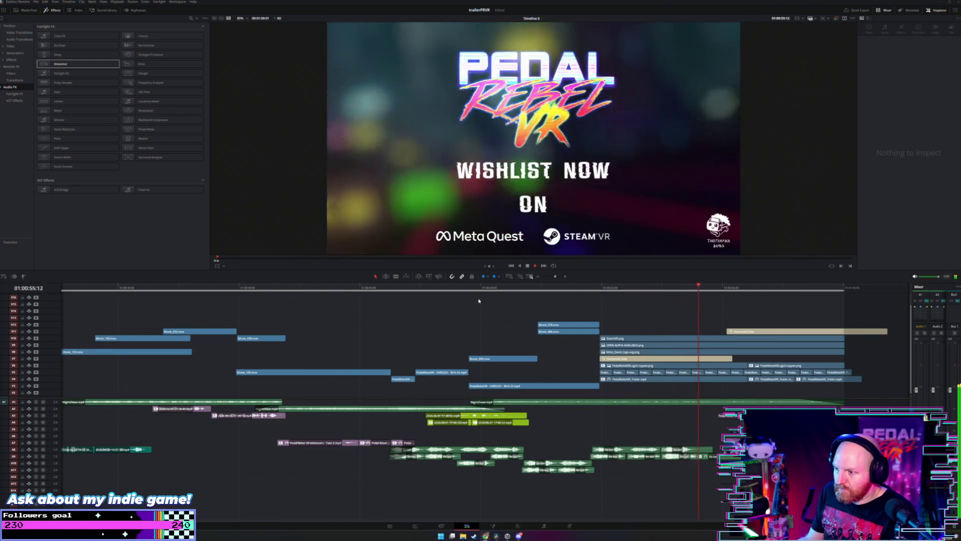
pyautogui.click(479, 289)
pyautogui.click(202, 293)
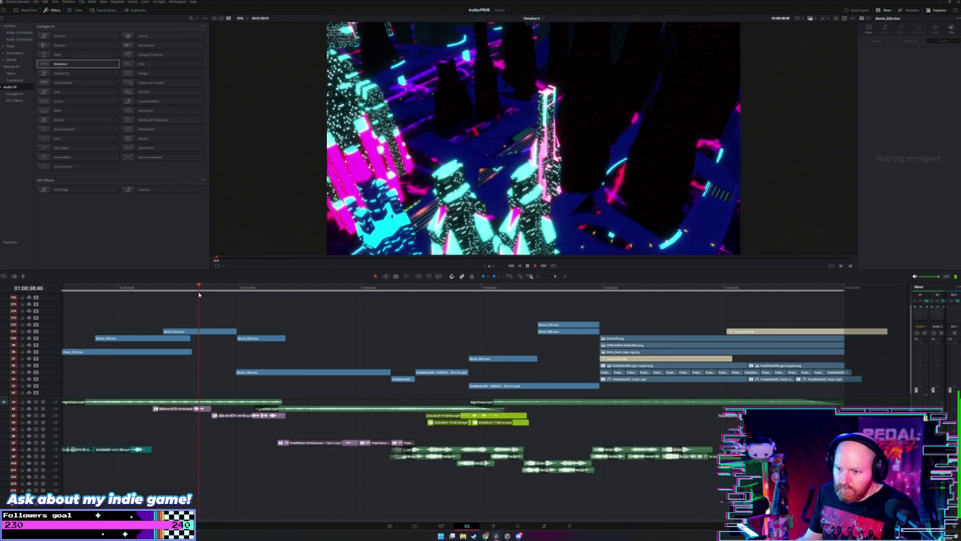
pyautogui.scroll(-5, 150, 290)
pyautogui.scroll(3, 148, 289)
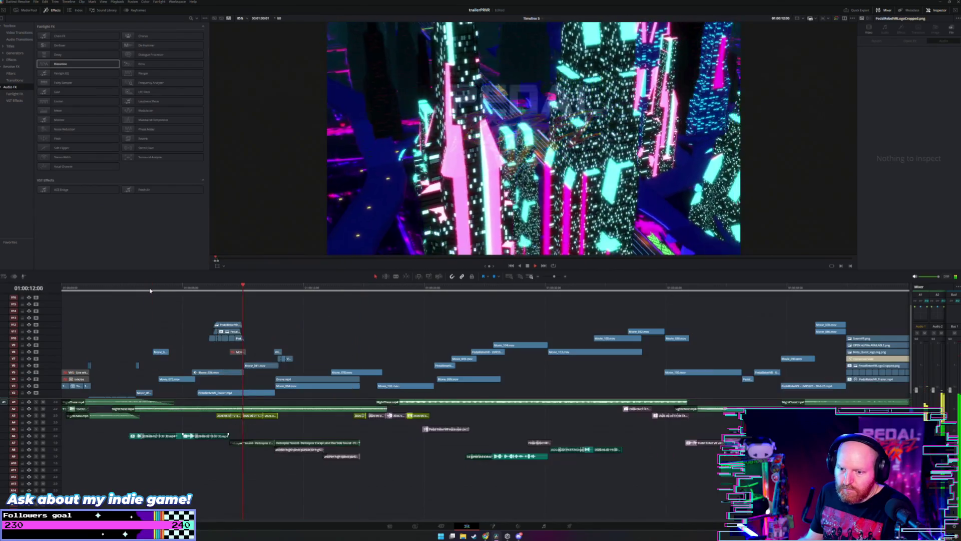
pyautogui.click(177, 290)
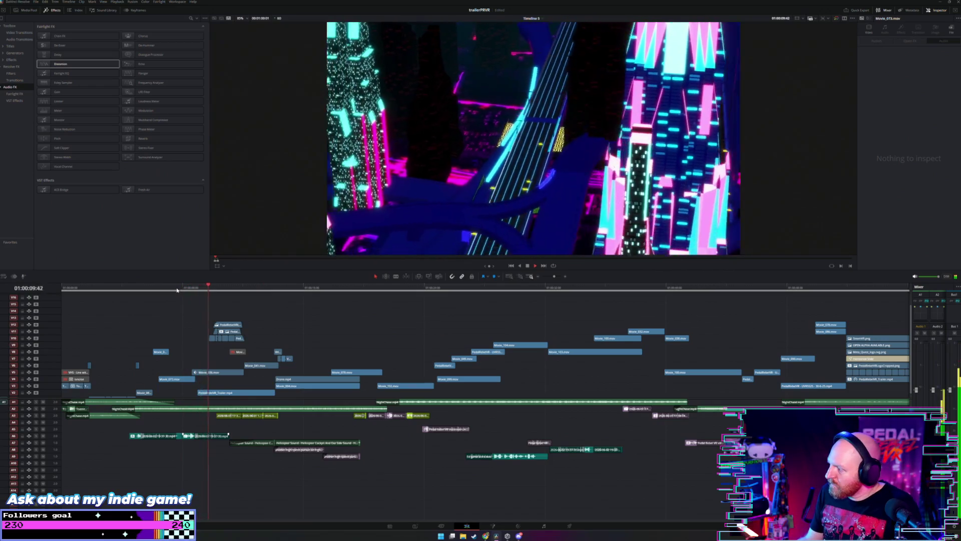
pyautogui.scroll(3, 196, 303)
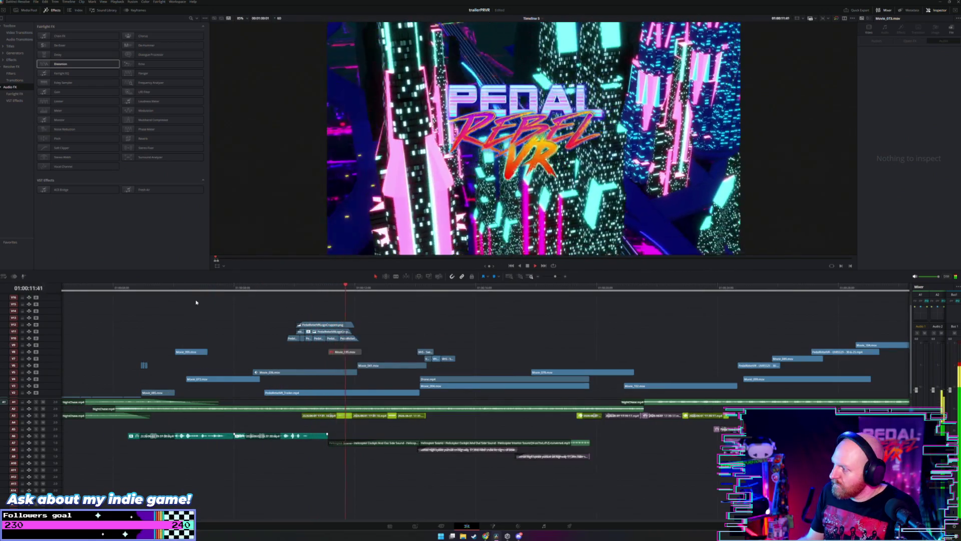
# Step: Check the logo-shot audio clip's level over repeated replays, then drop Distortion on the A8 clip
pyautogui.moveTo(391, 425); pyautogui.dragTo(396, 407)
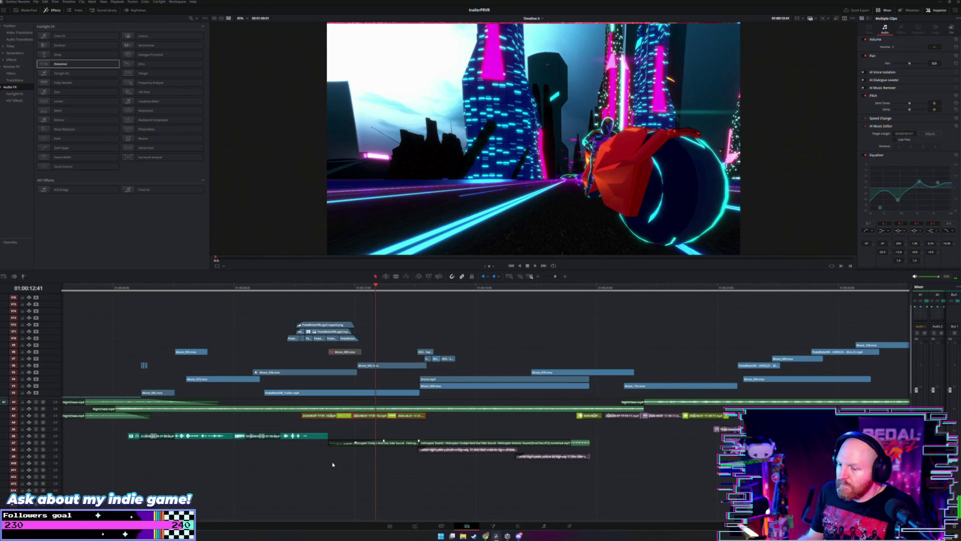
pyautogui.click(319, 426)
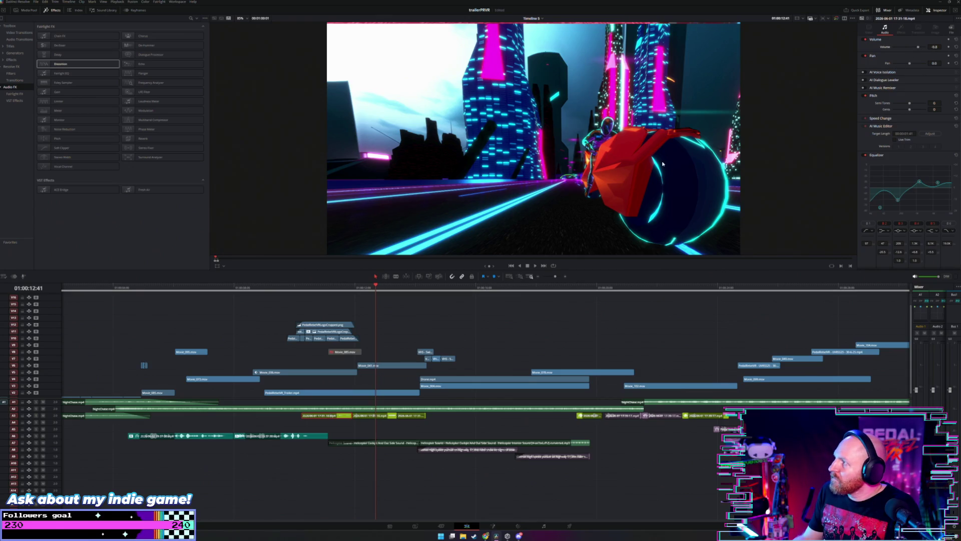
pyautogui.press('space')
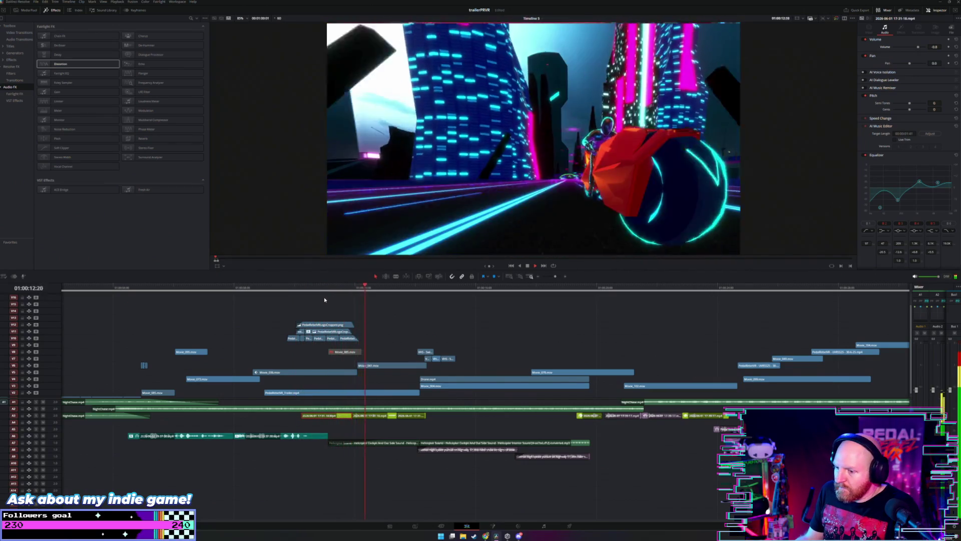
pyautogui.press('space')
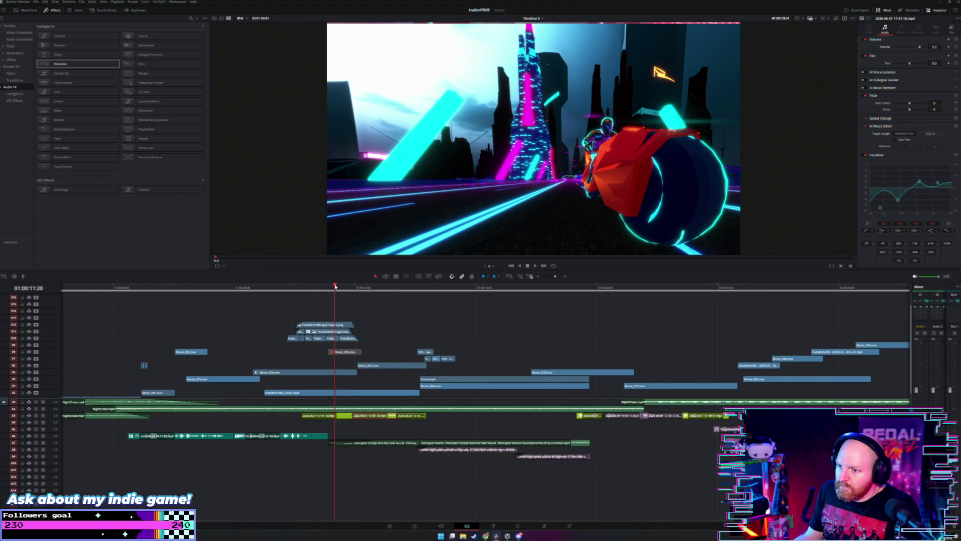
pyautogui.press('space')
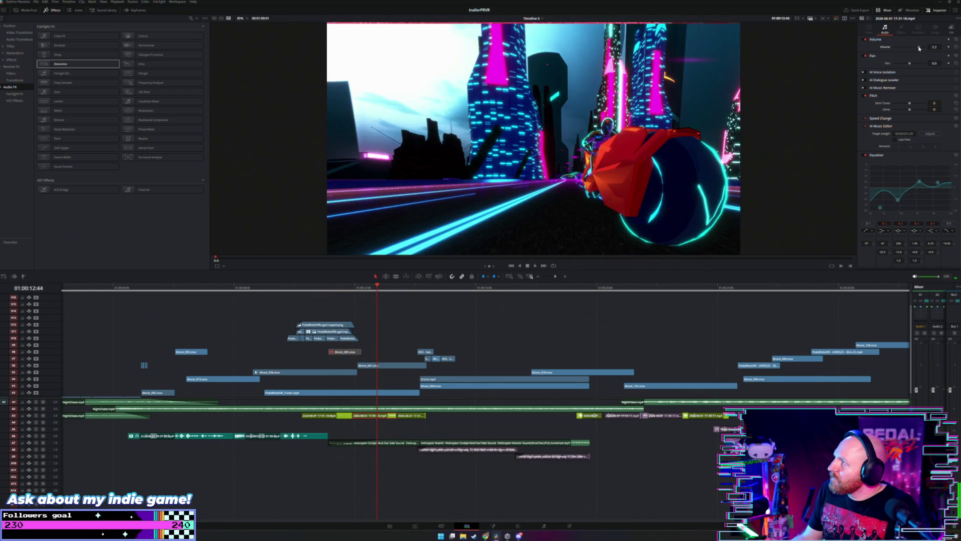
pyautogui.click(328, 297)
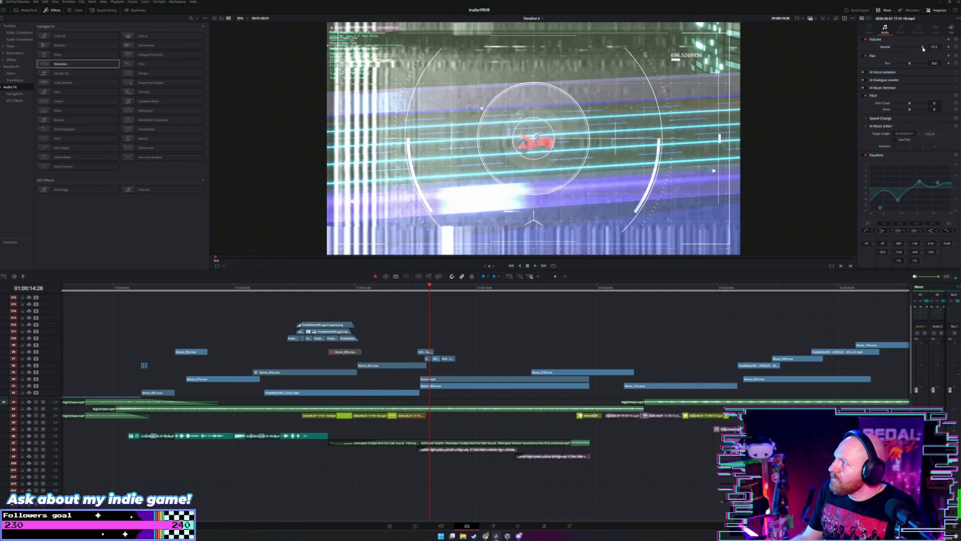
pyautogui.click(292, 289)
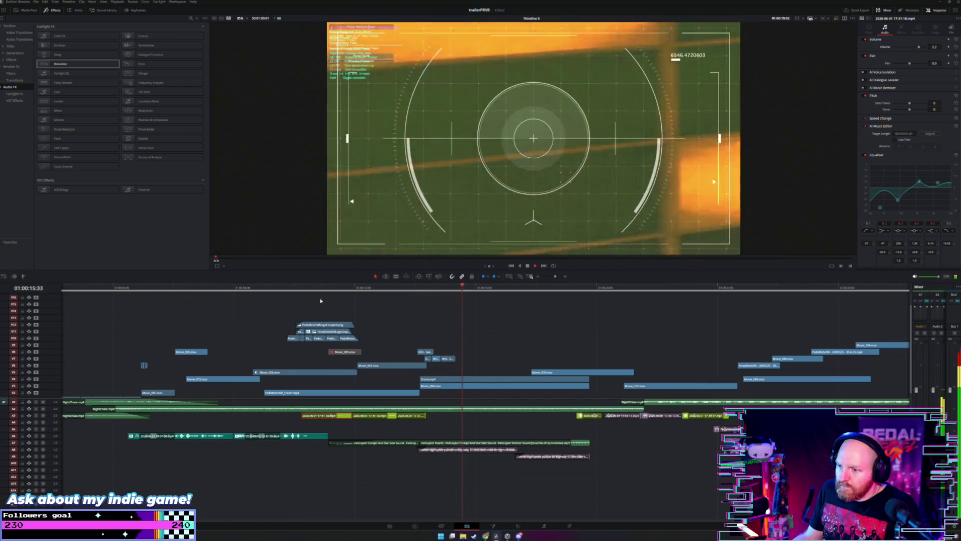
pyautogui.click(334, 299)
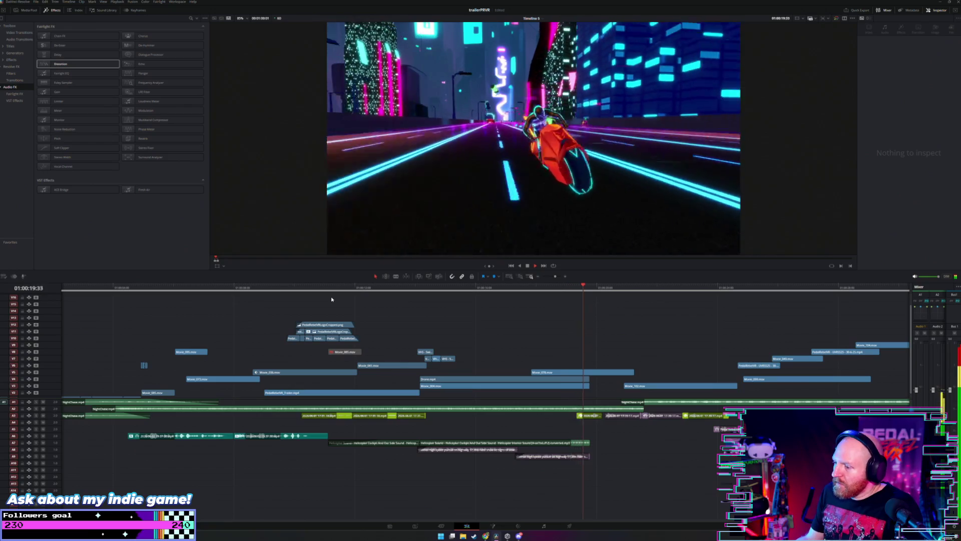
pyautogui.press('space')
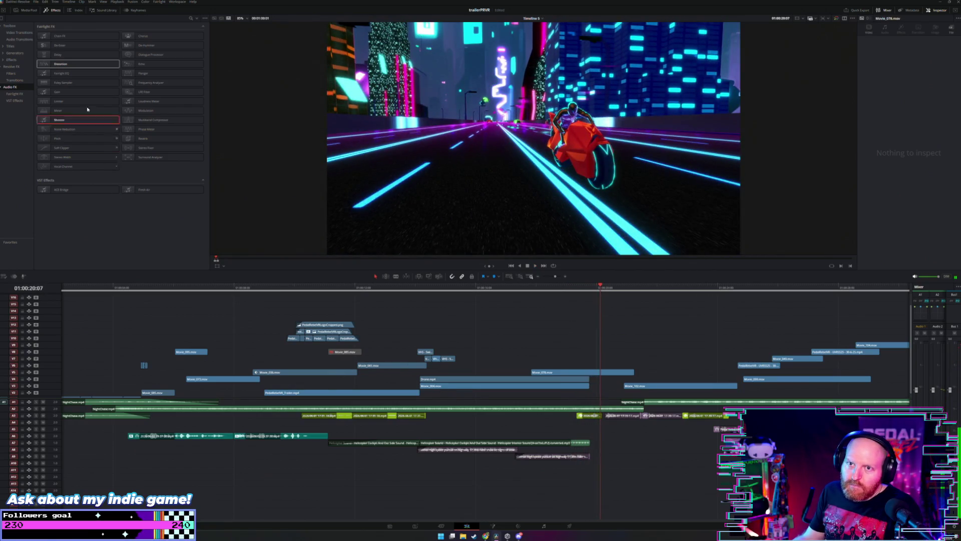
pyautogui.moveTo(277, 299); pyautogui.dragTo(449, 453)
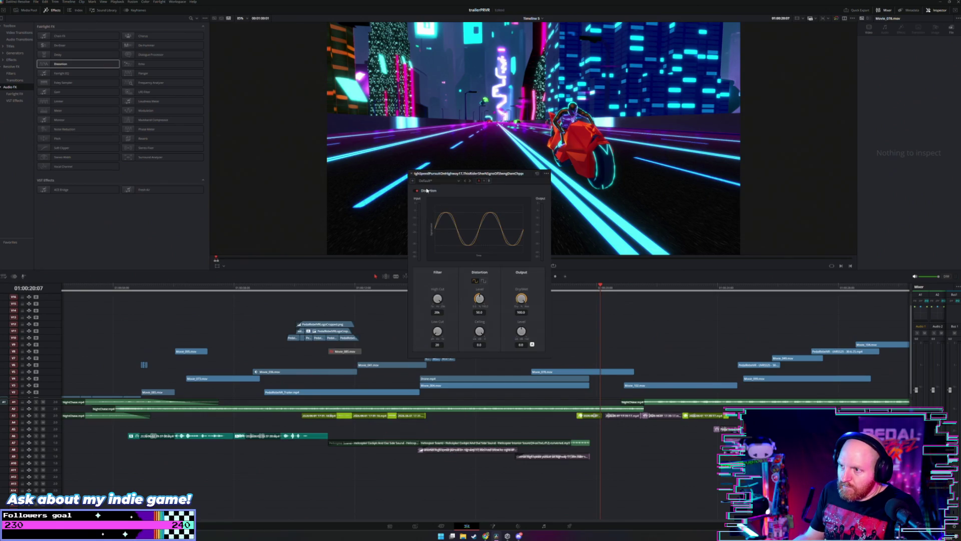
# Step: Set the A8 clip's Distortion to LoFi Radio, audition it, and add Distortion to another intro clip
pyautogui.click(459, 181)
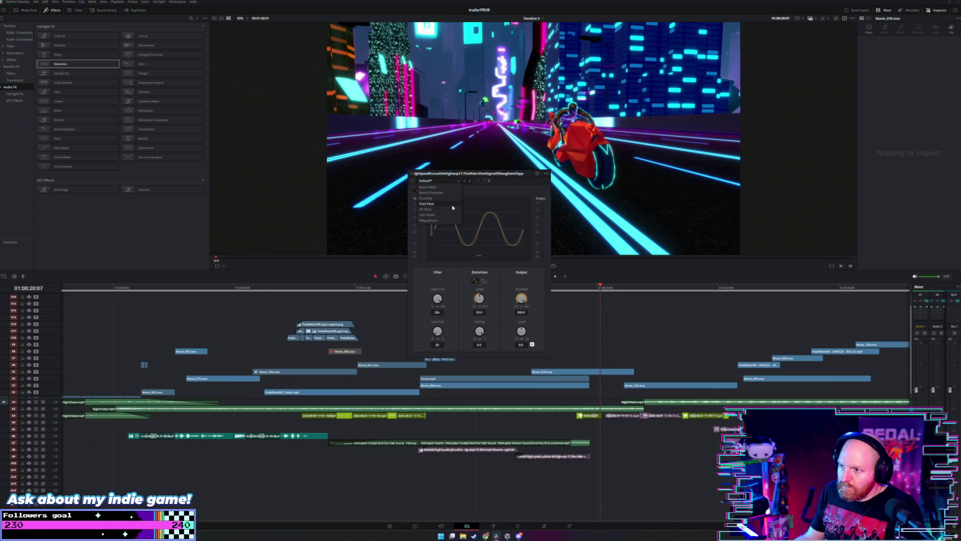
pyautogui.click(451, 215)
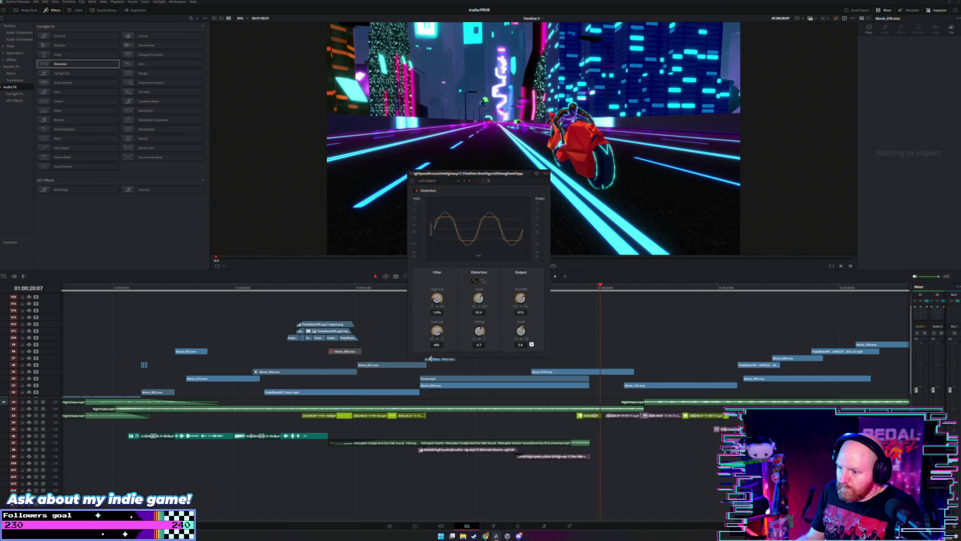
pyautogui.click(402, 292)
pyautogui.press('space')
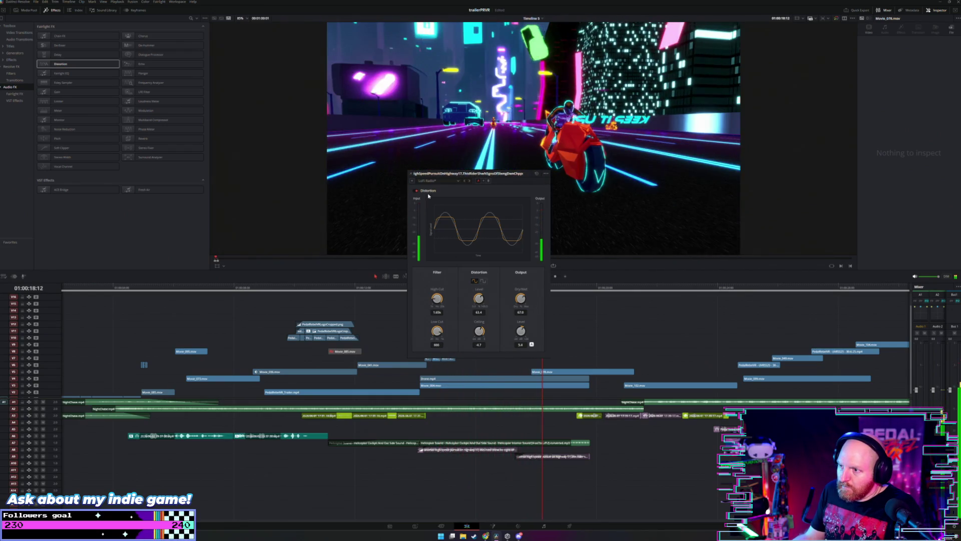
pyautogui.click(411, 174)
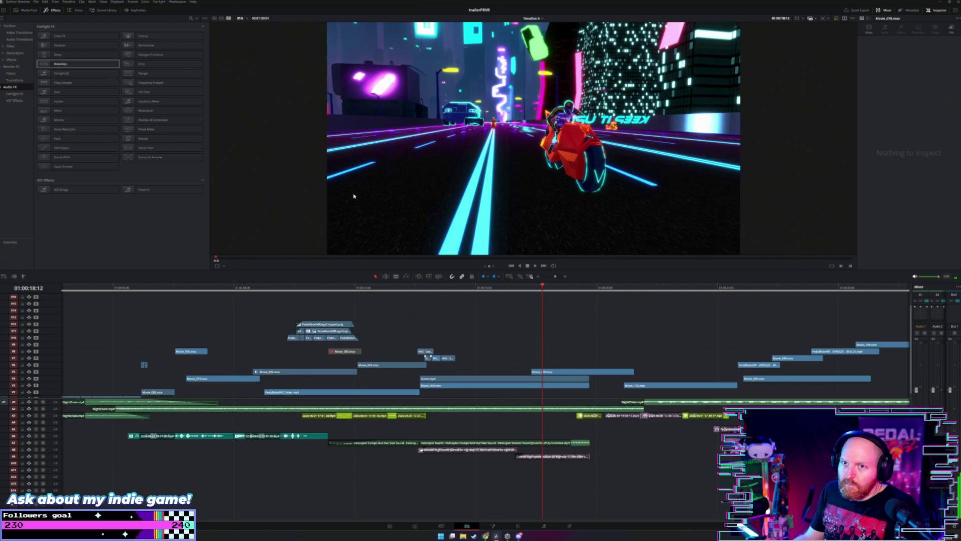
pyautogui.moveTo(431, 362); pyautogui.dragTo(546, 459)
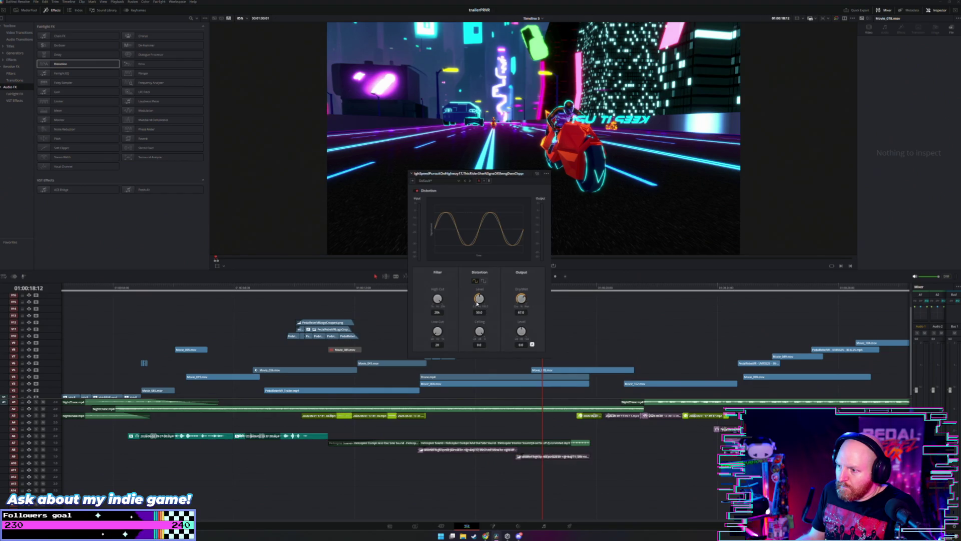
pyautogui.click(404, 288)
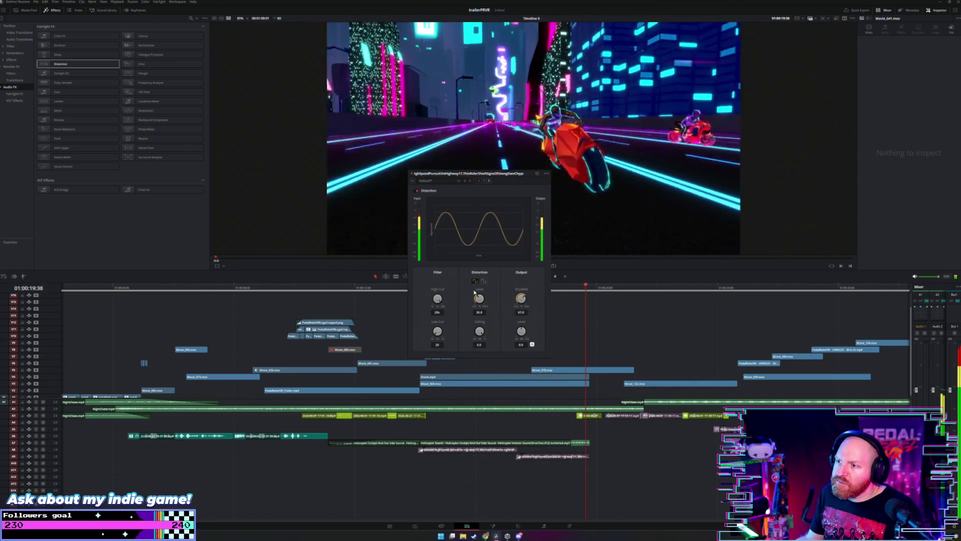
pyautogui.click(410, 174)
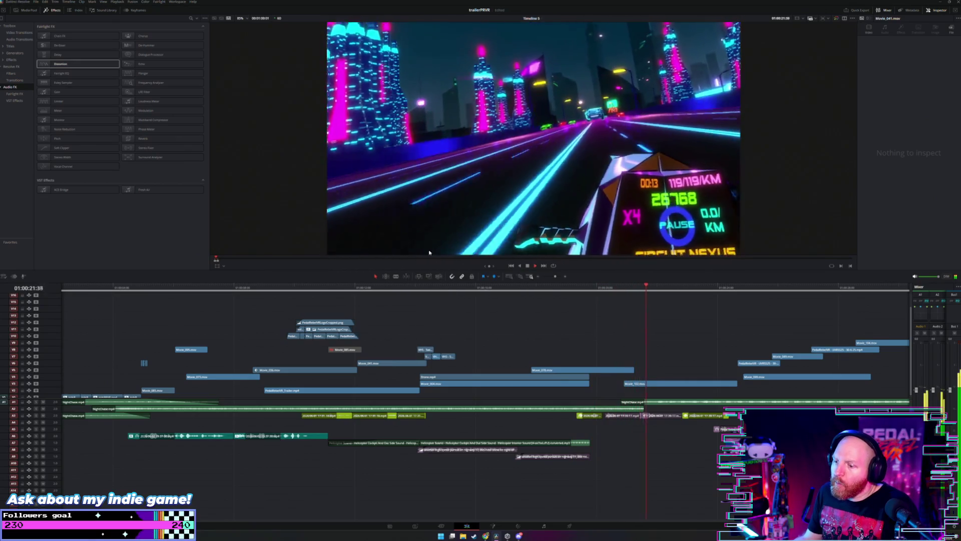
# Step: Select the Helicopter Sound clip on A7 and play around 01:00:12–01:00:16 to judge its loudness
pyautogui.click(352, 285)
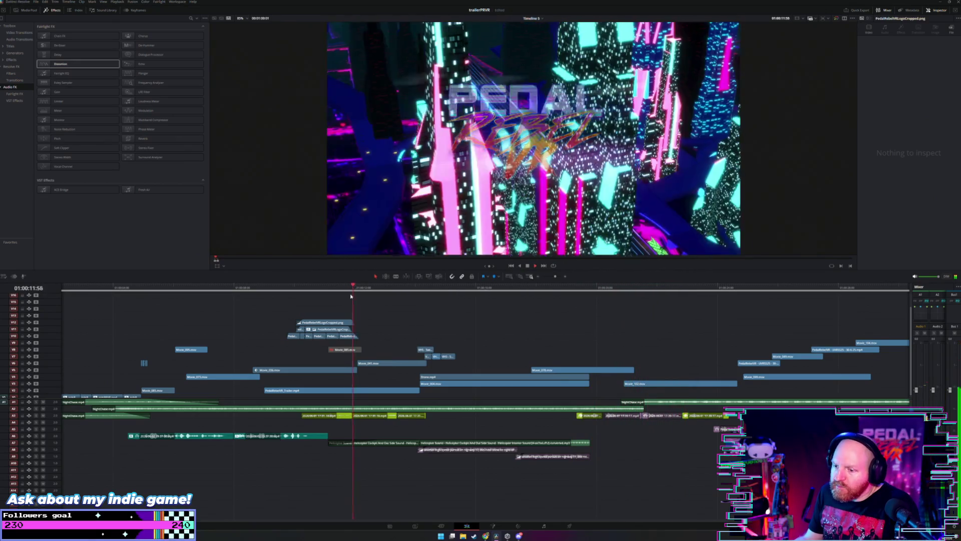
pyautogui.click(393, 443)
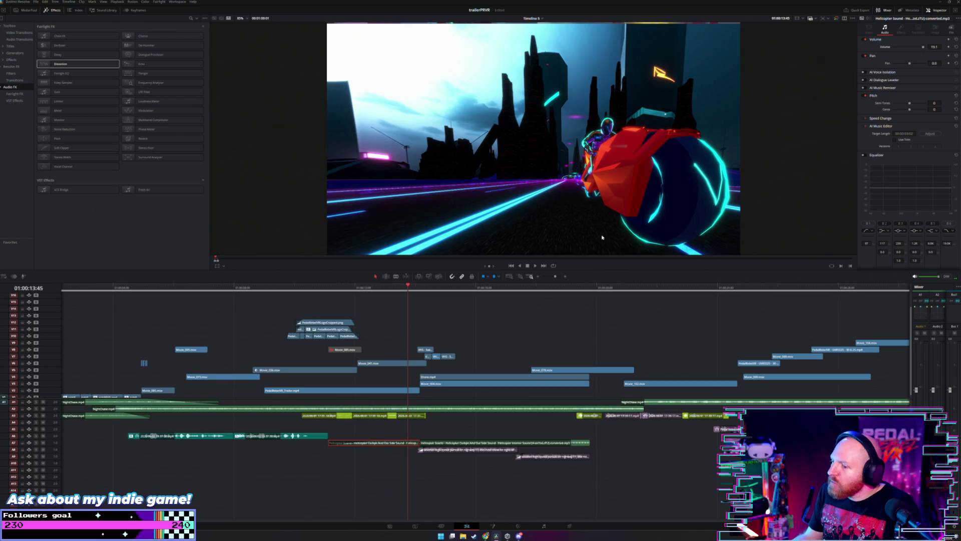
pyautogui.click(292, 288)
pyautogui.press('space')
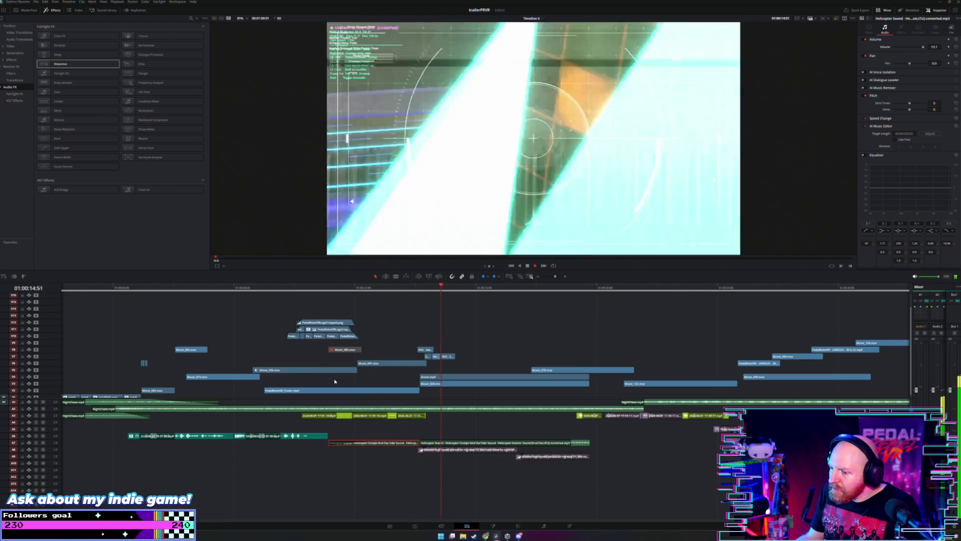
pyautogui.scroll(4, 378, 422)
pyautogui.click(378, 431)
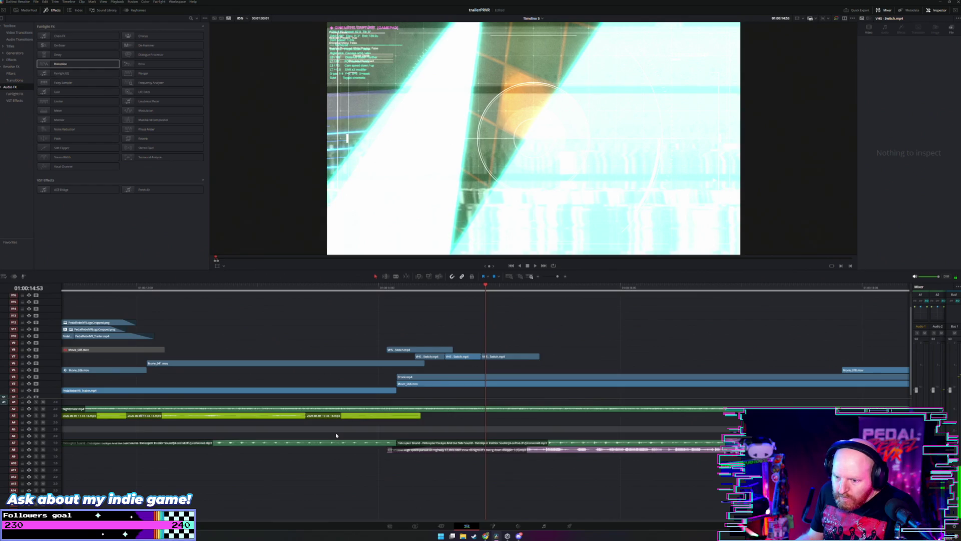
pyautogui.hscroll(-3, 369, 443)
pyautogui.click(377, 442)
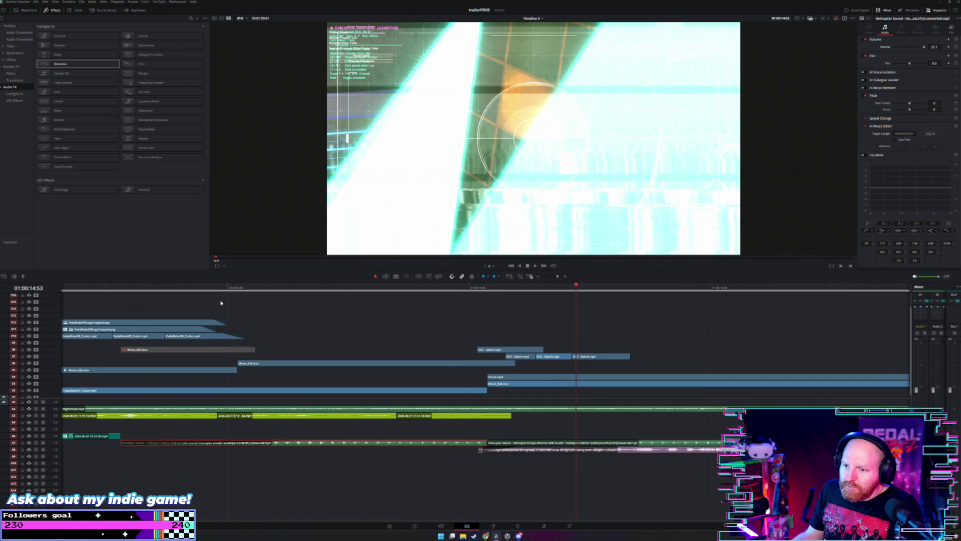
pyautogui.press('space')
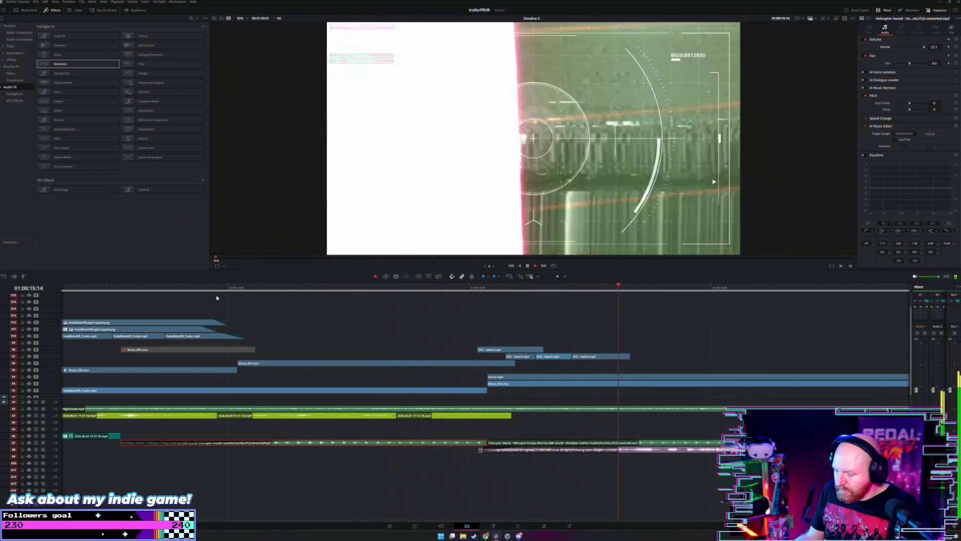
pyautogui.hotkey('ctrl', '-')
pyautogui.press('space')
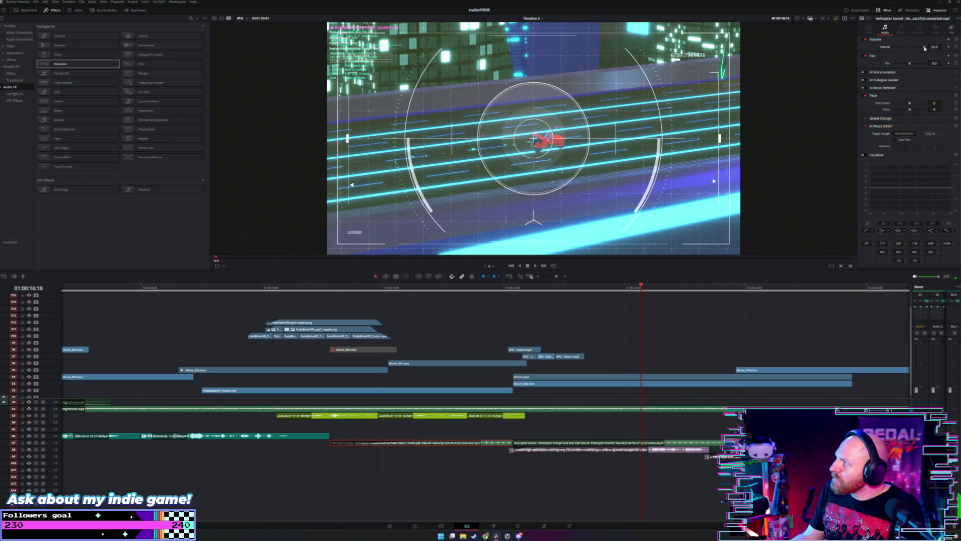
# Step: Replay the 01:00:18–01:00:21 section repeatedly while checking the gameplay recording clip's volume
pyautogui.press('space')
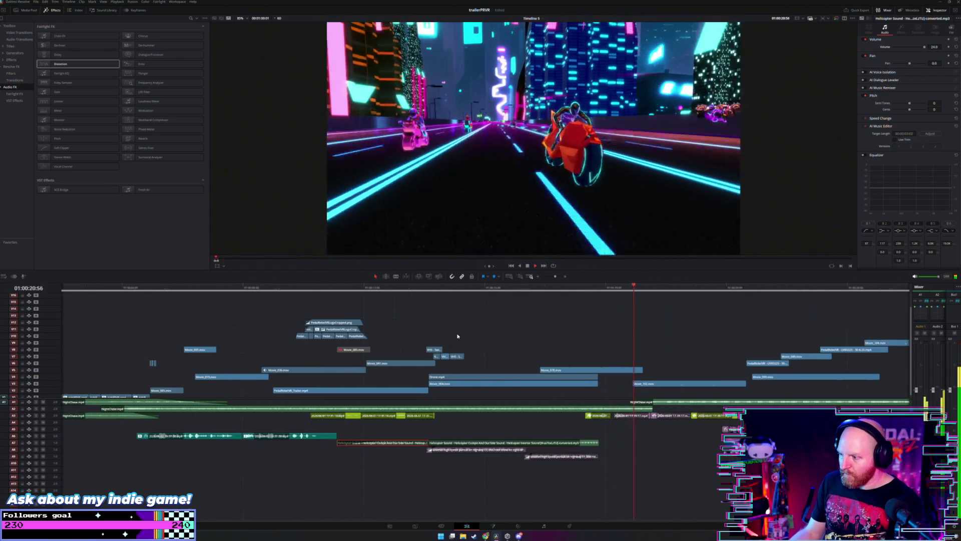
pyautogui.click(533, 290)
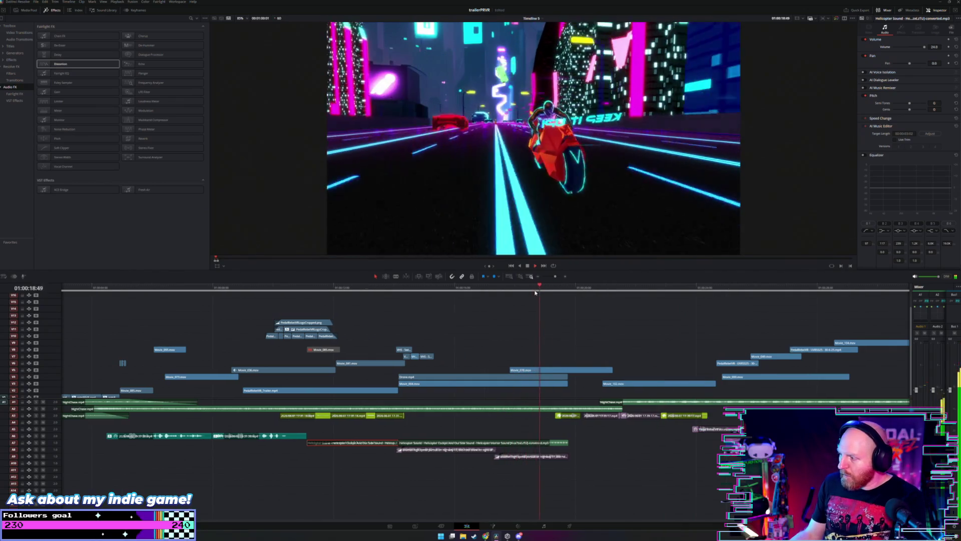
pyautogui.click(615, 393)
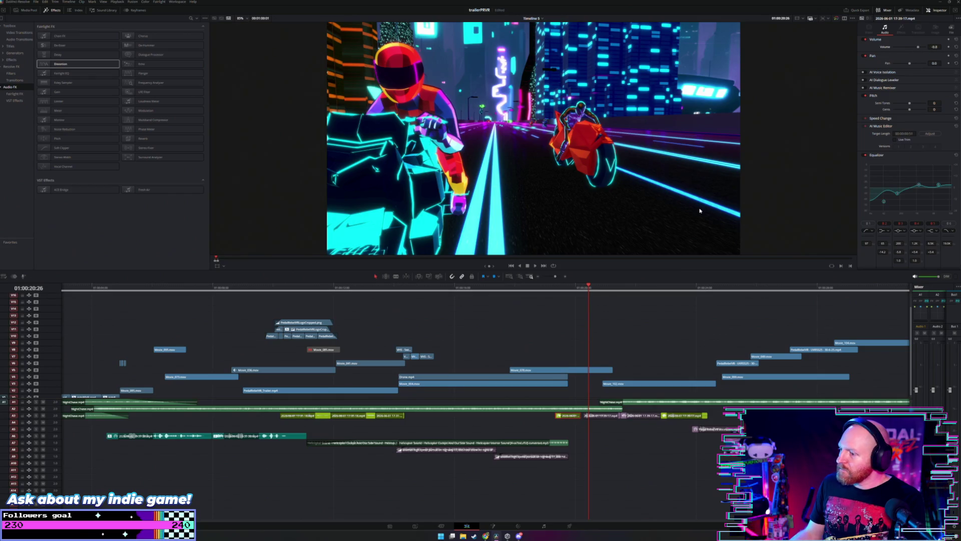
pyautogui.click(536, 287)
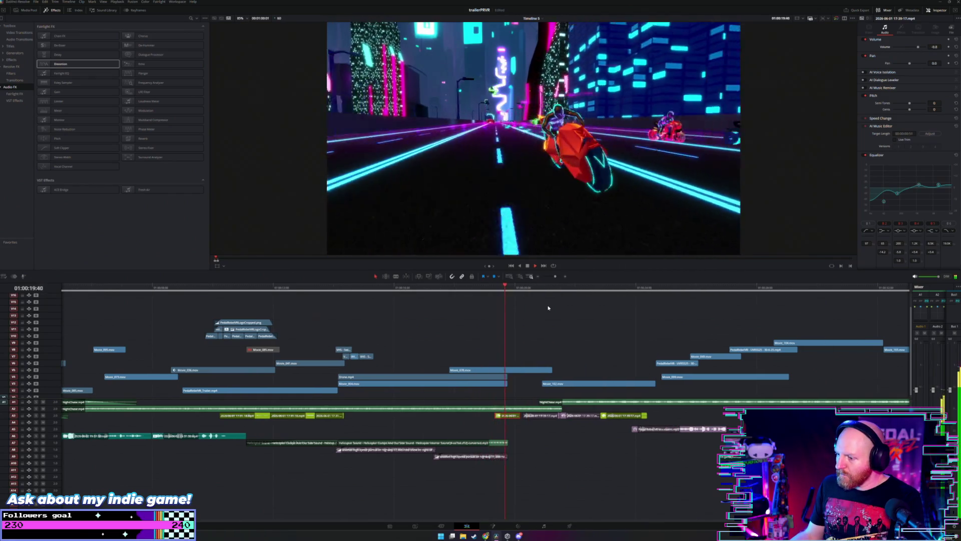
pyautogui.press('space')
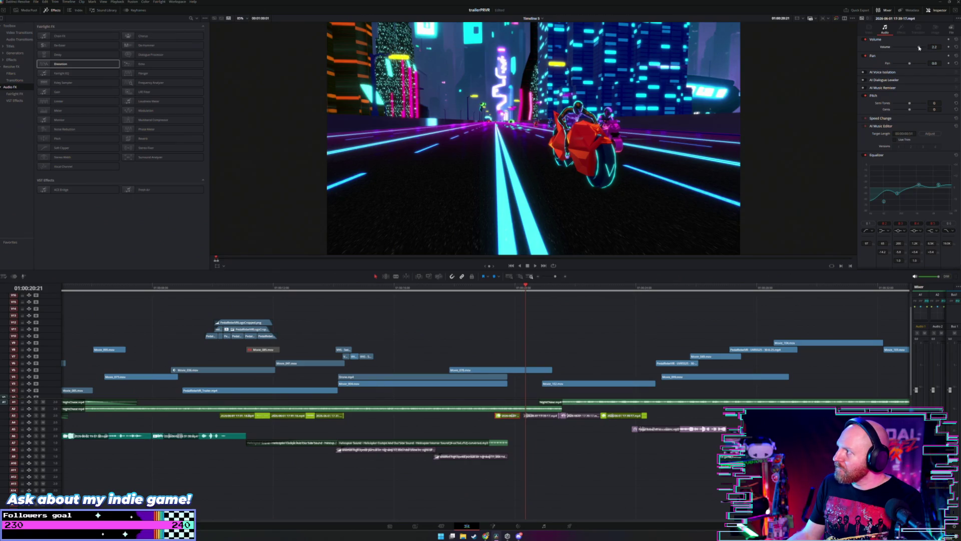
pyautogui.press('space')
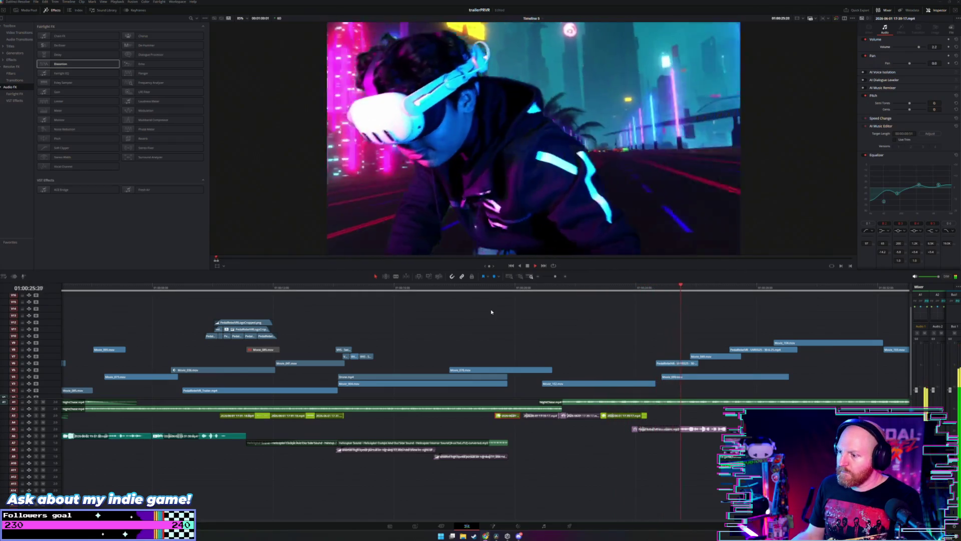
pyautogui.click(464, 289)
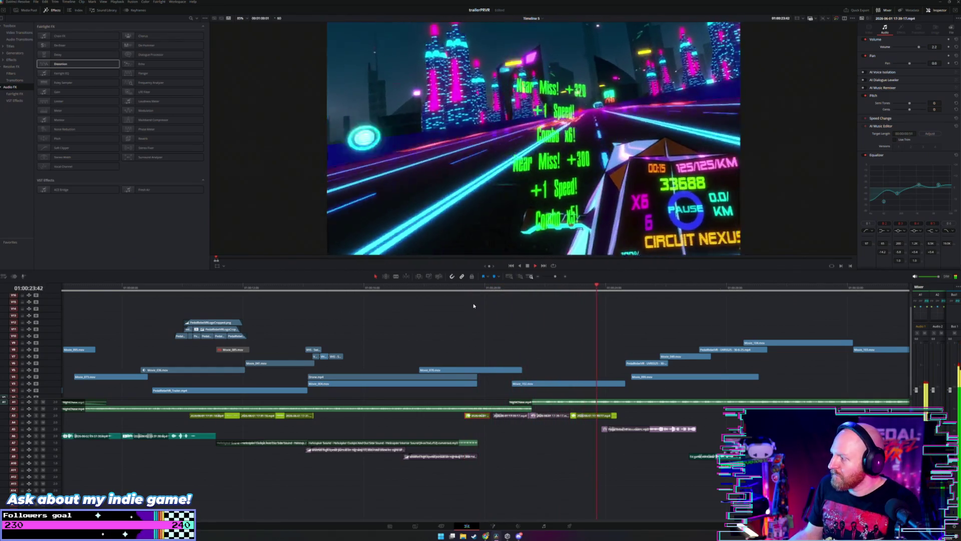
pyautogui.click(455, 292)
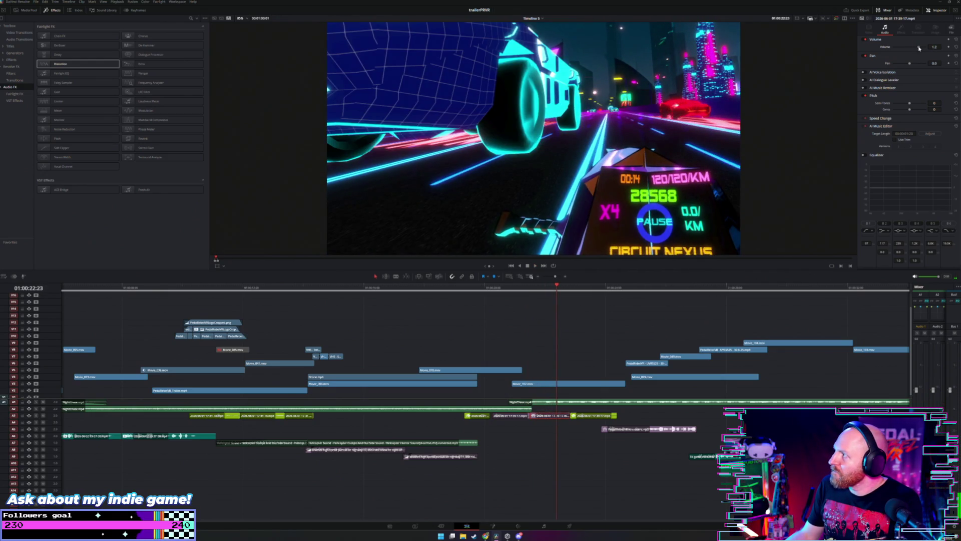
pyautogui.click(467, 312)
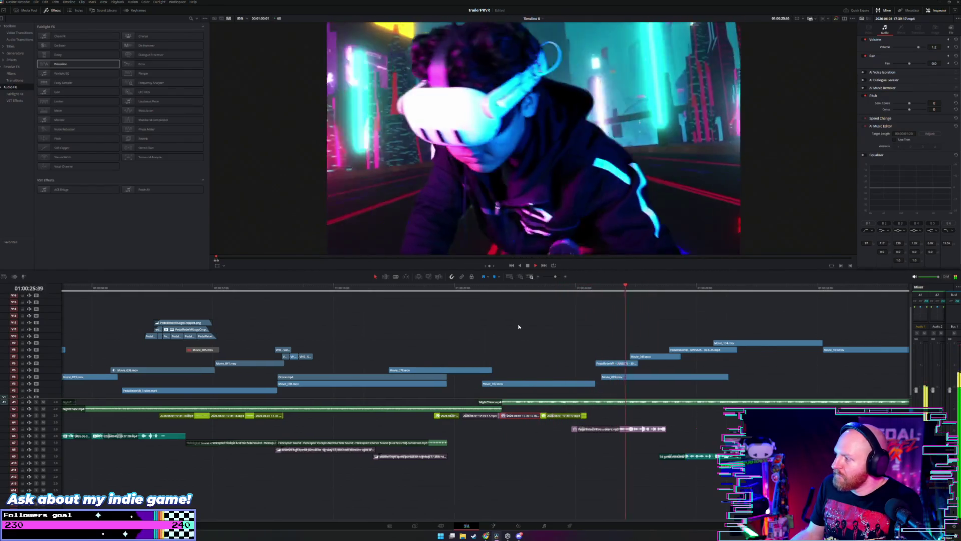
pyautogui.press('space')
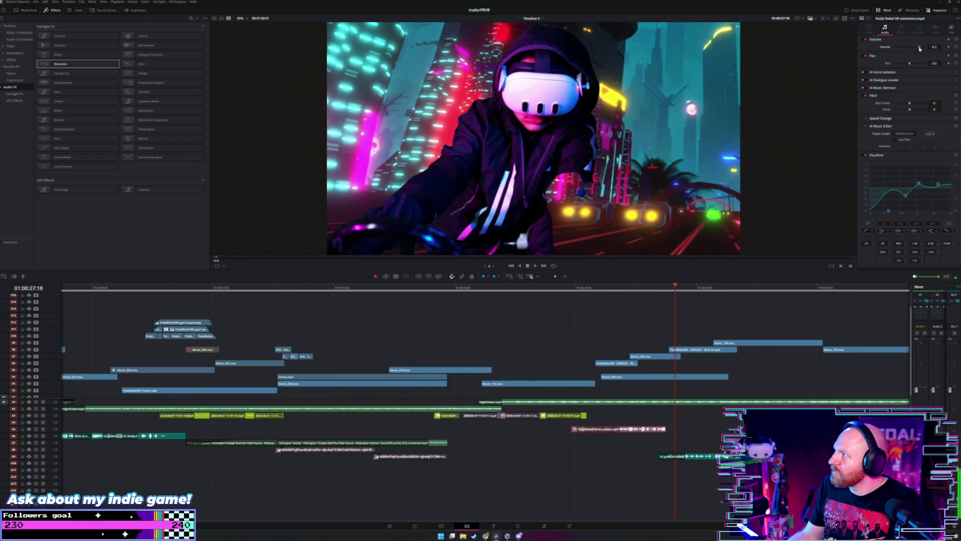
# Step: Play from about 01:00:23 and check the A7 clip's volume, replaying from about 01:00:28
pyautogui.click(571, 288)
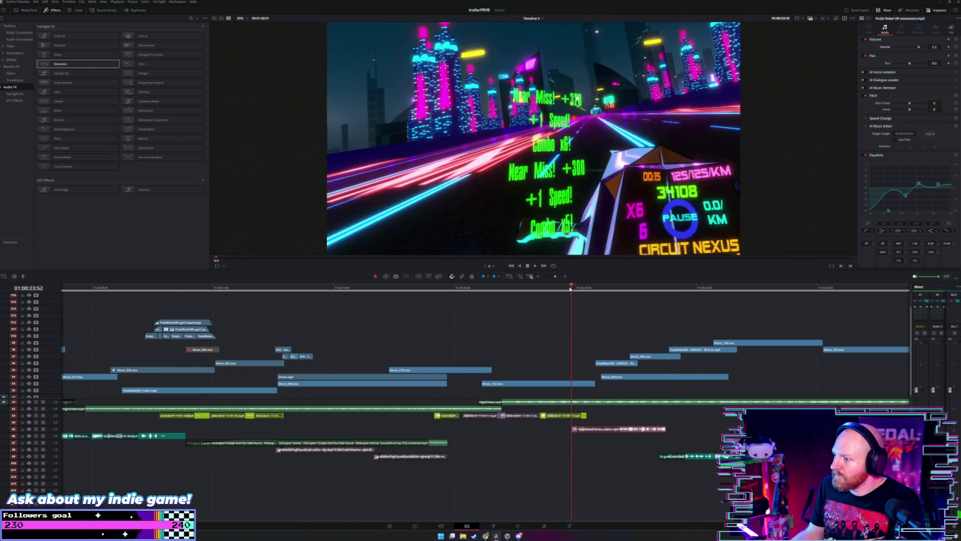
pyautogui.press('space')
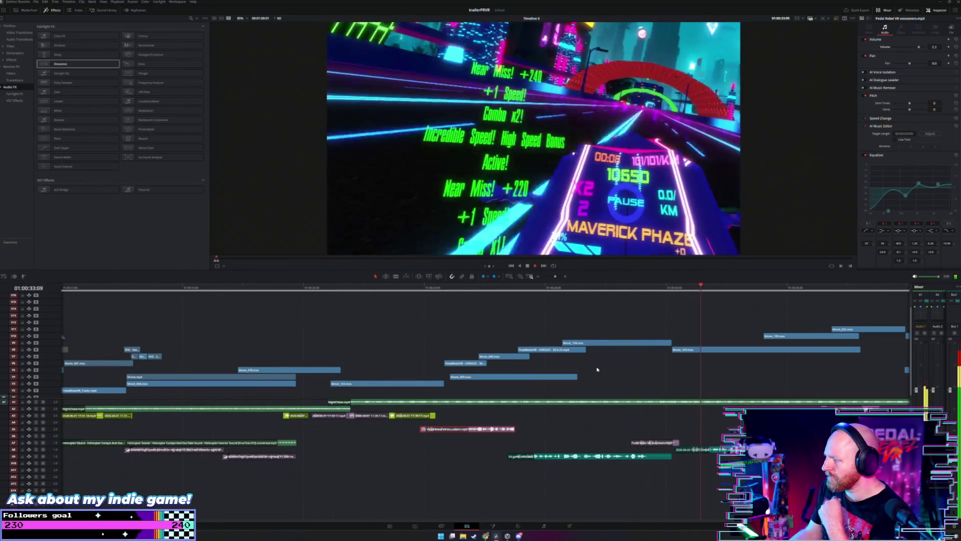
pyautogui.click(645, 442)
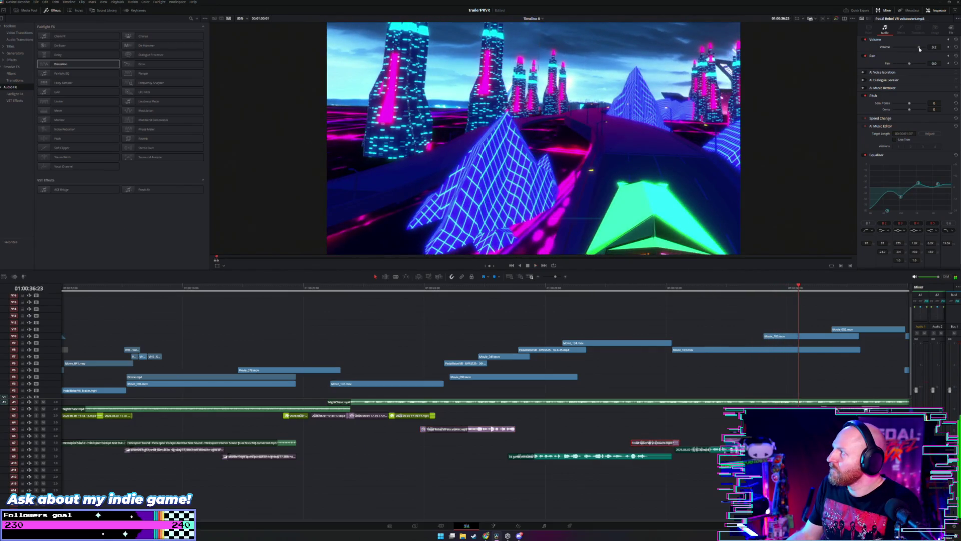
pyautogui.click(527, 293)
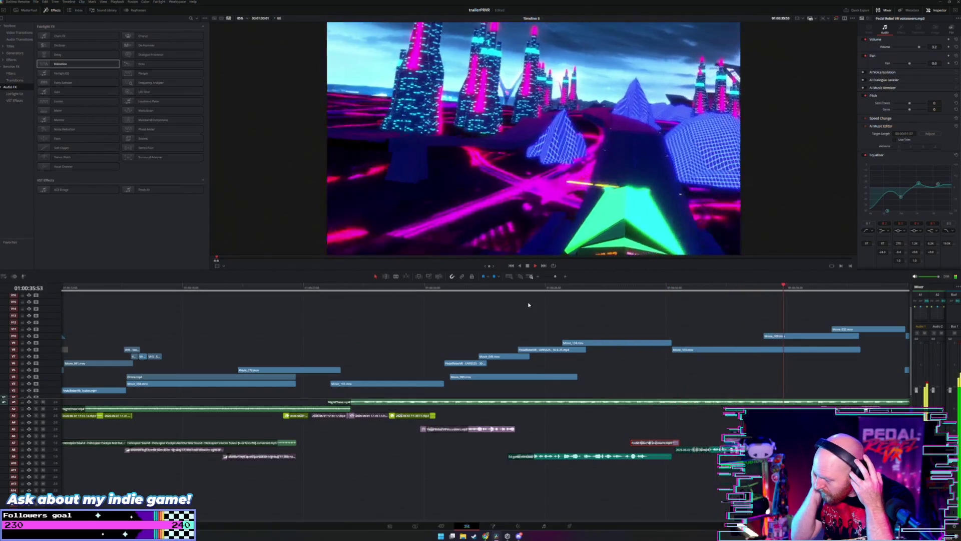
# Step: Box-select the audio clips across the tracks and drop Stereo Fixer from Audio FX onto them
pyautogui.scroll(-3, 406, 381)
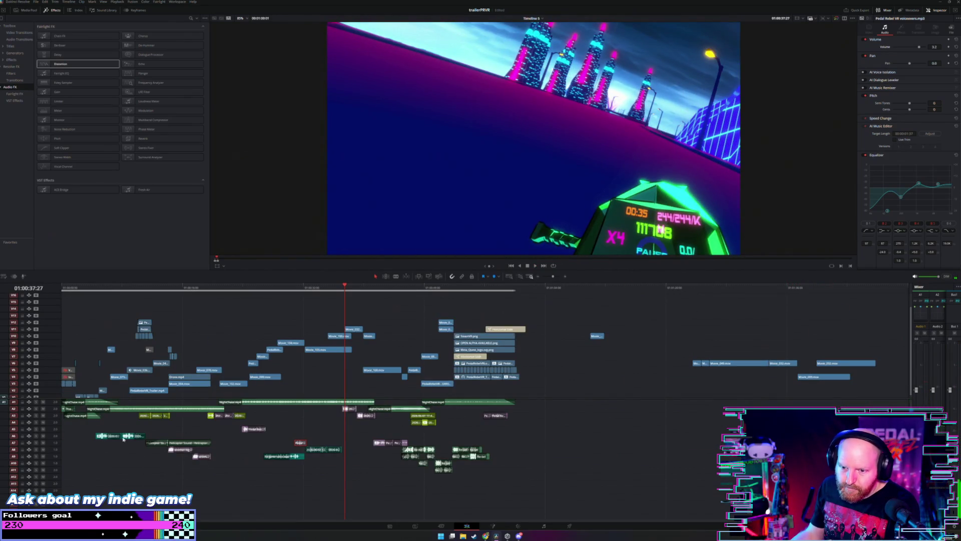
pyautogui.click(82, 434)
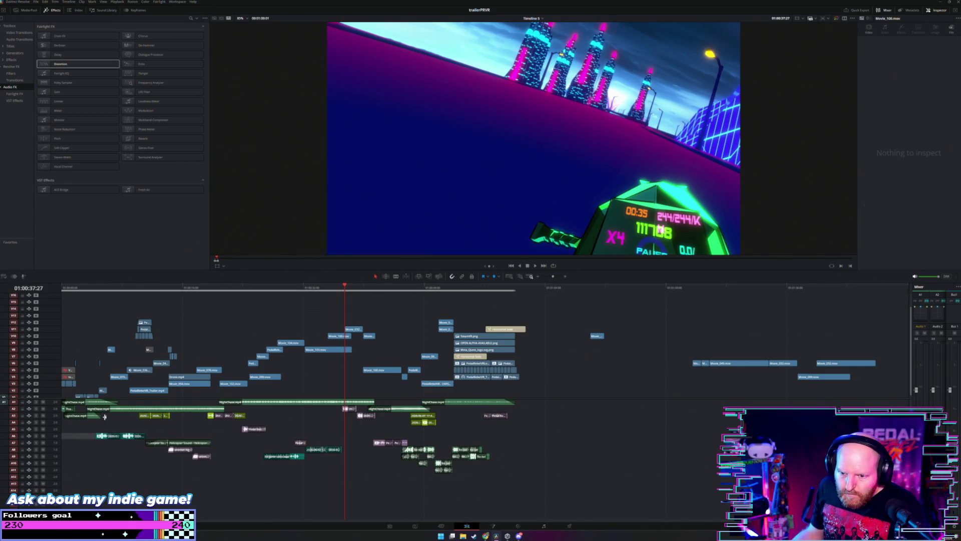
pyautogui.moveTo(107, 417)
pyautogui.mouseDown()
pyautogui.moveTo(295, 468)
pyautogui.moveTo(504, 479)
pyautogui.mouseUp()
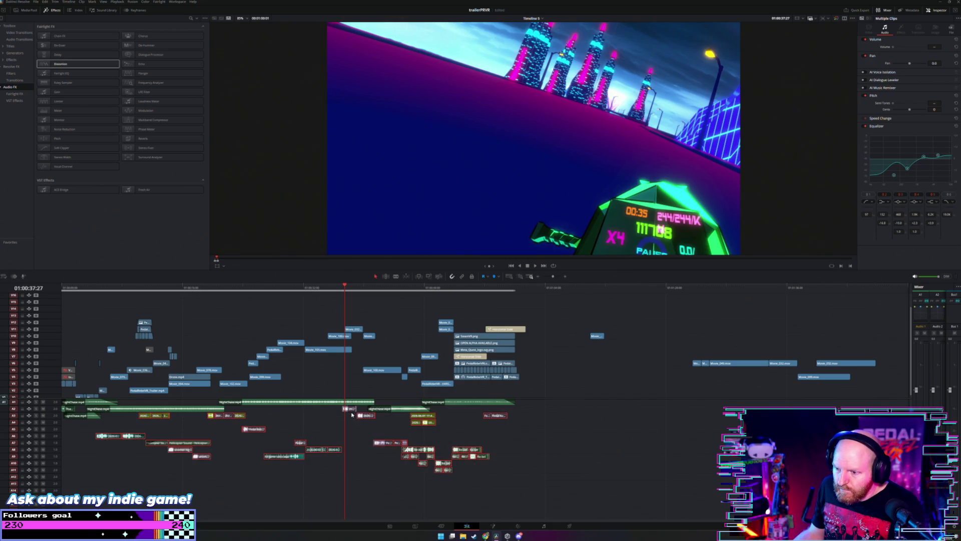
pyautogui.moveTo(164, 147); pyautogui.dragTo(166, 179)
pyautogui.moveTo(237, 402); pyautogui.dragTo(250, 429)
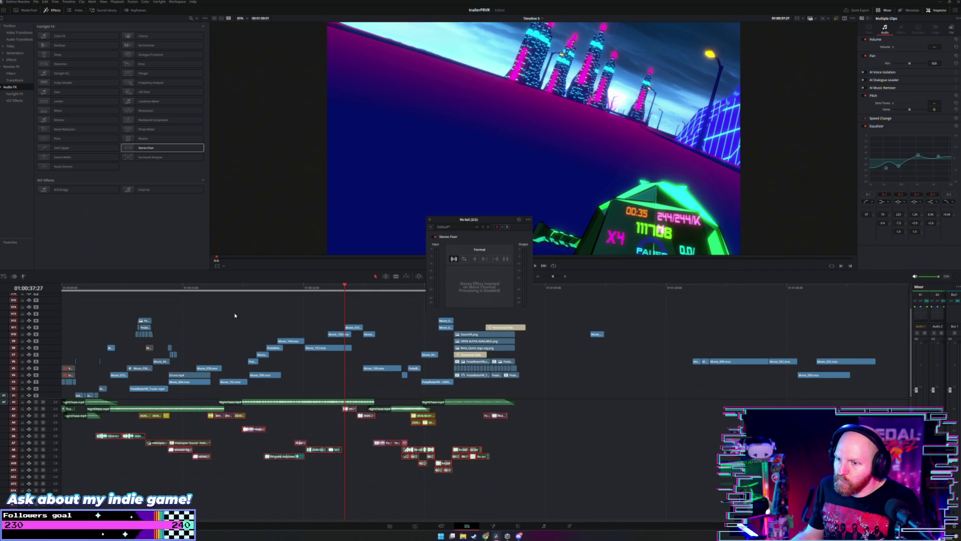
# Step: Play the trailer from the start, dismiss the Stereo Fixer window, and return the playhead to the beginning
pyautogui.click(68, 288)
pyautogui.press('space')
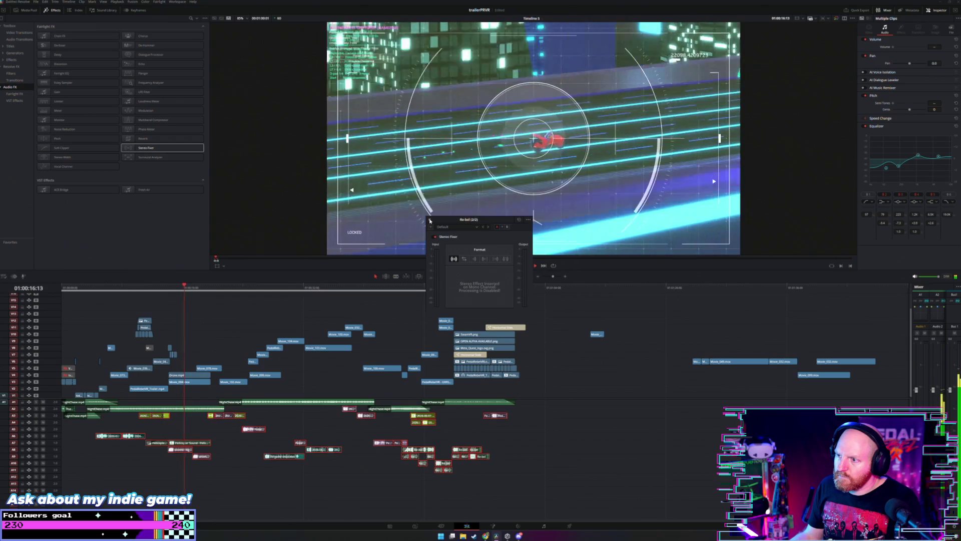
pyautogui.click(429, 220)
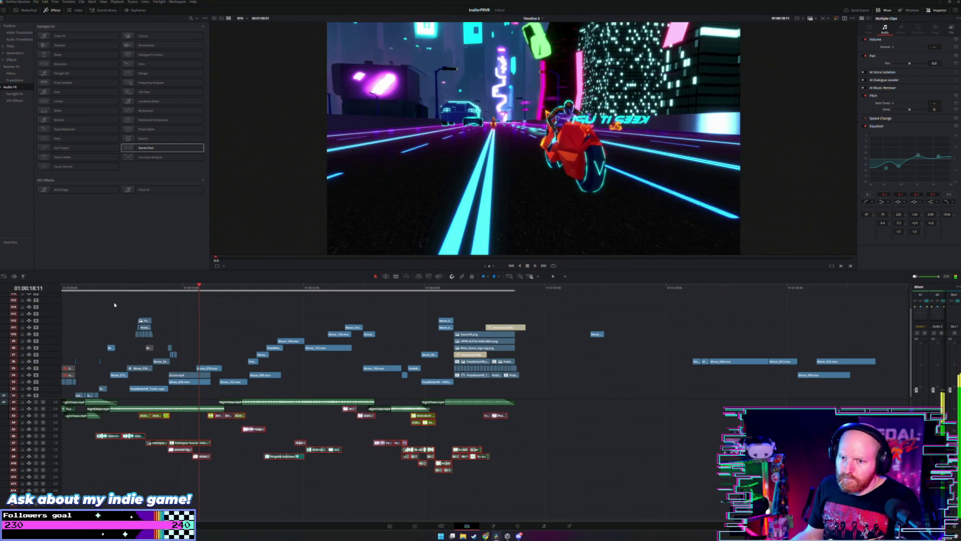
pyautogui.moveTo(86, 290); pyautogui.dragTo(45, 293)
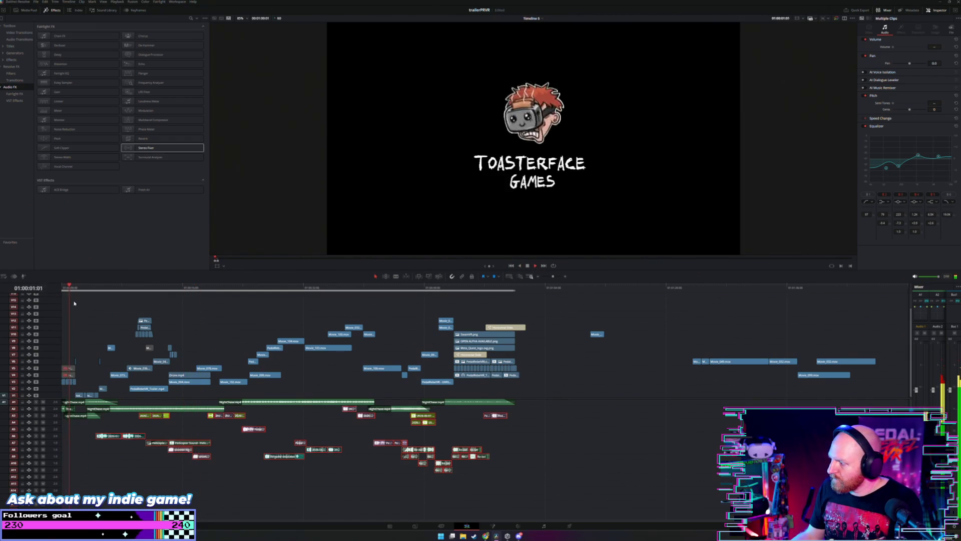
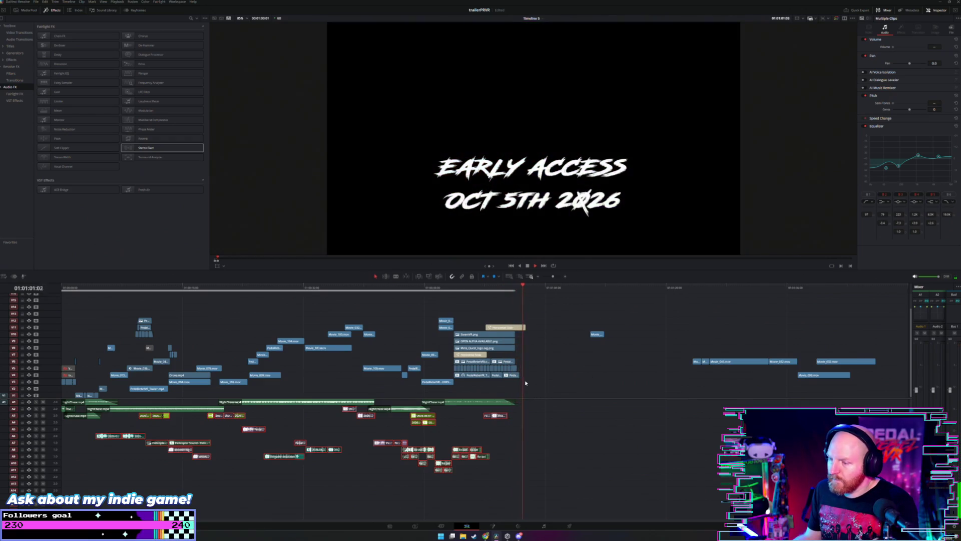
# Step: Replay the trailer's ending from the WISHLIST NOW ON card
pyautogui.click(491, 286)
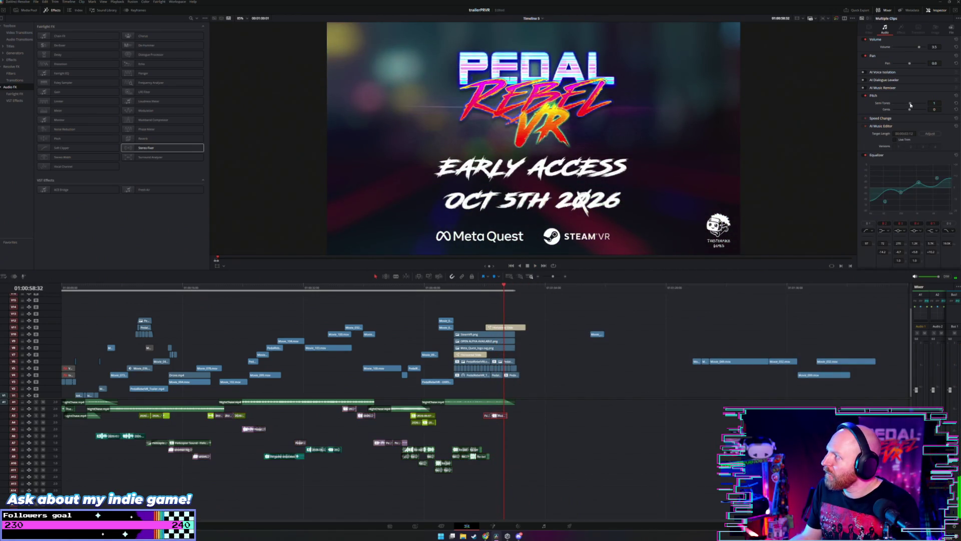
pyautogui.click(476, 290)
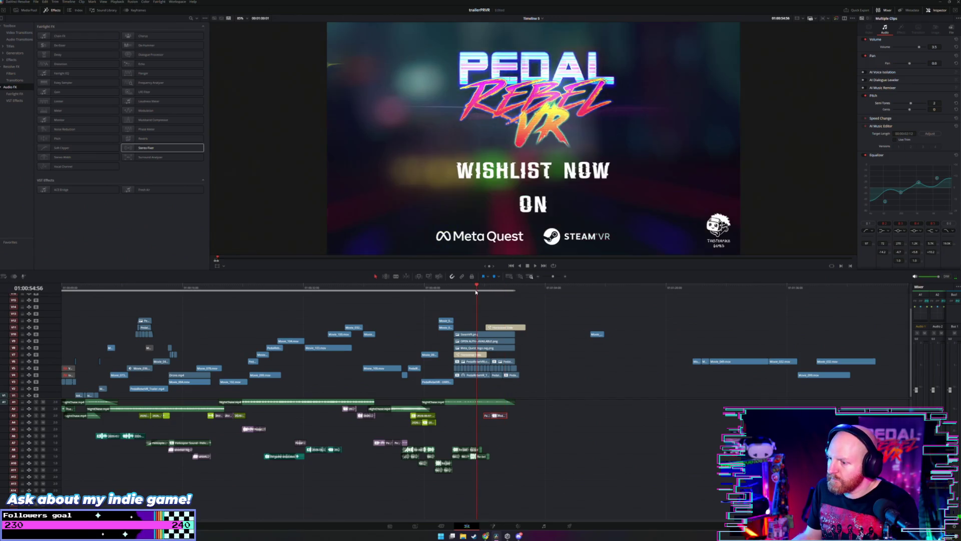
pyautogui.press('space')
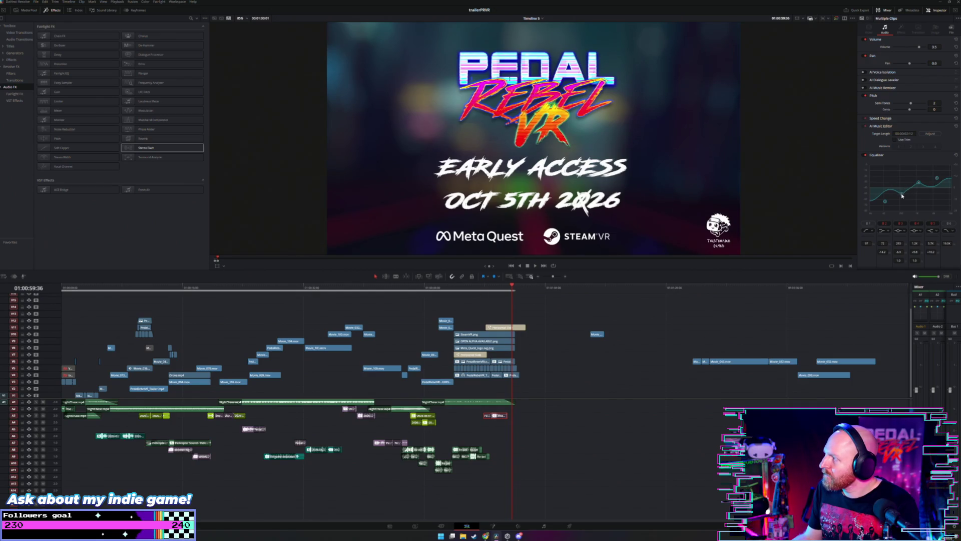
# Step: Pull an equalizer band down to -15.0, then replay the ending from the wishlist card to the fade
pyautogui.moveTo(890, 203); pyautogui.dragTo(904, 200)
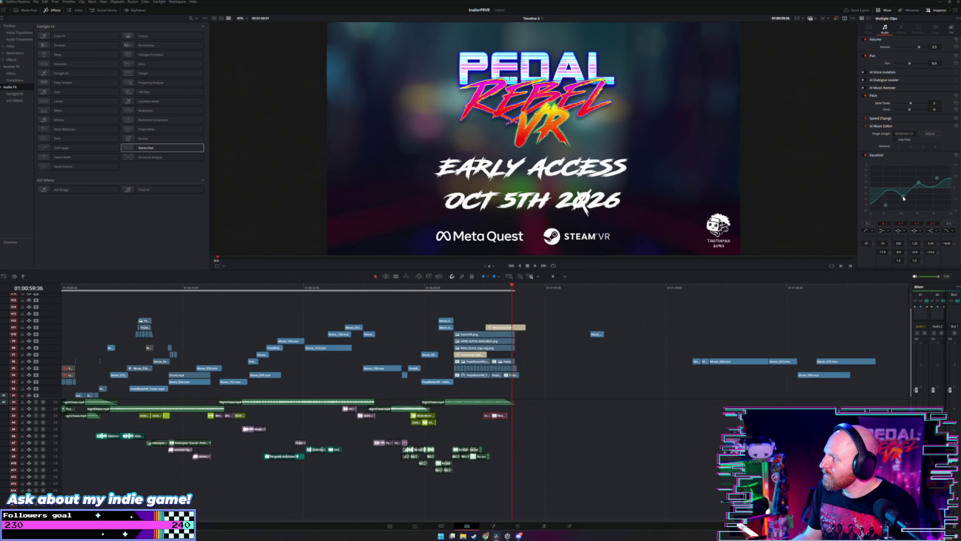
pyautogui.click(476, 291)
pyautogui.press('space')
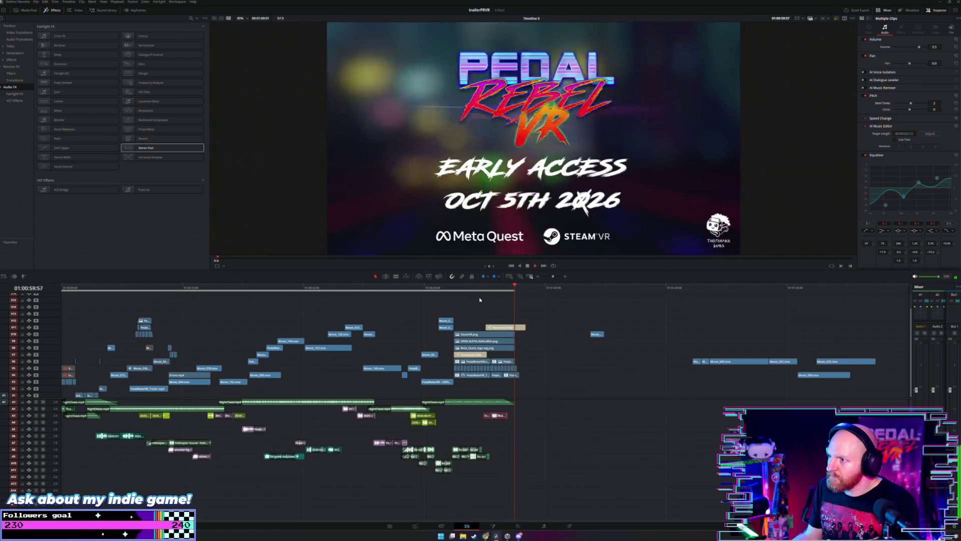
pyautogui.press('space')
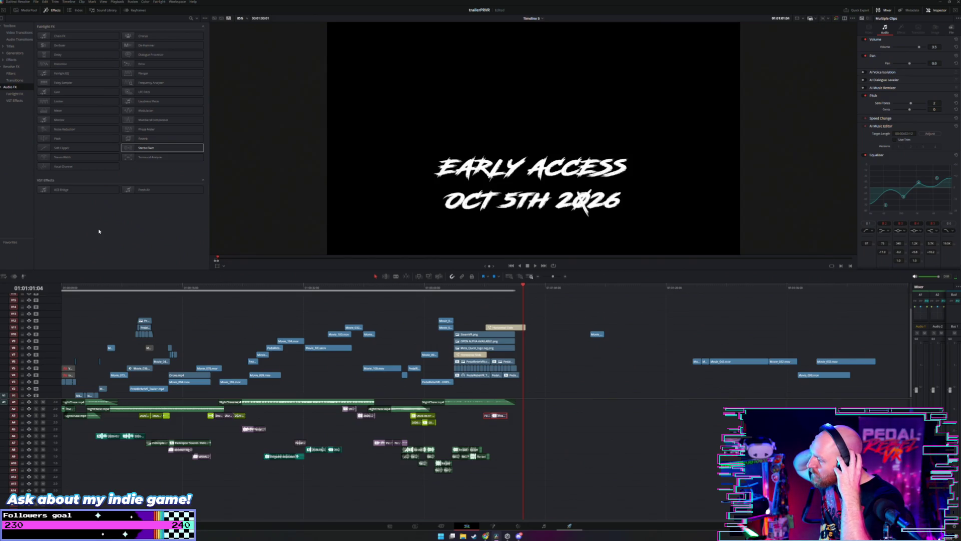
pyautogui.hotkey('shift', '8')
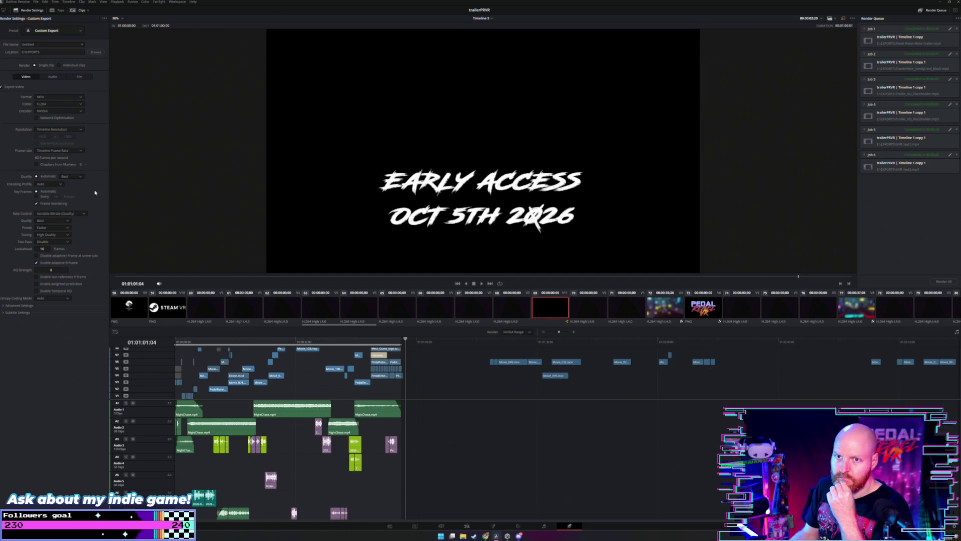
# Step: Rename the output file from Untitled to PEDAL REBEL VR - UVRS - 3-6-26 and add the job to the render queue
pyautogui.click(61, 44)
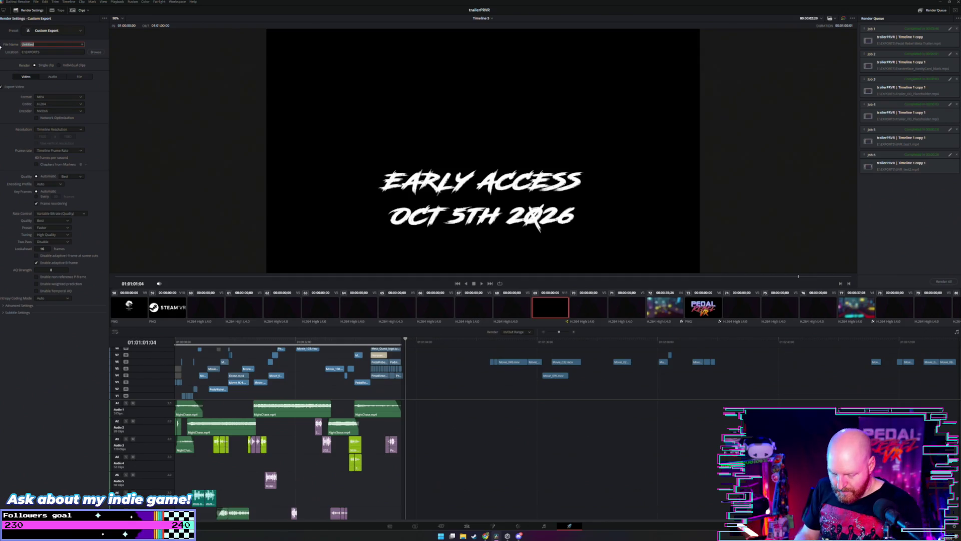
pyautogui.press('BackSpace')
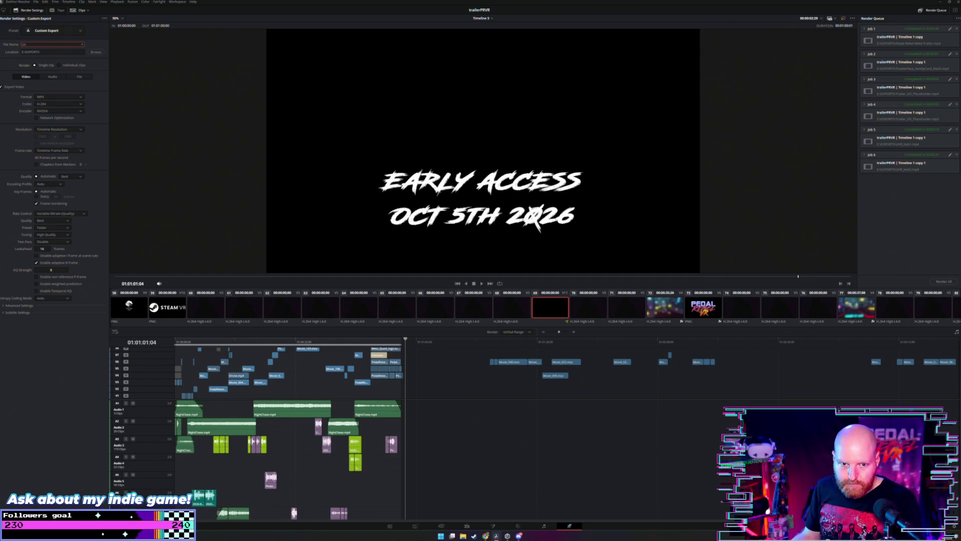
pyautogui.press('Return')
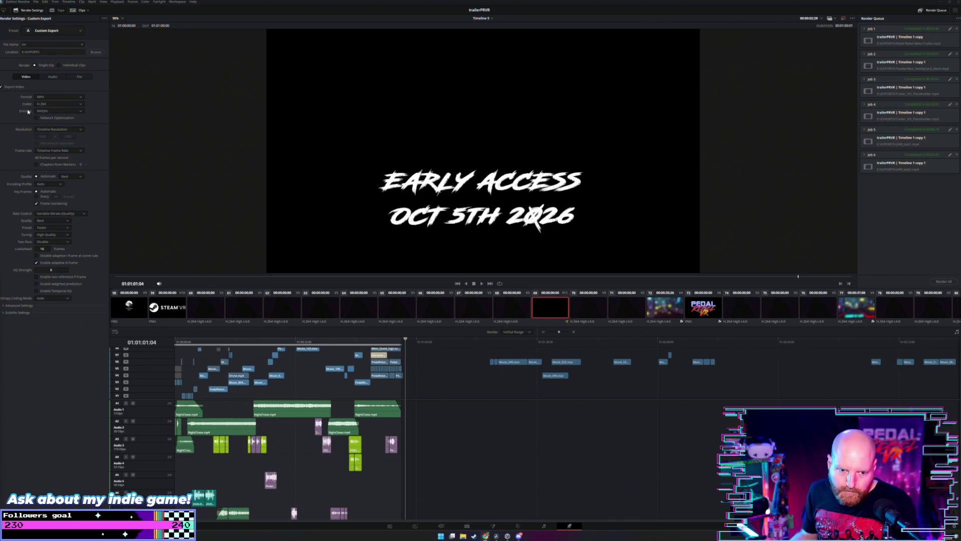
pyautogui.click(37, 44)
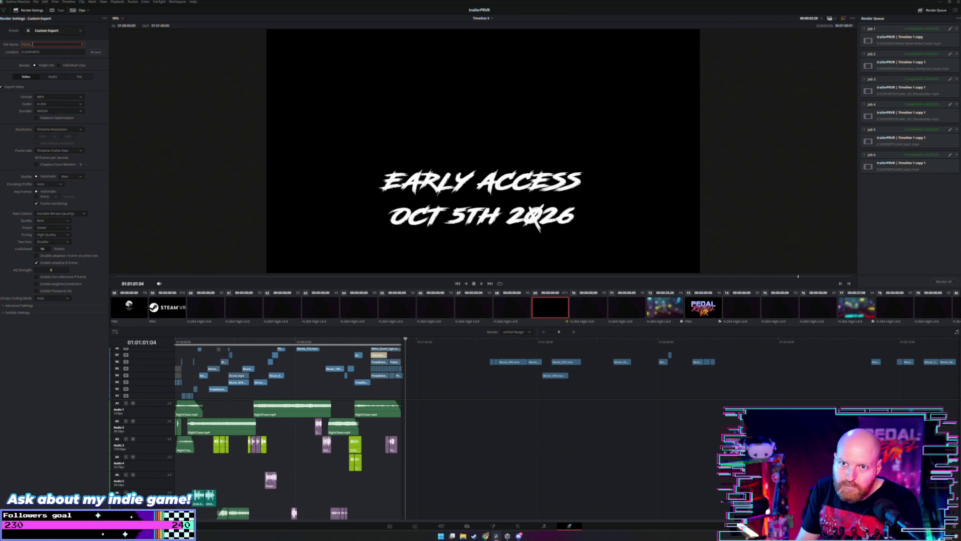
pyautogui.write(' REBE')
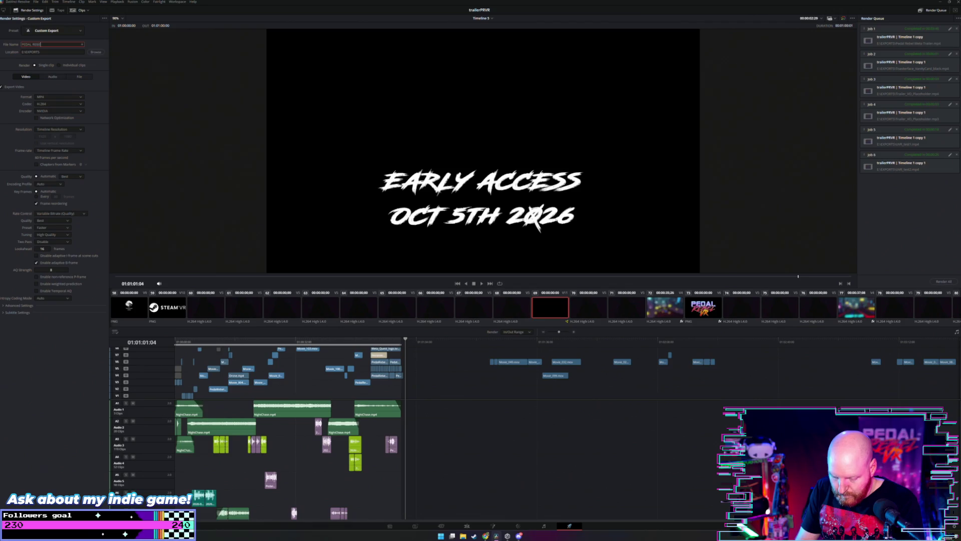
pyautogui.write('L VR')
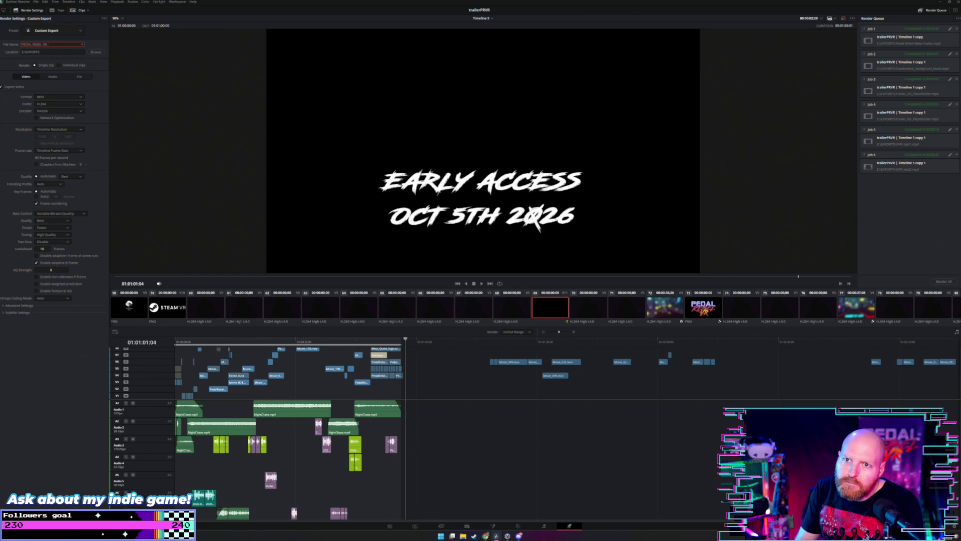
pyautogui.write(' -')
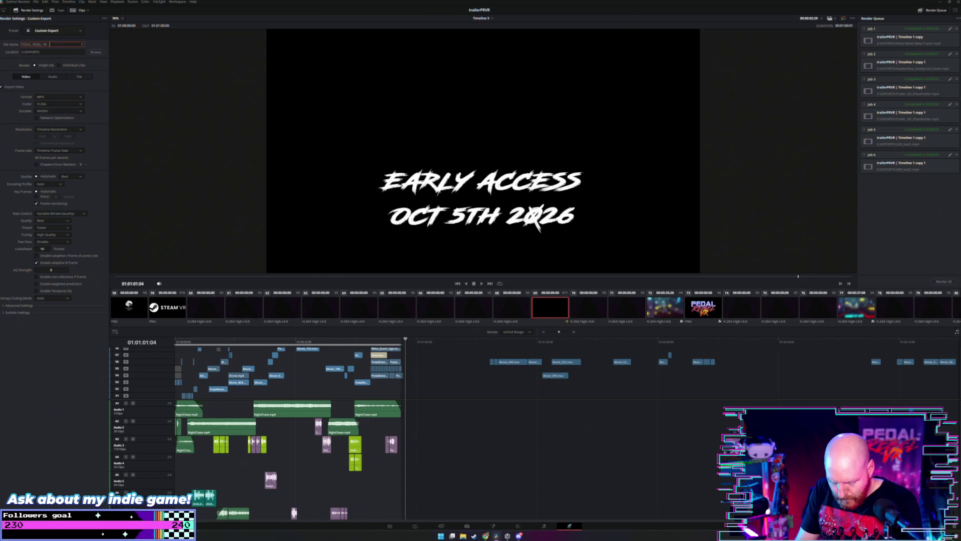
pyautogui.write(' EARLY')
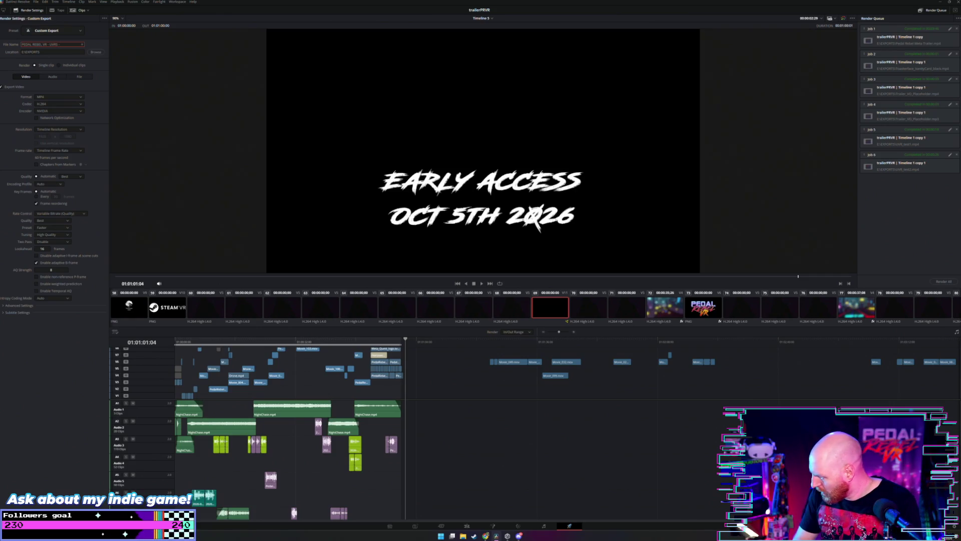
pyautogui.press('BackSpace')
pyautogui.write('6-26')
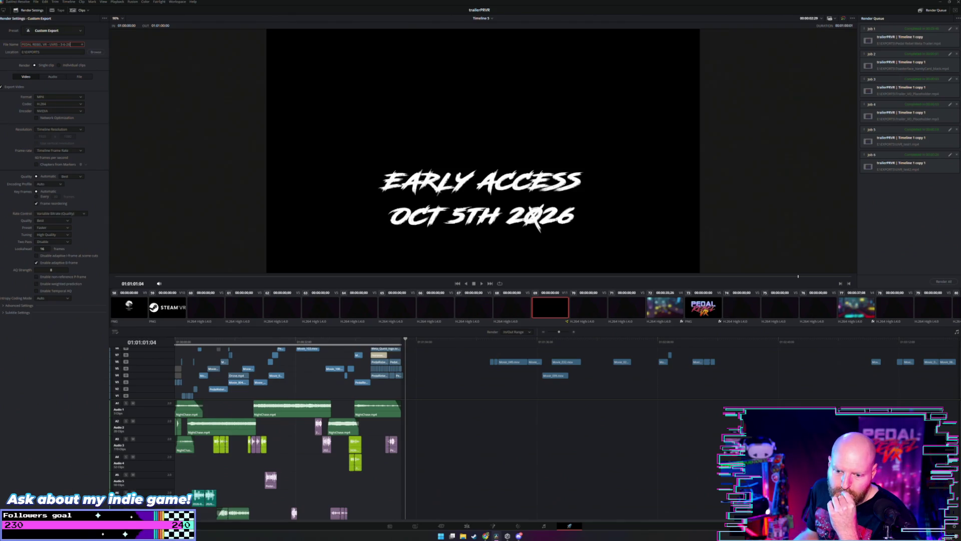
pyautogui.press('Return')
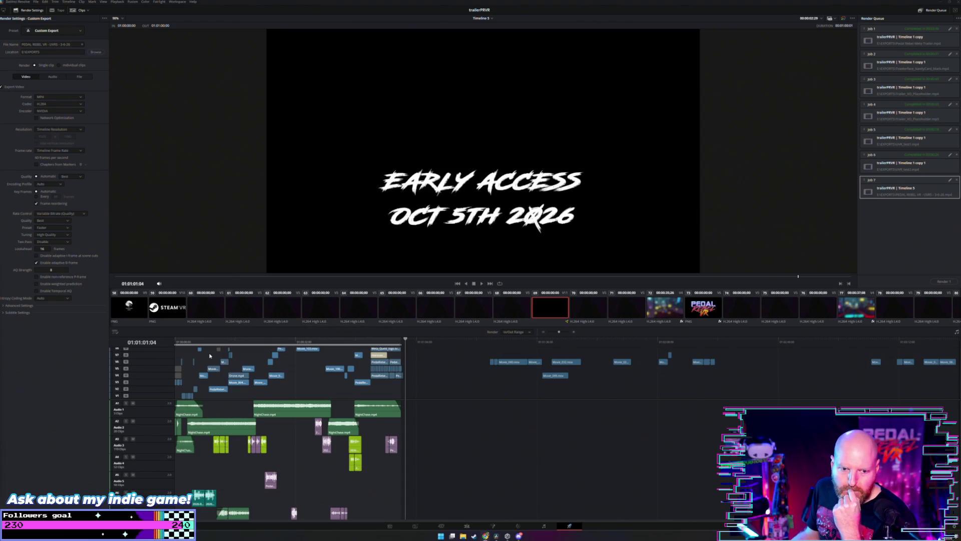
# Step: Render all queued jobs so Job 7, the Timeline 5 trailer, outputs to MP4
pyautogui.click(943, 281)
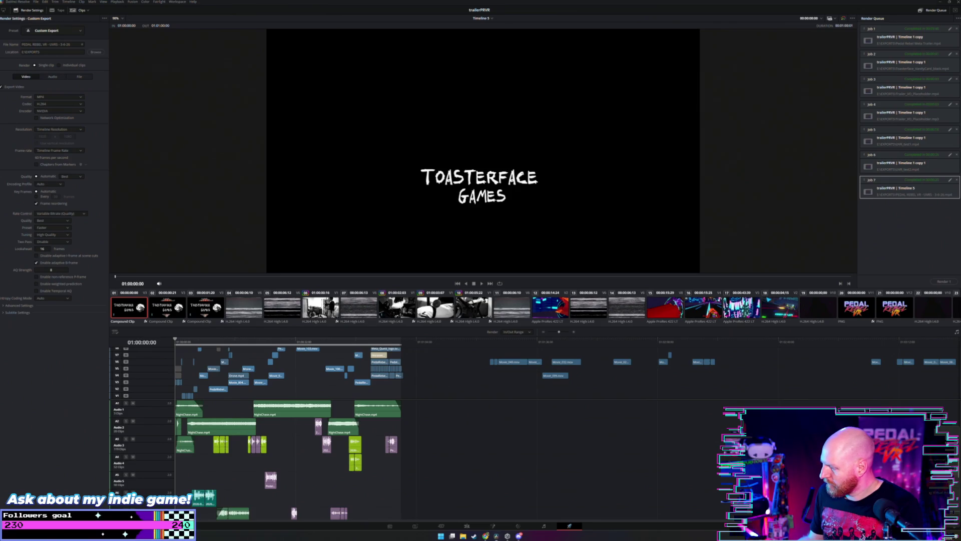
# Step: Open the EXPORTS folder in File Explorer and play PEDAL REBEL VR - UVRS - 3-6-26.mp4 full screen
pyautogui.click(485, 460)
pyautogui.click(463, 536)
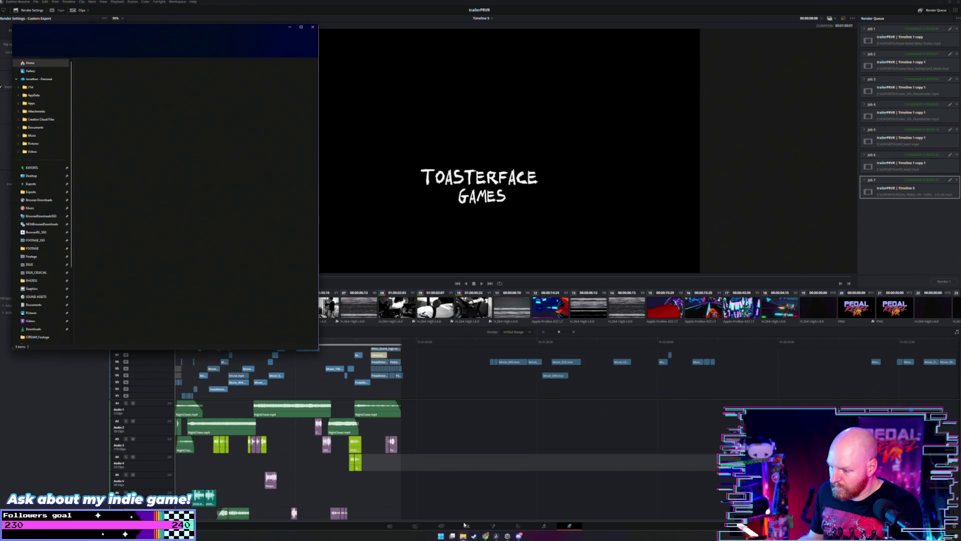
pyautogui.moveTo(193, 31); pyautogui.dragTo(403, 147)
pyautogui.click(243, 283)
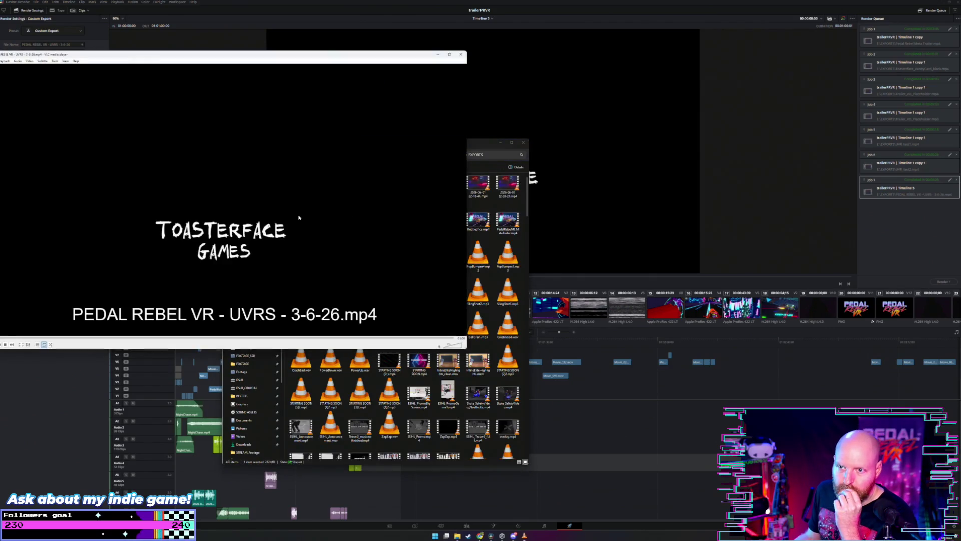
pyautogui.doubleClick(287, 209)
# Step: Watch the exported trailer through its Early Access Oct 5th 2026 card, then exit full screen and quit VLC
pyautogui.scroll(10, 332, 255)
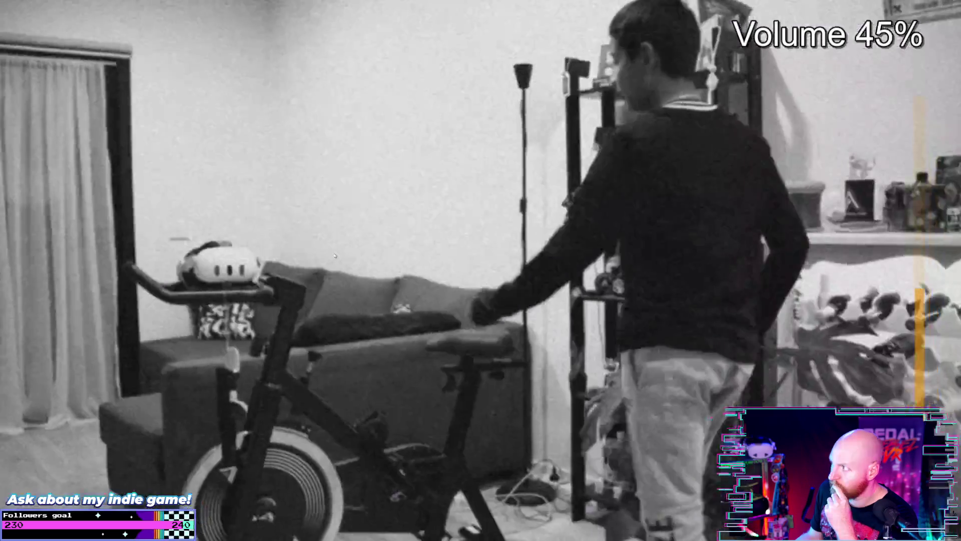
pyautogui.scroll(4, 335, 256)
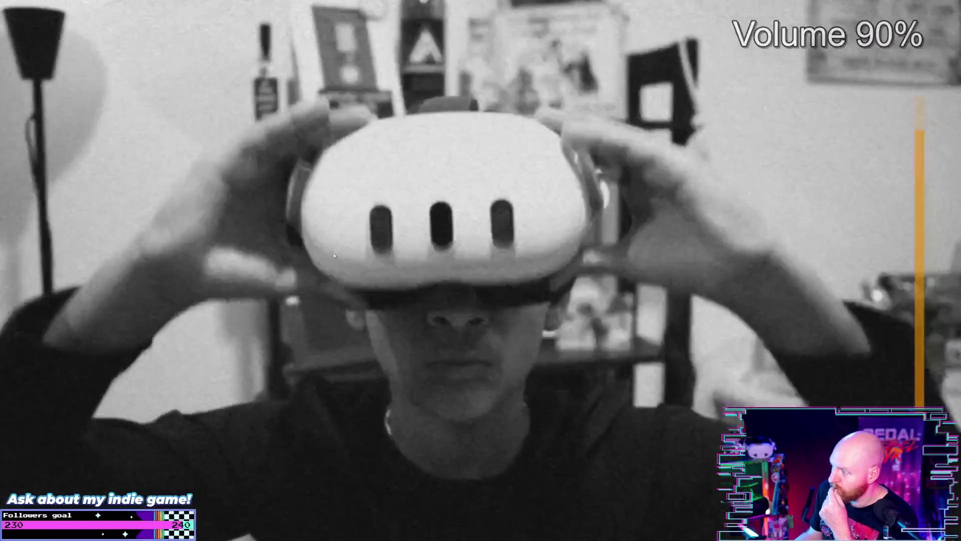
pyautogui.scroll(2, 334, 256)
pyautogui.scroll(1, 335, 256)
pyautogui.scroll(-1, 334, 256)
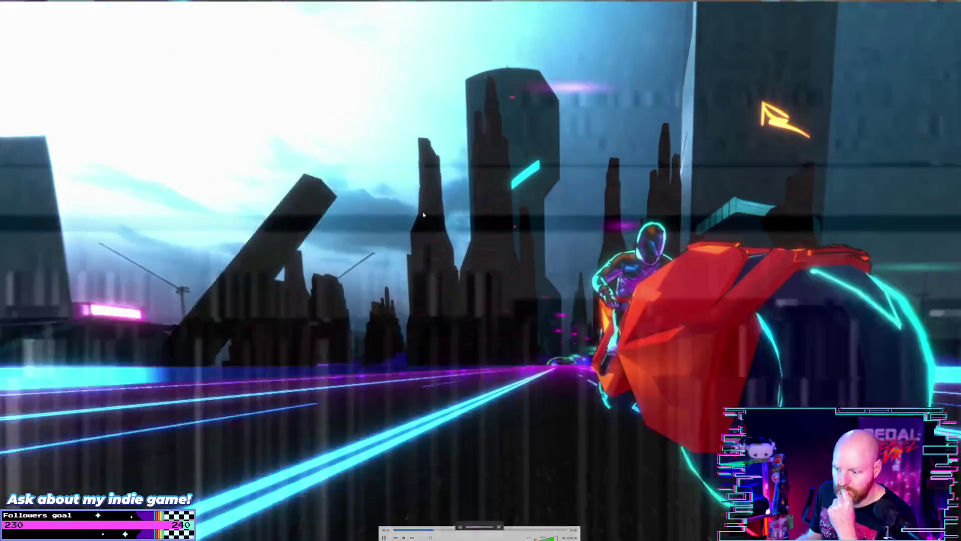
pyautogui.scroll(2, 423, 215)
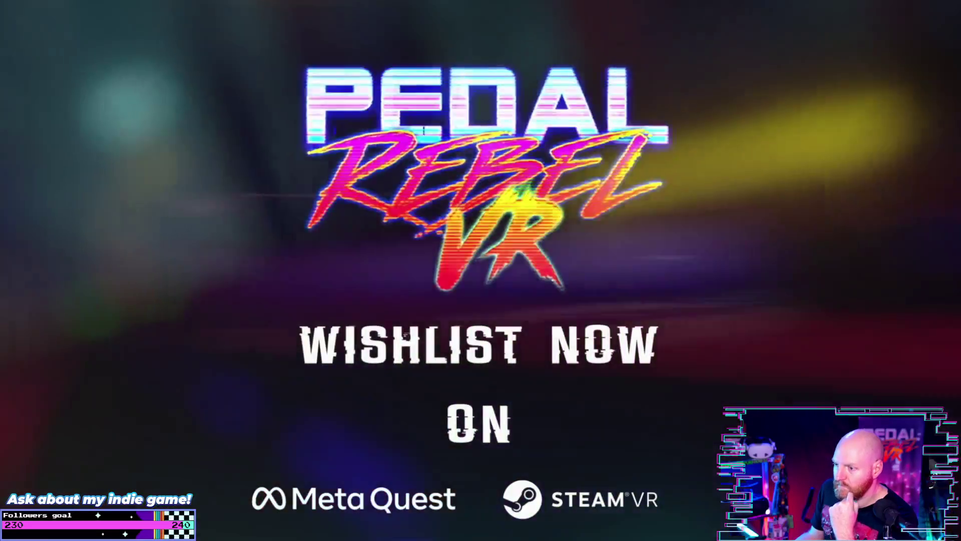
pyautogui.moveTo(864, 288)
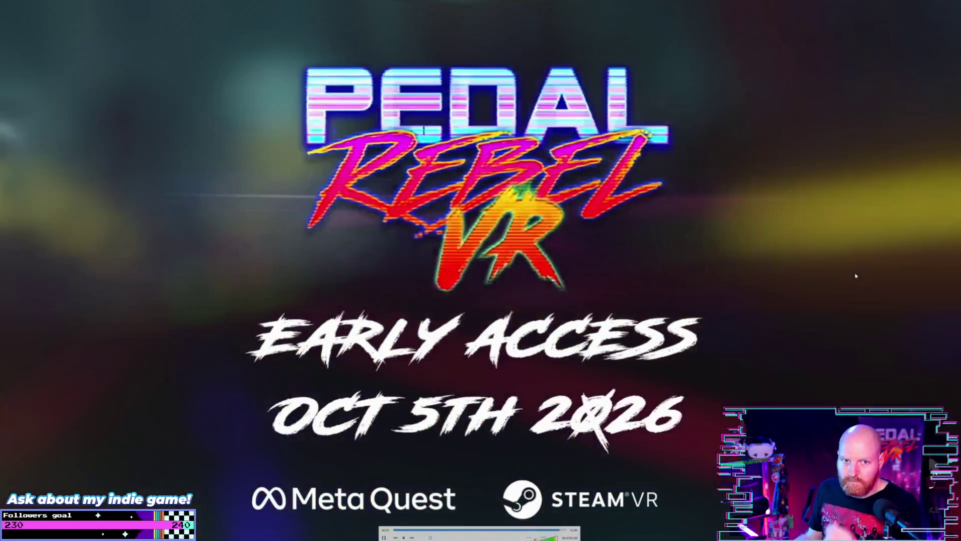
pyautogui.press('Escape')
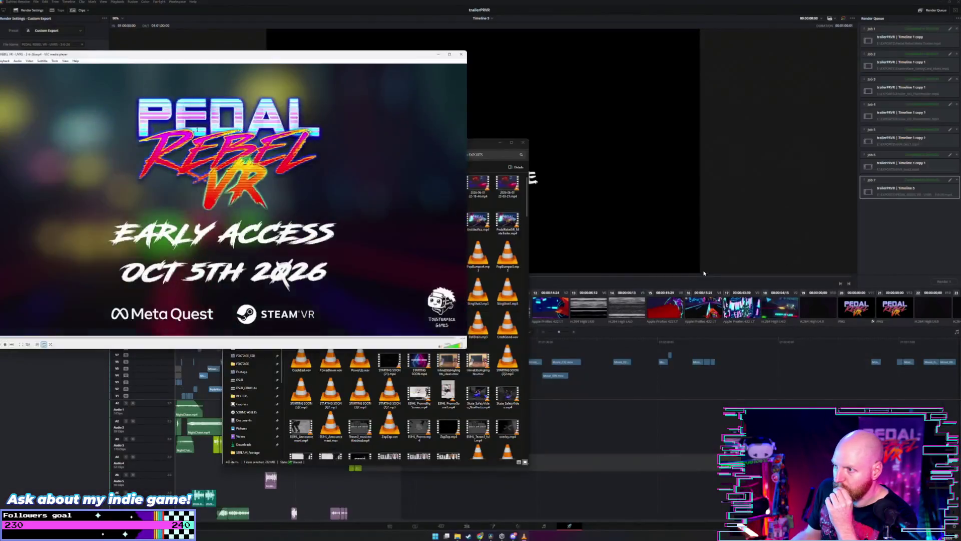
pyautogui.hotkey('ctrl', 'q')
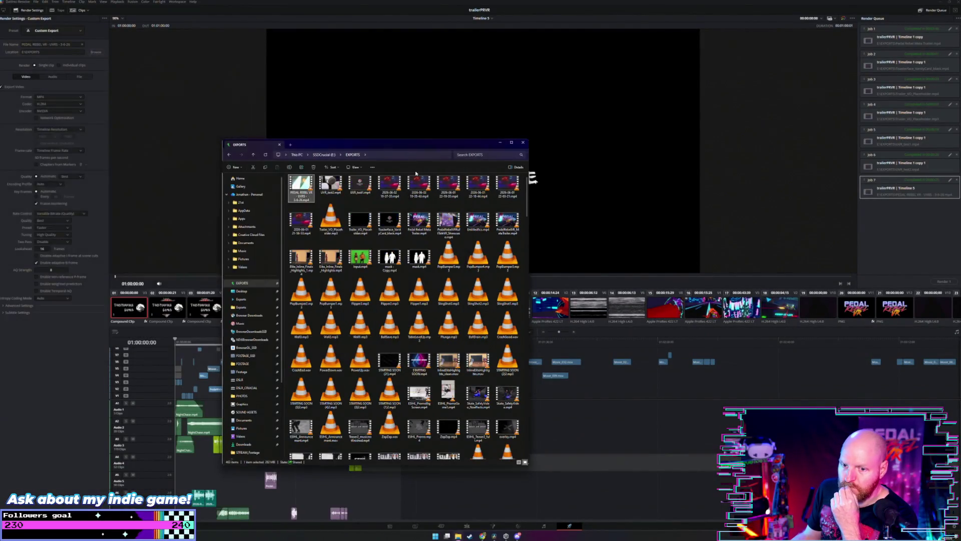
# Step: Check the exported trailer MP4's Properties Details tab, then close the Properties window
pyautogui.moveTo(362, 141); pyautogui.dragTo(441, 120)
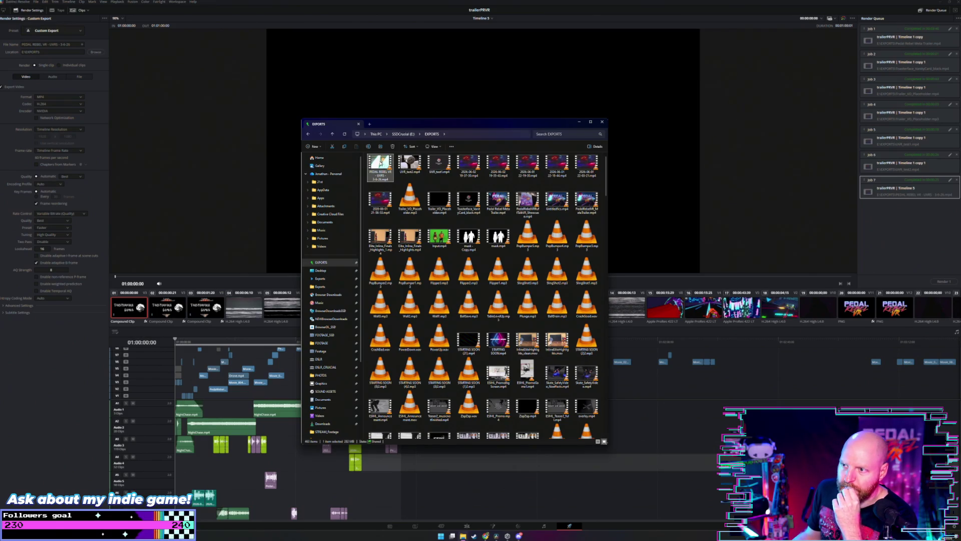
pyautogui.moveTo(381, 164); pyautogui.dragTo(397, 186)
pyautogui.press('Escape')
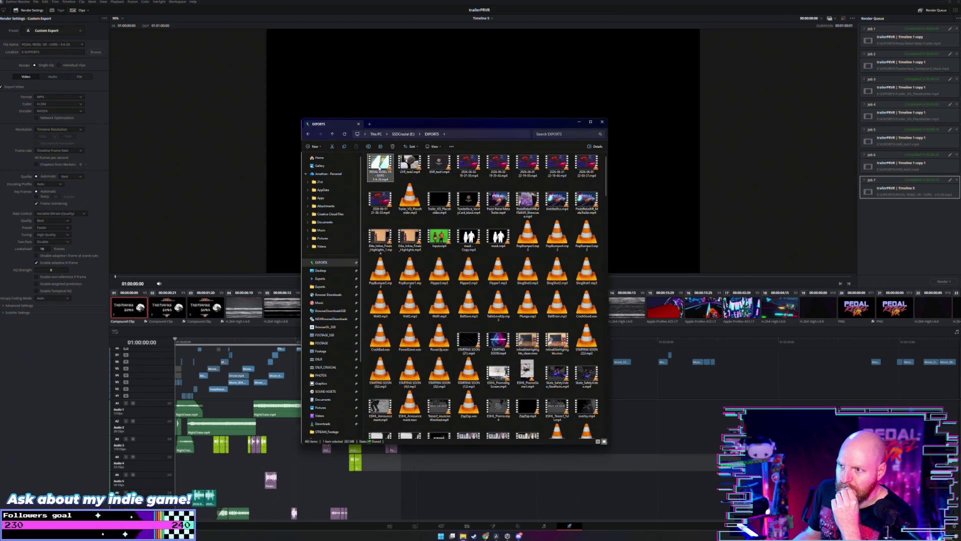
pyautogui.rightClick(380, 170)
pyautogui.click(404, 239)
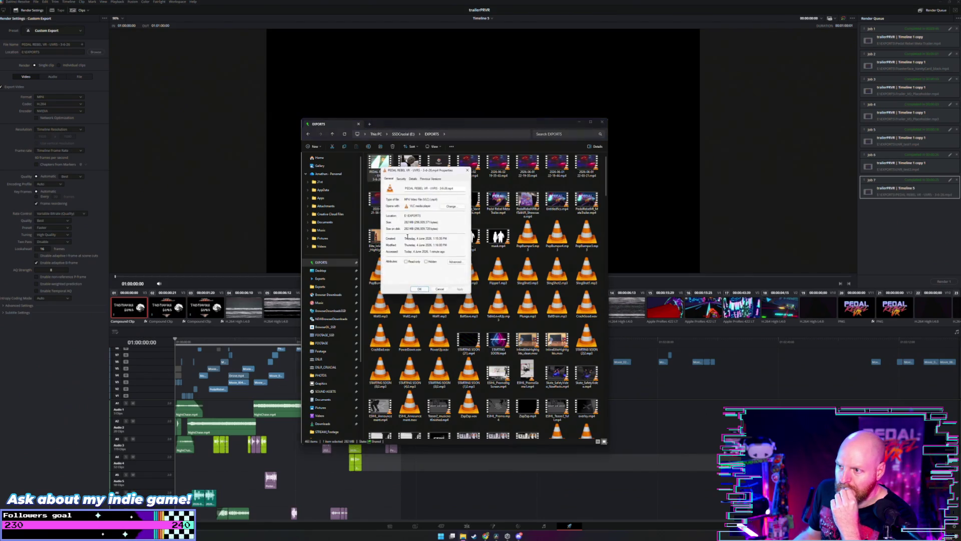
pyautogui.click(413, 179)
pyautogui.moveTo(432, 170); pyautogui.dragTo(455, 177)
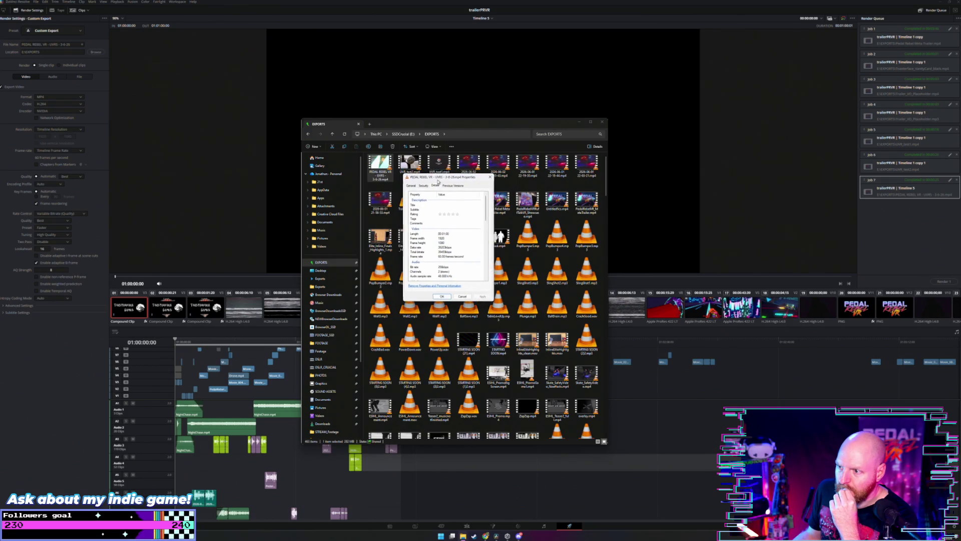
pyautogui.click(490, 178)
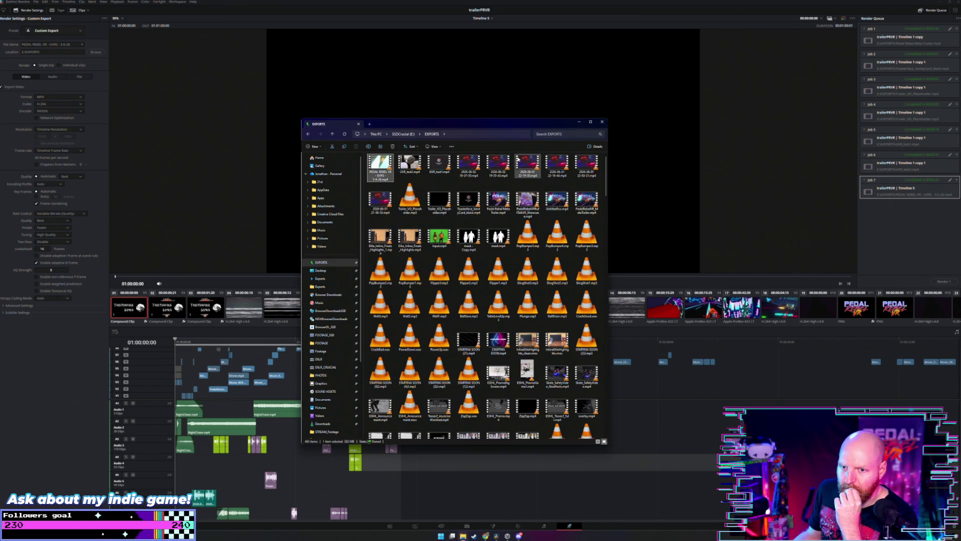
# Step: In Resolve, place the playhead at 01:01:30:32 and open the clip's marking options, then reopen Explorer
pyautogui.click(579, 122)
pyautogui.click(516, 342)
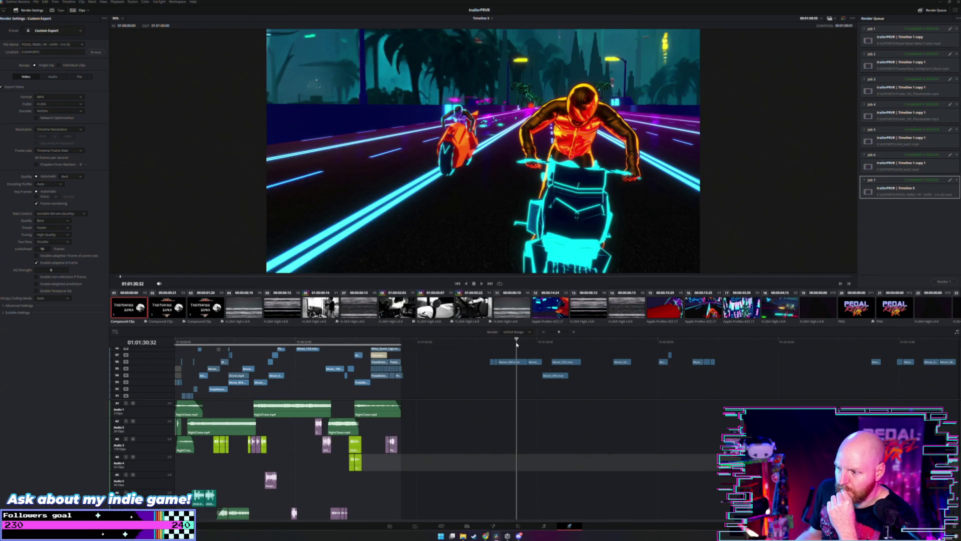
pyautogui.rightClick(521, 363)
pyautogui.click(516, 363)
pyautogui.rightClick(514, 363)
pyautogui.click(508, 364)
pyautogui.rightClick(507, 363)
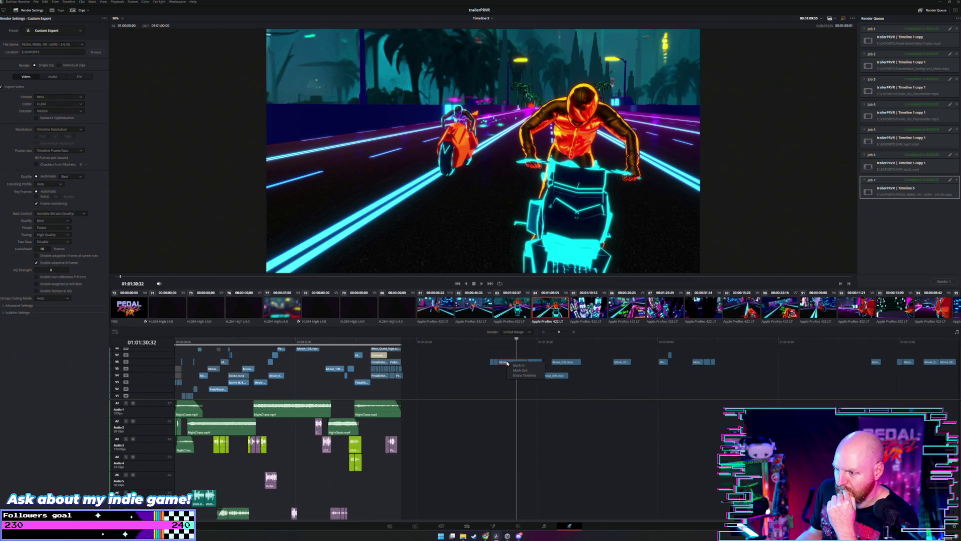
pyautogui.press('super+e')
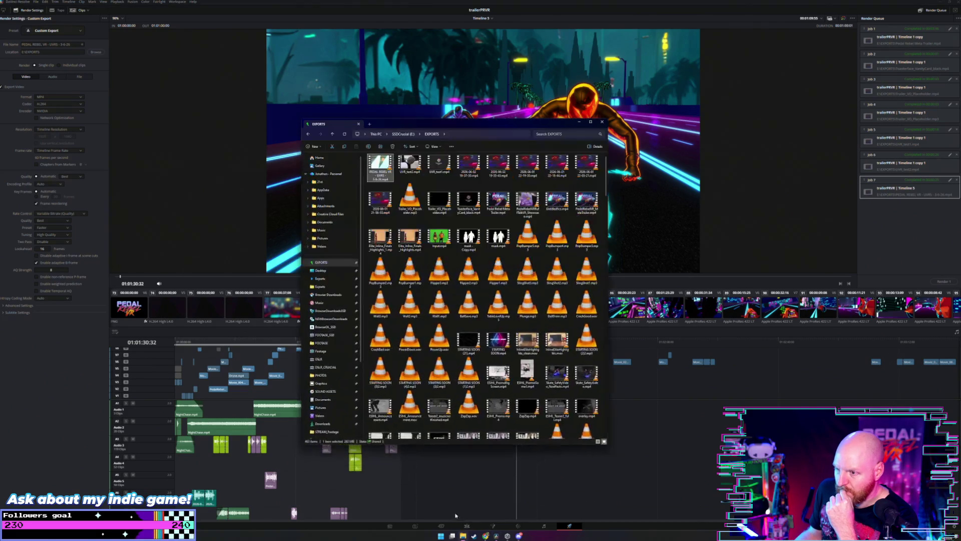
# Step: Navigate from the Footage folder on F: to FOOTAGE_SSD > Unity_Recorder
pyautogui.click(330, 351)
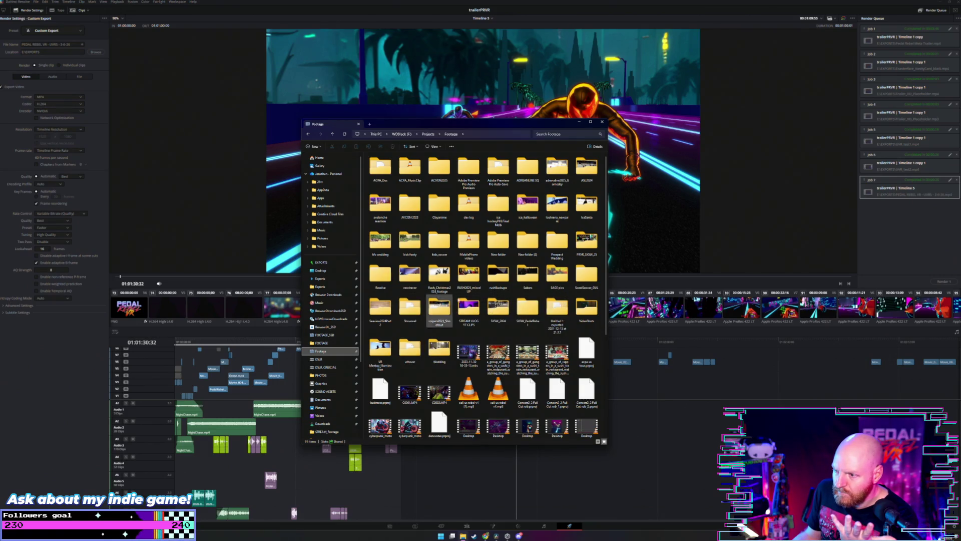
pyautogui.click(439, 279)
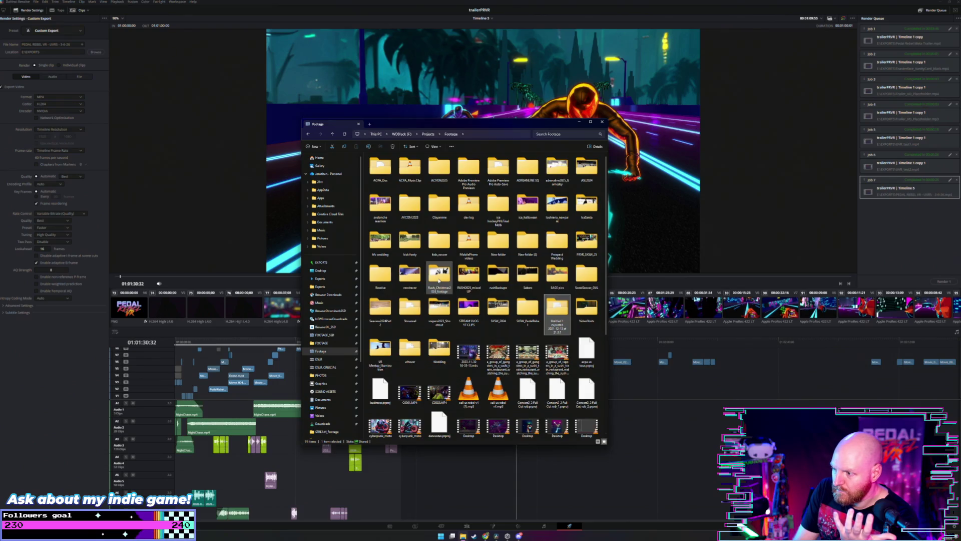
pyautogui.press('u')
pyautogui.press('u')
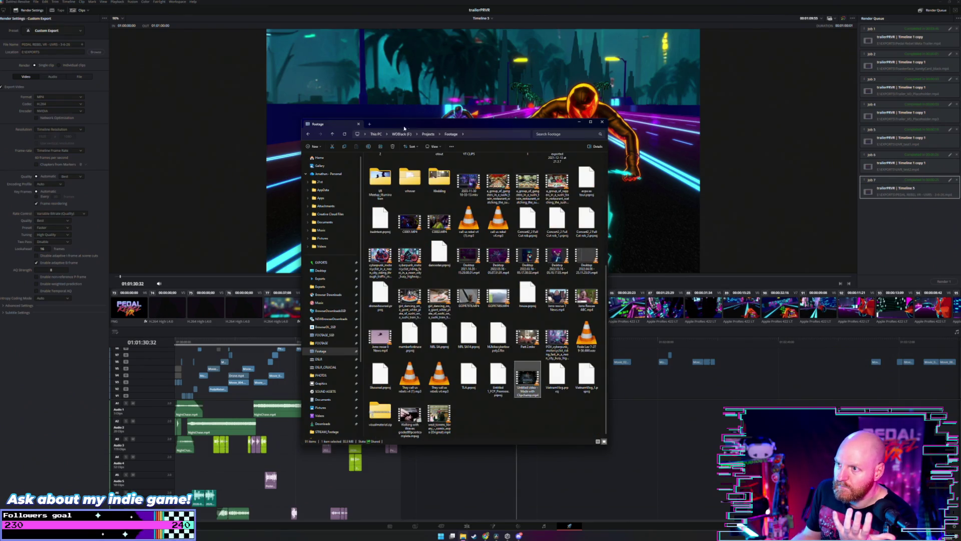
pyautogui.click(324, 334)
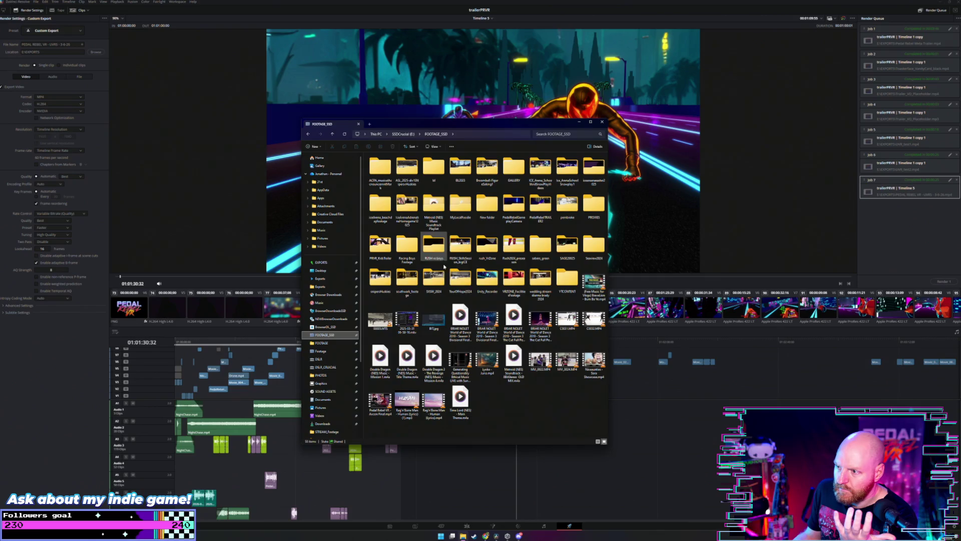
pyautogui.doubleClick(492, 278)
# Step: Review Movie_104.mov's Properties Details, close it, and minimize Explorer
pyautogui.click(463, 295)
pyautogui.rightClick(459, 298)
pyautogui.click(478, 370)
pyautogui.click(492, 309)
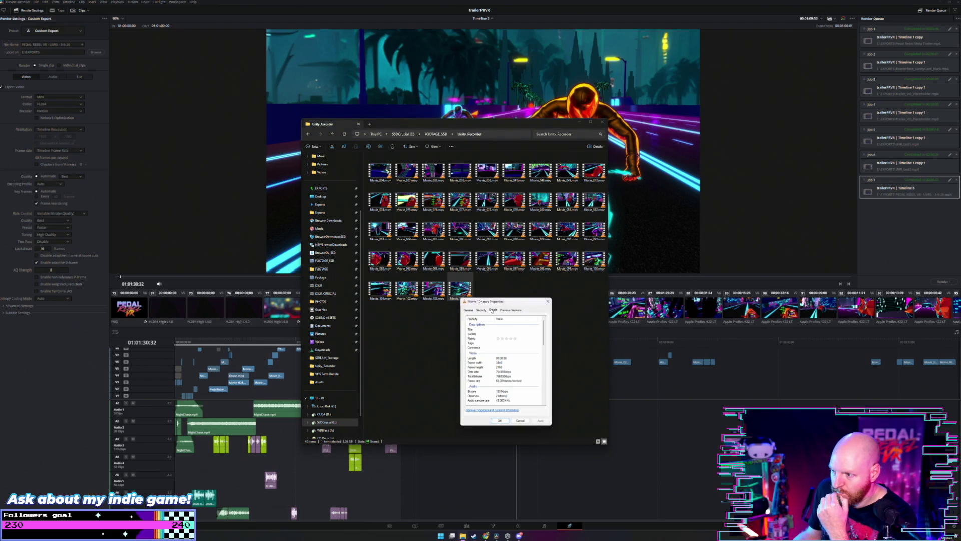
pyautogui.click(547, 300)
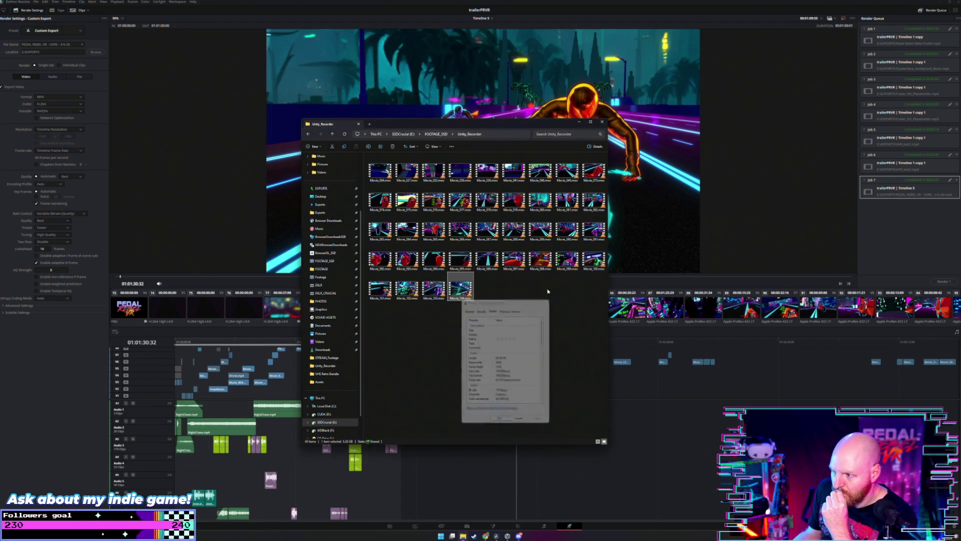
pyautogui.click(580, 122)
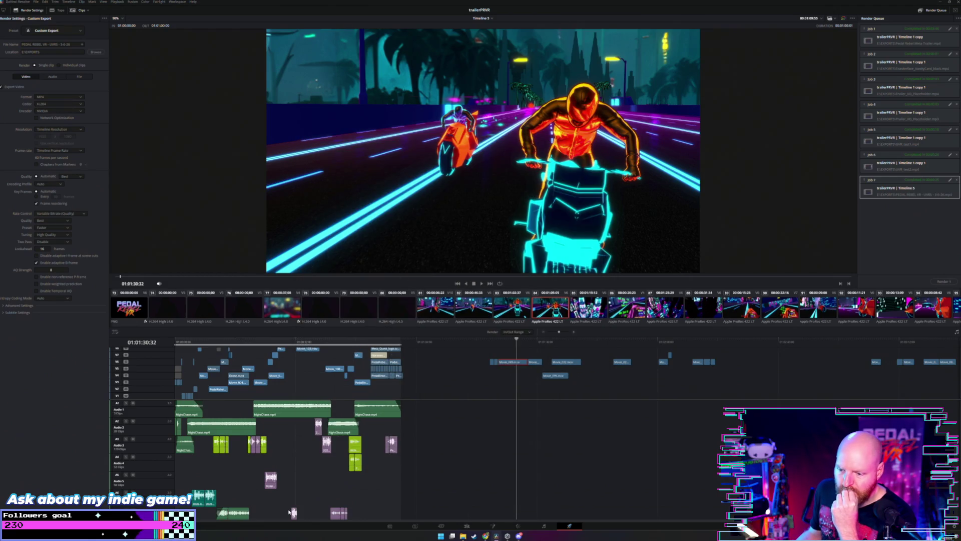
# Step: On the Edit page, duplicate Timeline 5 from the Media Pool into Timeline 5 copy
pyautogui.click(466, 526)
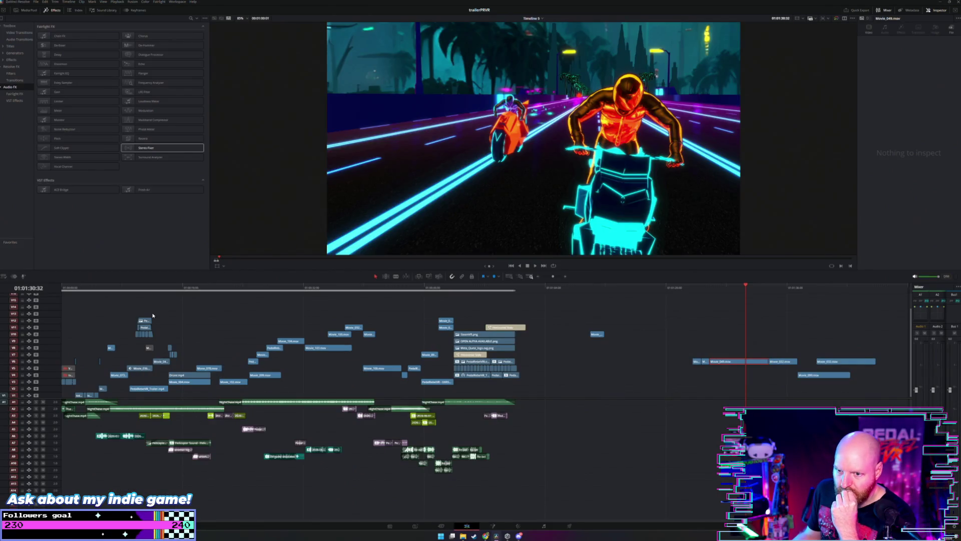
pyautogui.click(145, 289)
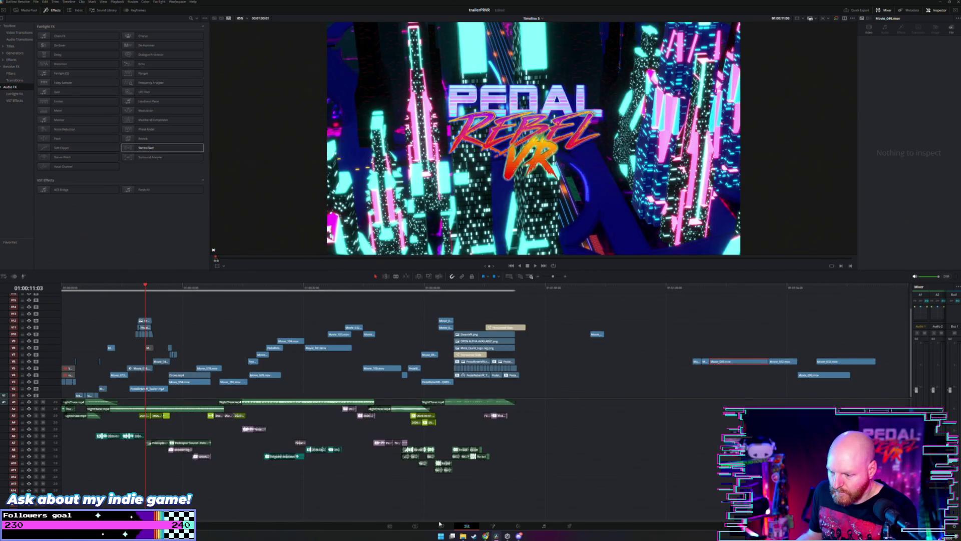
pyautogui.click(32, 11)
pyautogui.rightClick(167, 182)
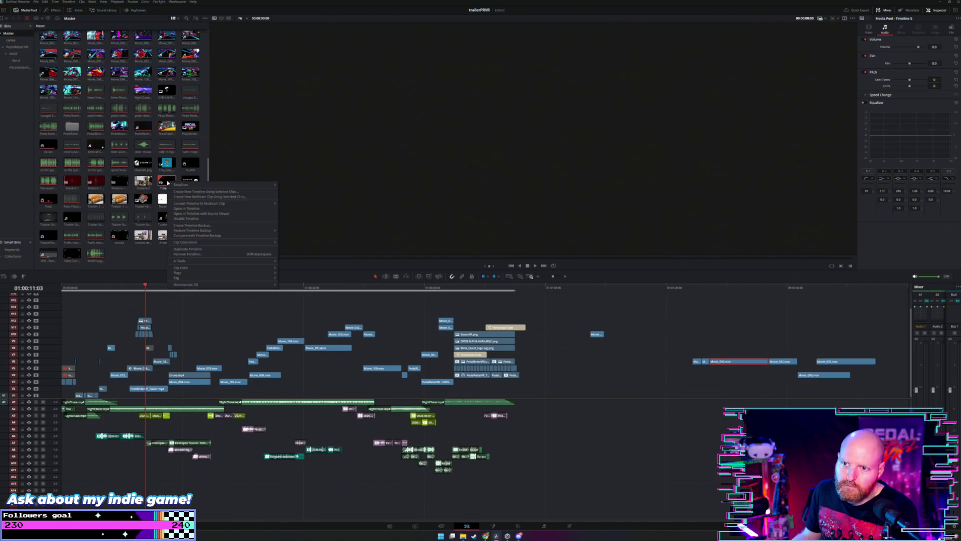
pyautogui.moveTo(250, 185)
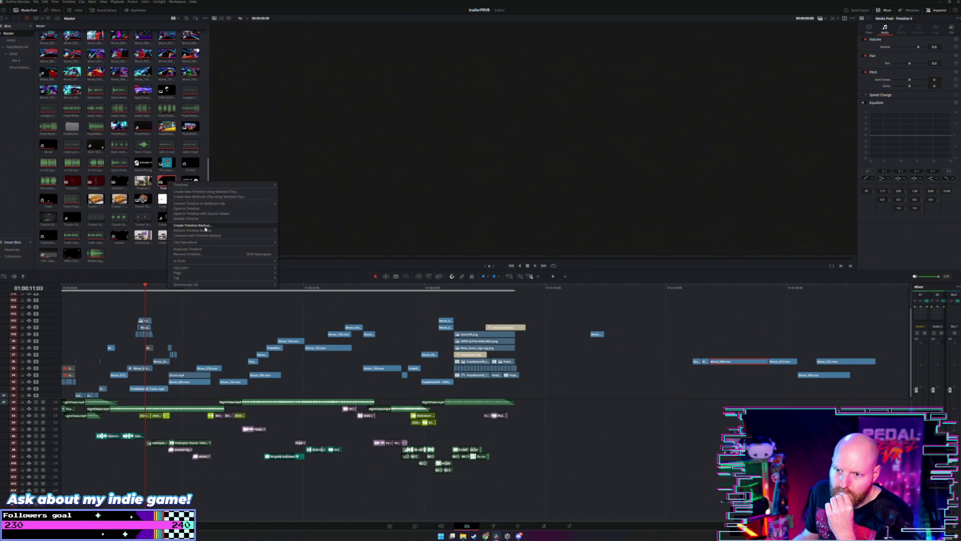
pyautogui.click(208, 250)
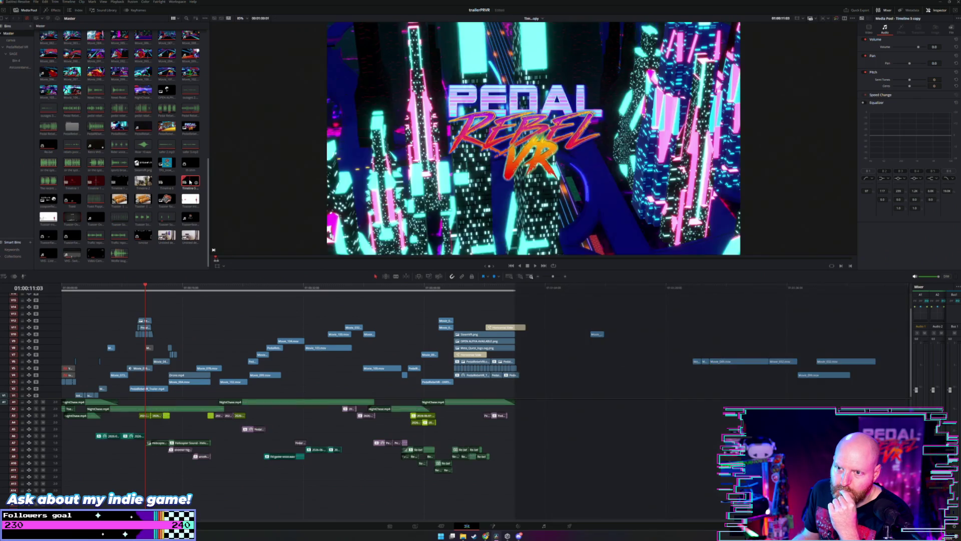
# Step: Open the Timeline Settings of Timeline 5 copy
pyautogui.rightClick(191, 182)
pyautogui.moveTo(288, 185)
pyautogui.click(319, 184)
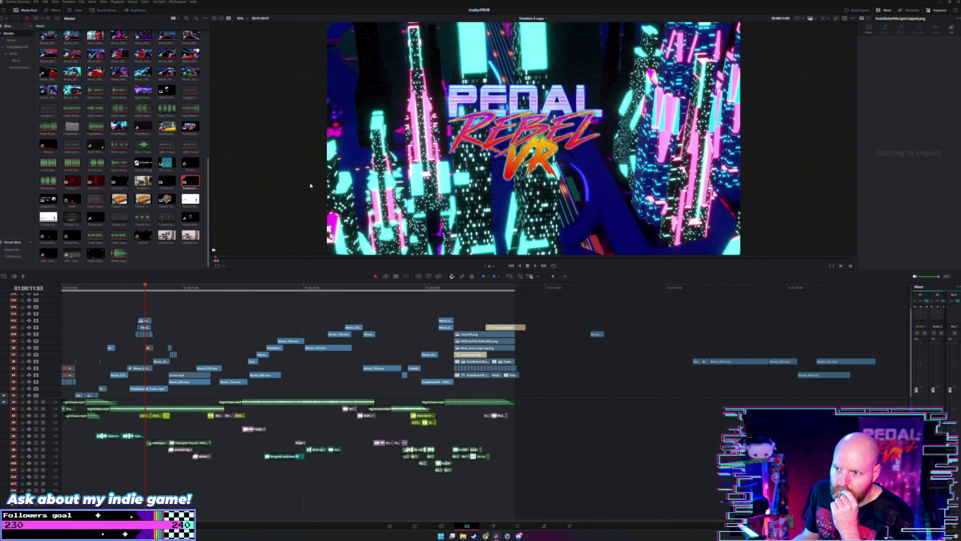
# Step: Set Timeline 5 copy to 3840 x 2160 Ultra HD and play it from the start
pyautogui.click(512, 241)
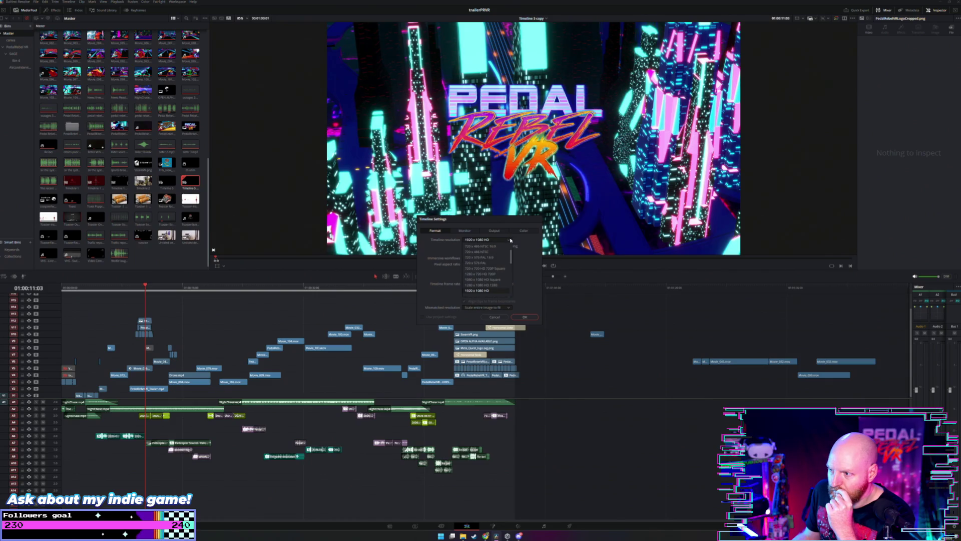
pyautogui.scroll(-3, 504, 257)
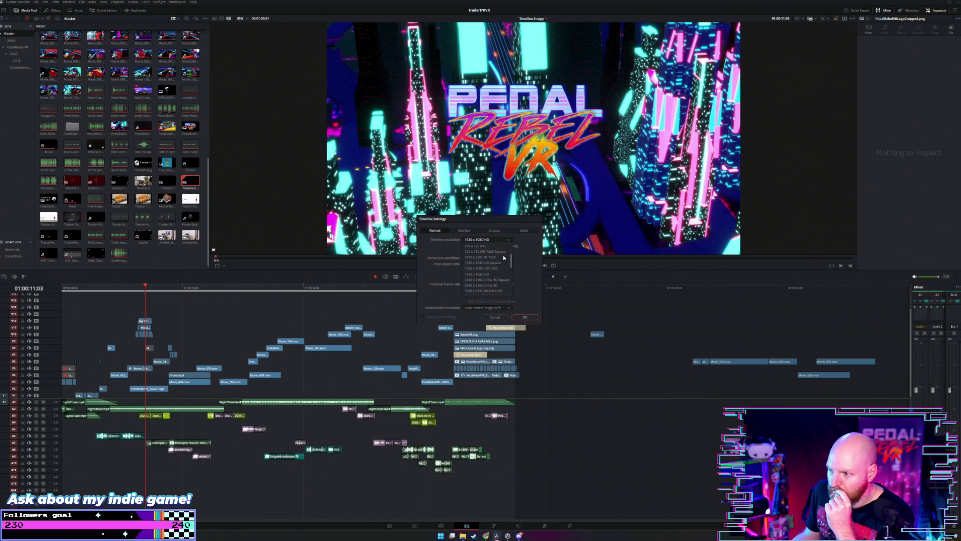
pyautogui.click(500, 285)
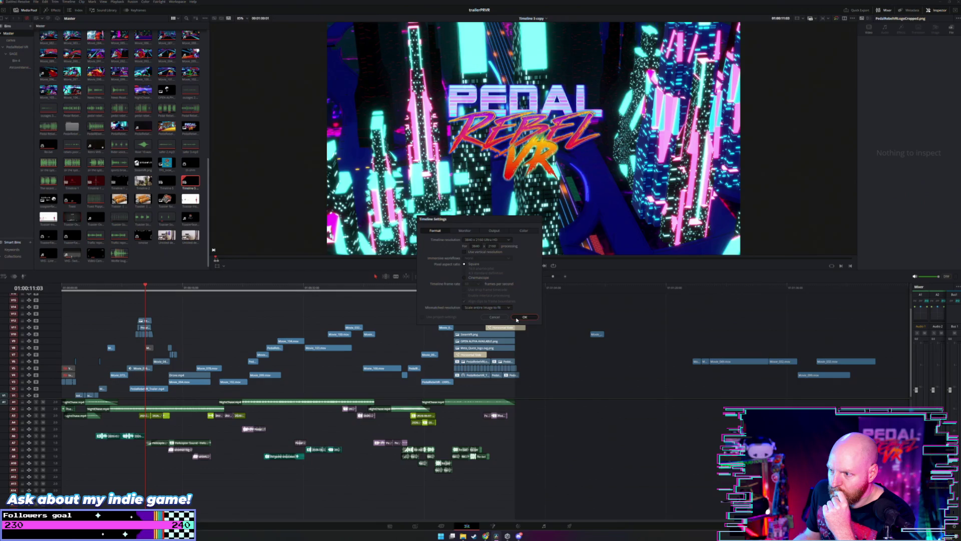
pyautogui.click(517, 318)
pyautogui.moveTo(75, 292); pyautogui.dragTo(56, 293)
pyautogui.press('space')
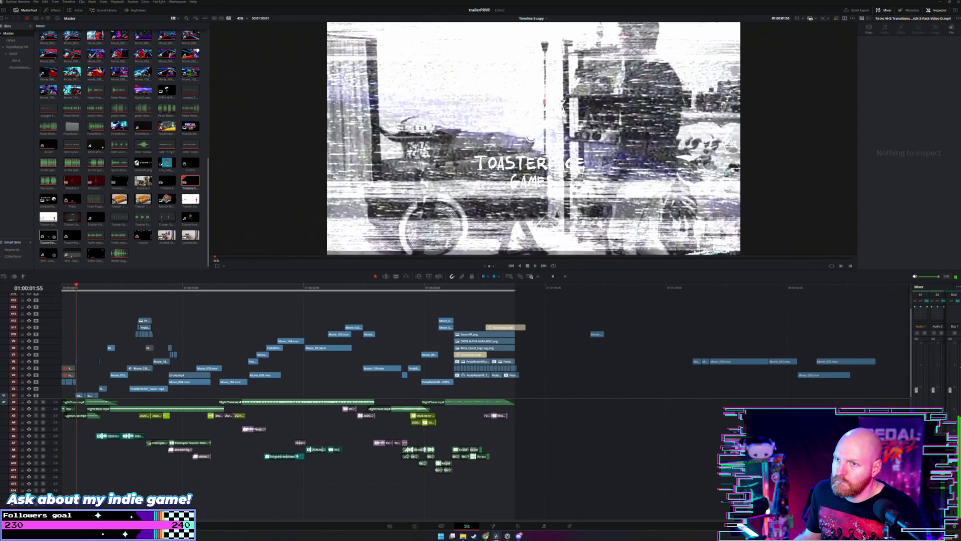
# Step: Set the Video and Audio I/O output device to 4K60 Pro MK.2 in Preferences and save
pyautogui.click(35, 2)
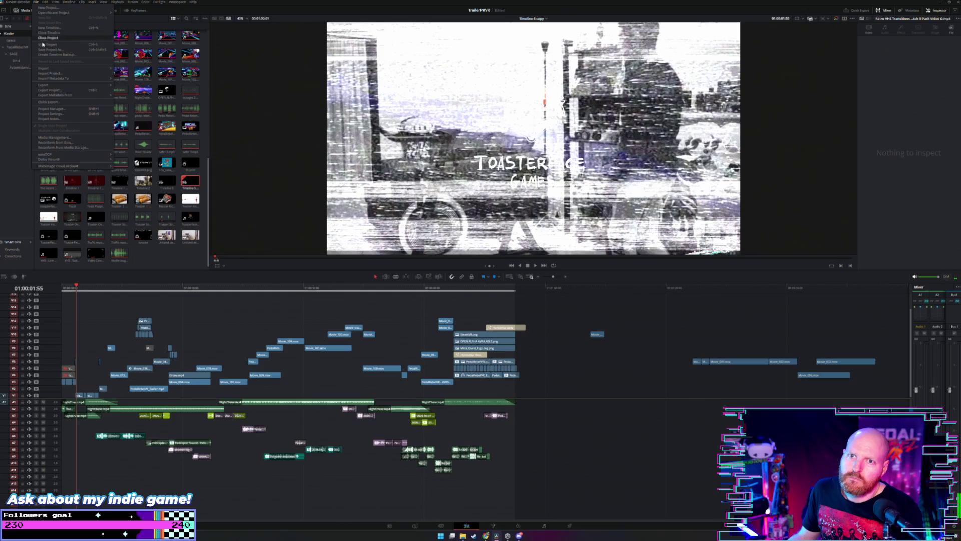
pyautogui.moveTo(24, 2)
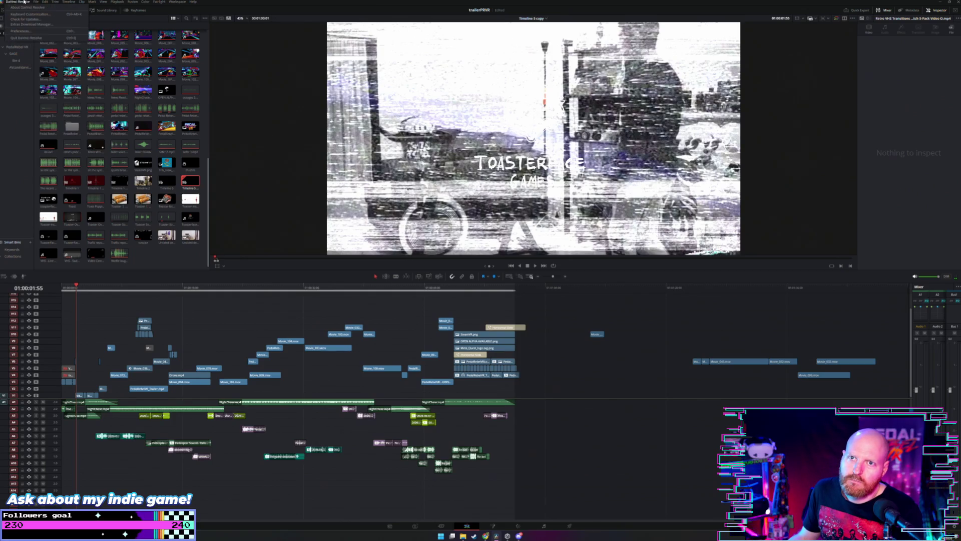
pyautogui.click(23, 31)
pyautogui.click(396, 224)
pyautogui.click(516, 265)
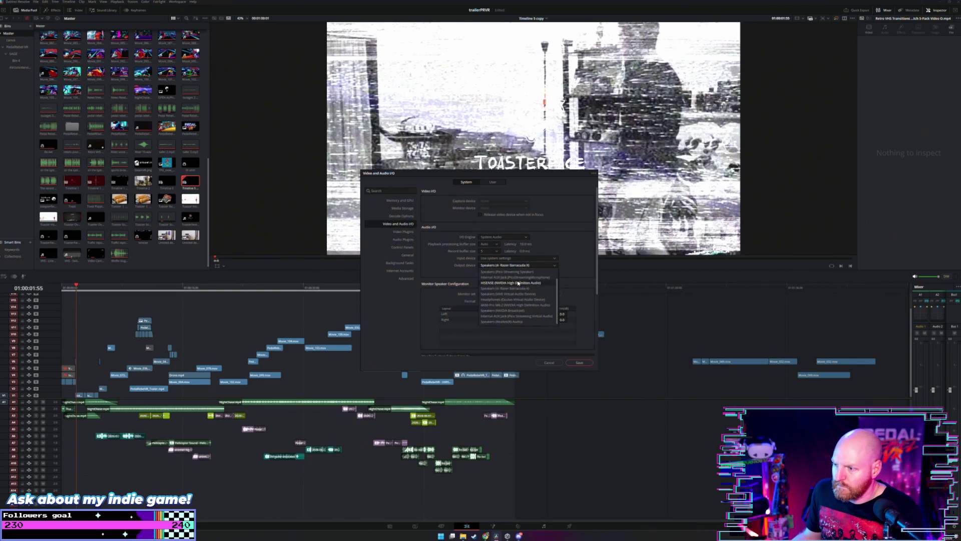
pyautogui.click(520, 303)
pyautogui.click(575, 362)
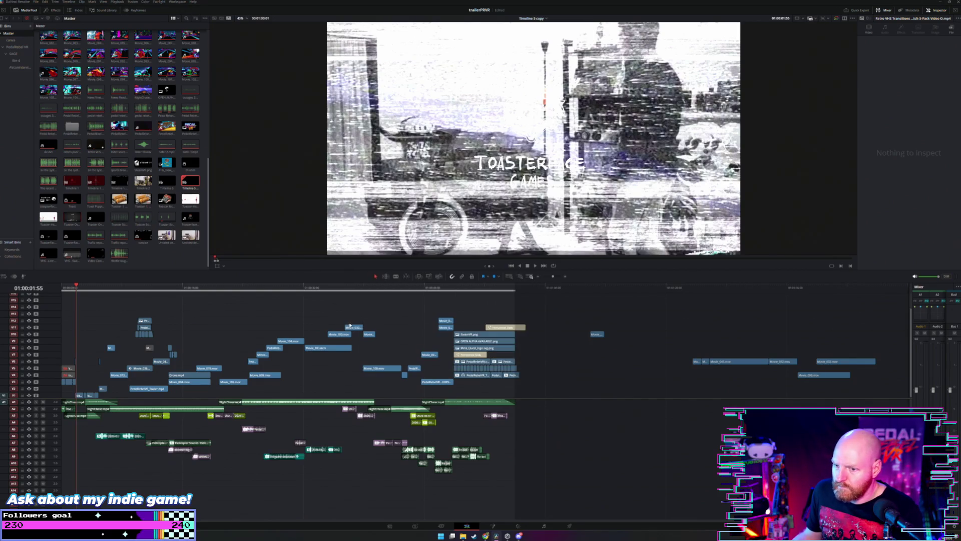
pyautogui.moveTo(74, 290); pyautogui.dragTo(63, 289)
# Step: Play Timeline 5 copy from near the start and stop around the 37-second mark
pyautogui.press('space')
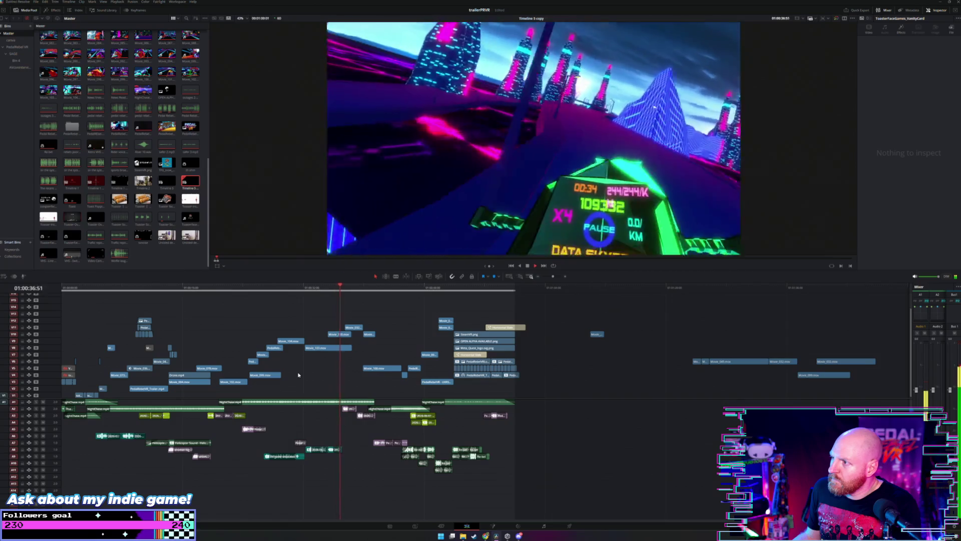
pyautogui.press('space')
pyautogui.click(569, 525)
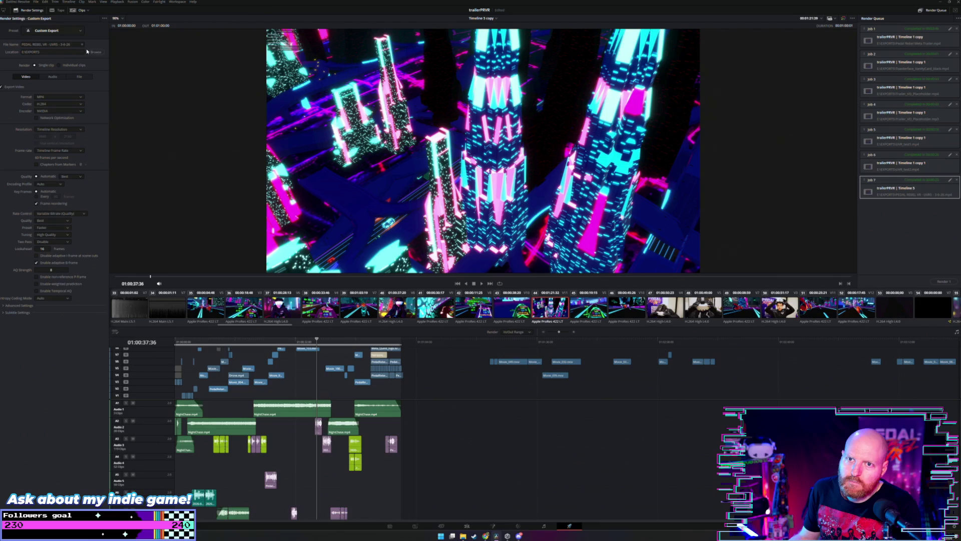
# Step: Add the Timeline 5 copy as Job 8, replacing the existing file, and render all jobs
pyautogui.click(943, 281)
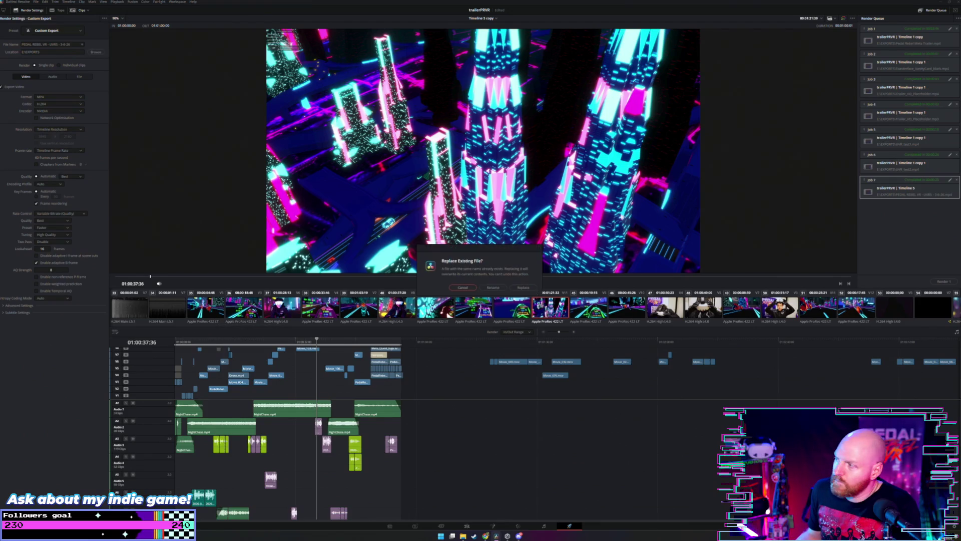
pyautogui.click(523, 287)
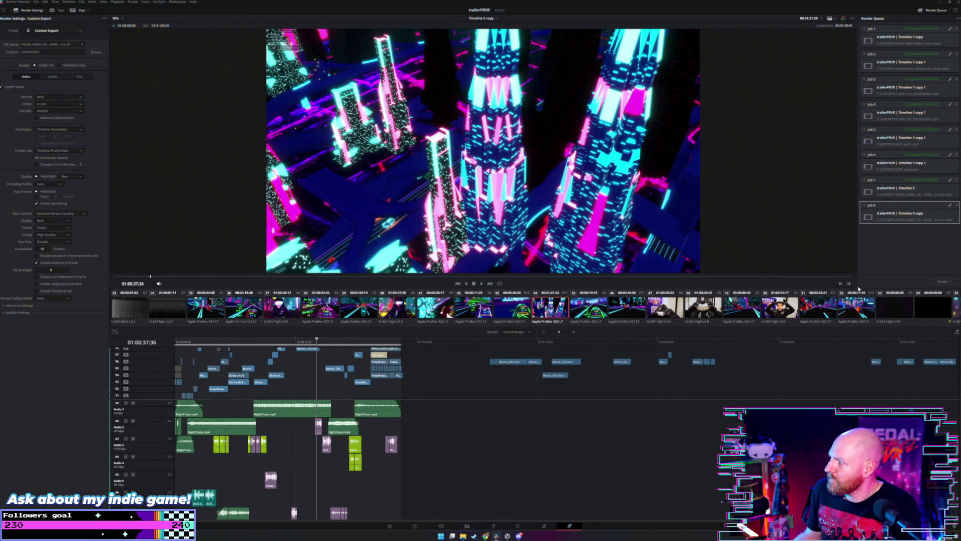
pyautogui.click(936, 281)
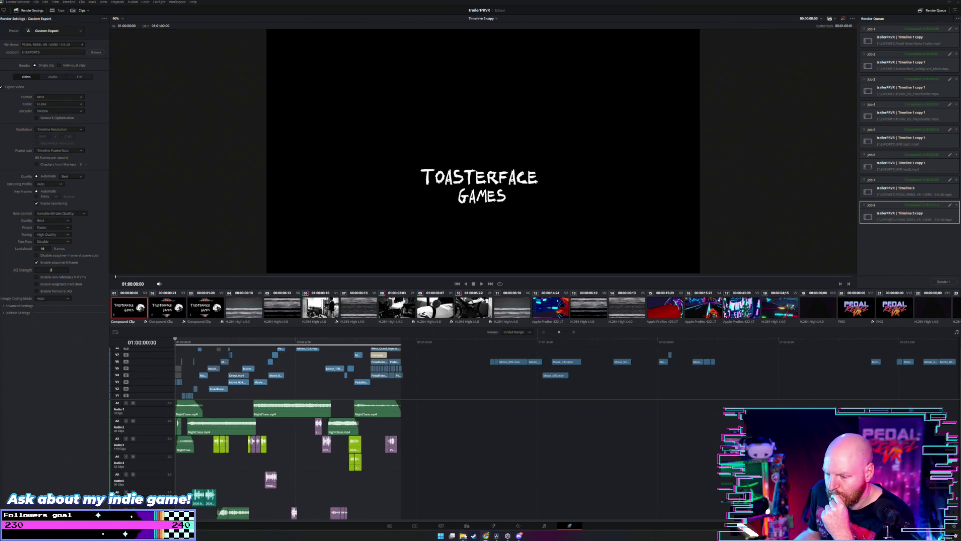
# Step: Once Job 8 finishes rendering, bring up a File Explorer window from the taskbar
pyautogui.click(463, 536)
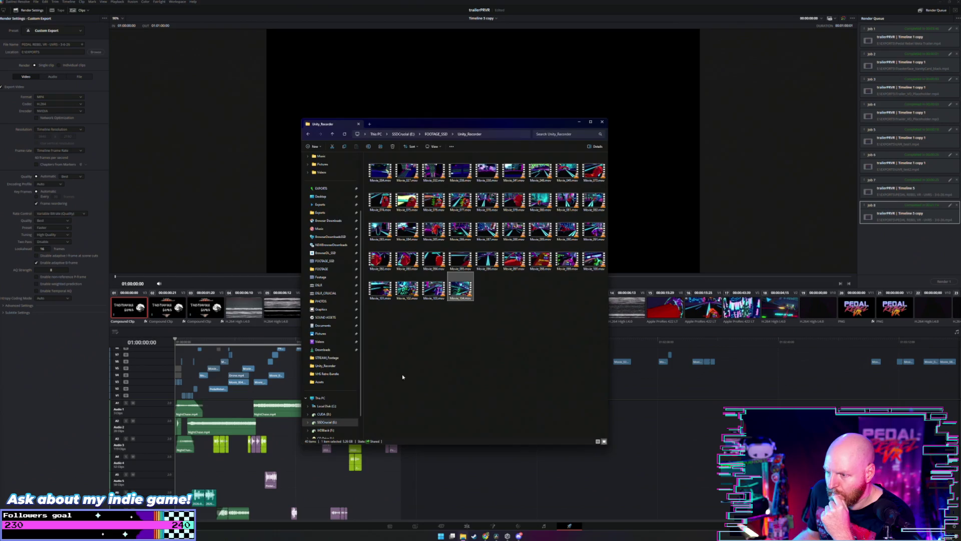
# Step: Open the PRVR_SteamPage folder under WDBlack Graphics and browse its images
pyautogui.click(321, 309)
pyautogui.moveTo(397, 124); pyautogui.dragTo(463, 137)
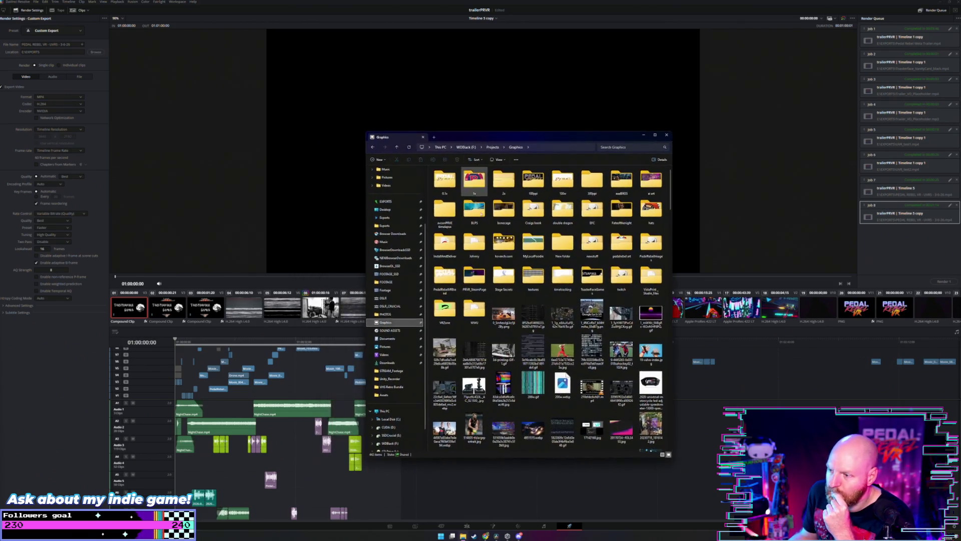
pyautogui.doubleClick(473, 270)
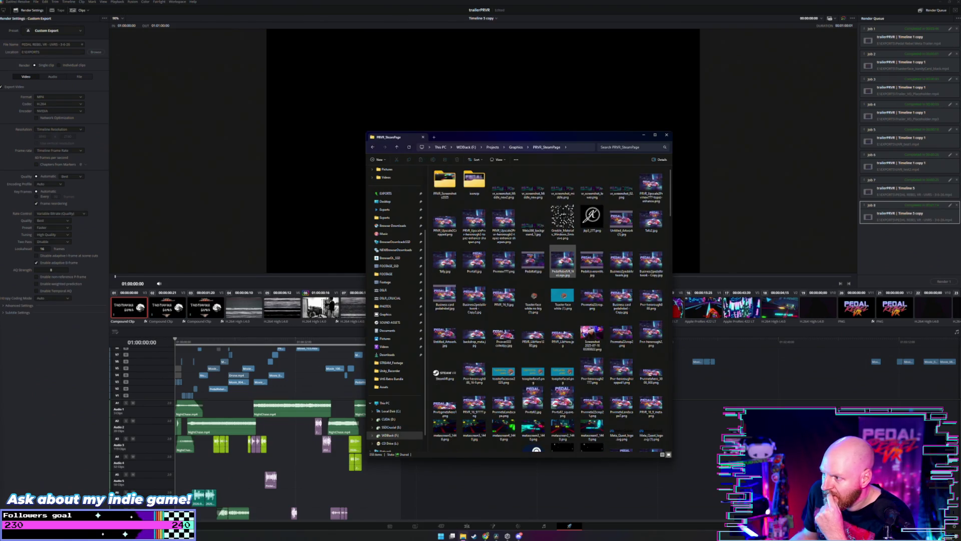
pyautogui.scroll(-3, 563, 271)
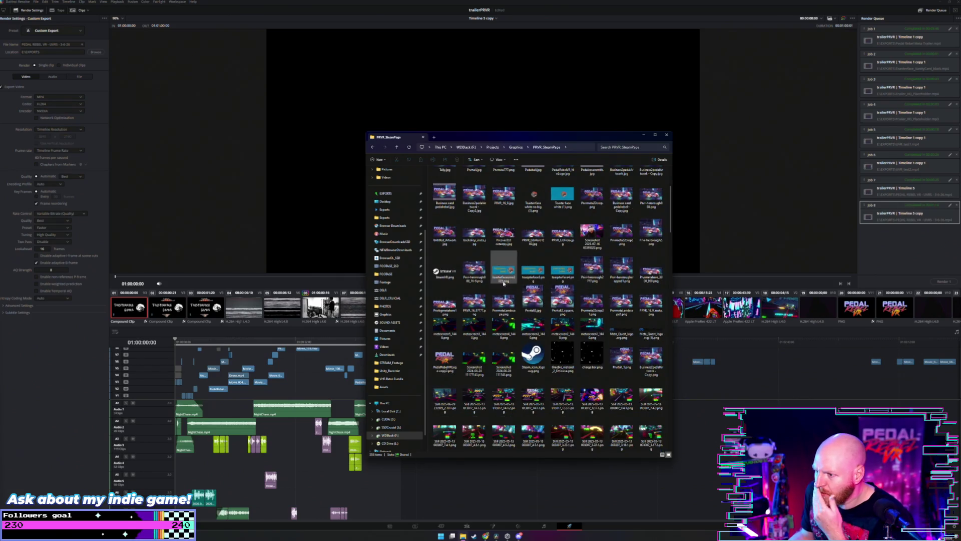
pyautogui.scroll(-5, 526, 308)
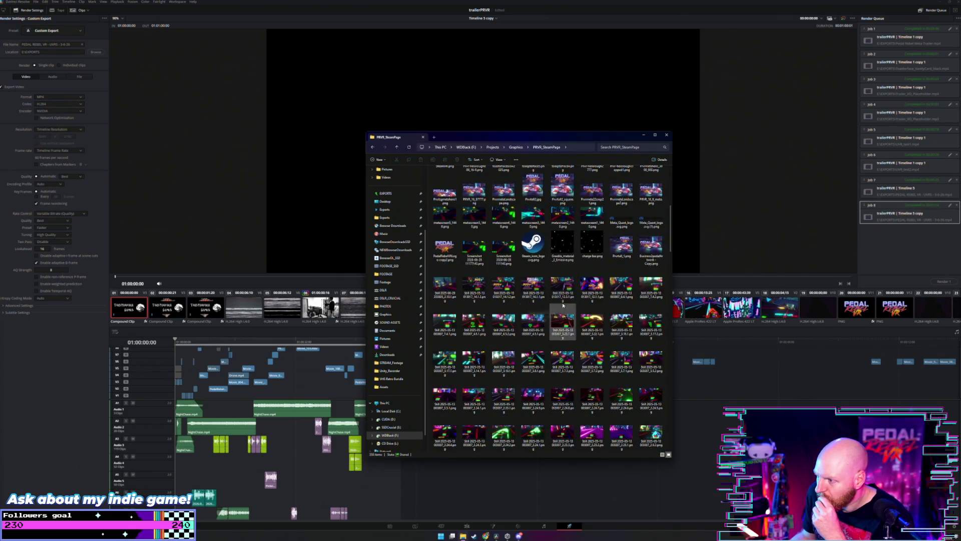
pyautogui.scroll(-5, 589, 272)
pyautogui.scroll(-10, 589, 273)
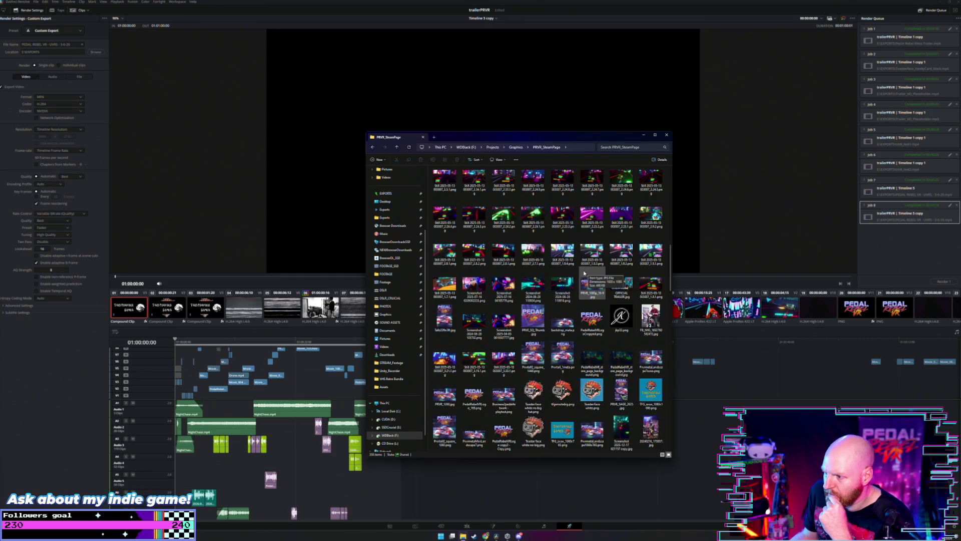
pyautogui.scroll(-5, 578, 274)
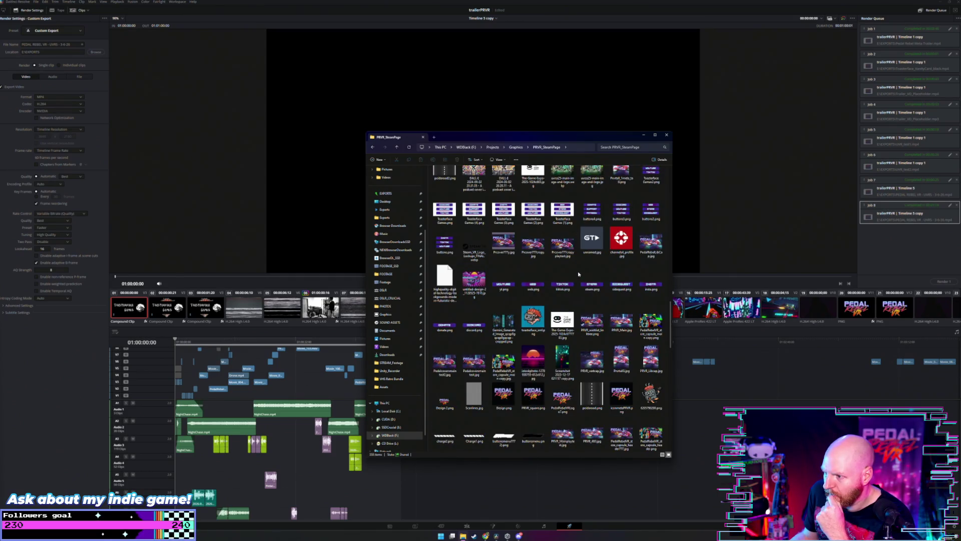
pyautogui.scroll(-3, 578, 274)
pyautogui.scroll(-3, 578, 273)
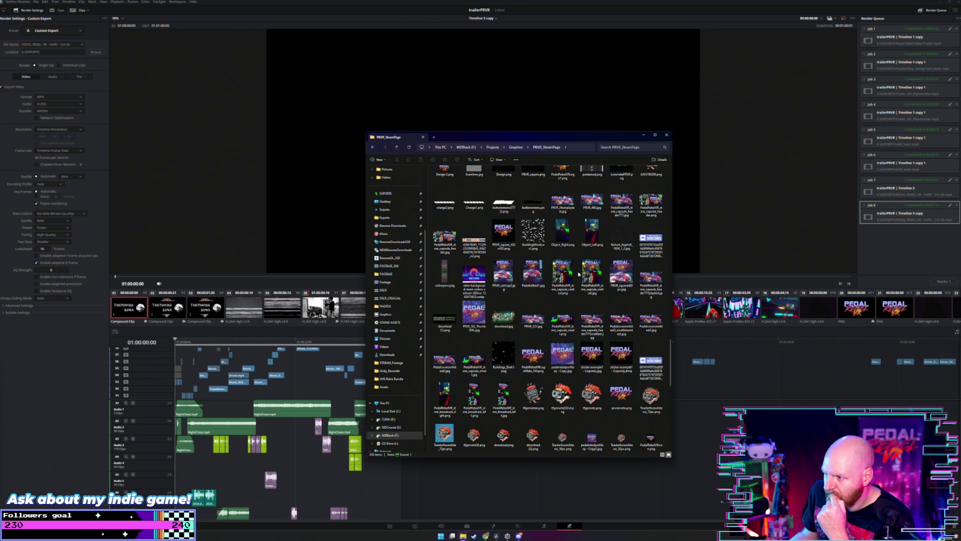
pyautogui.scroll(20, 578, 274)
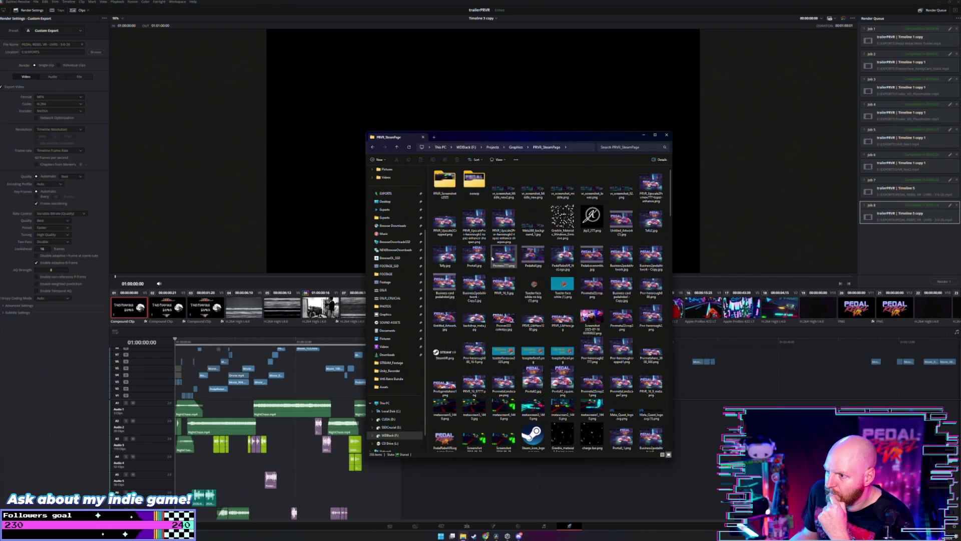
# Step: Check the image dimensions in Telly.jpg's Properties Details, then close it and return to the editor
pyautogui.click(442, 259)
pyautogui.rightClick(442, 258)
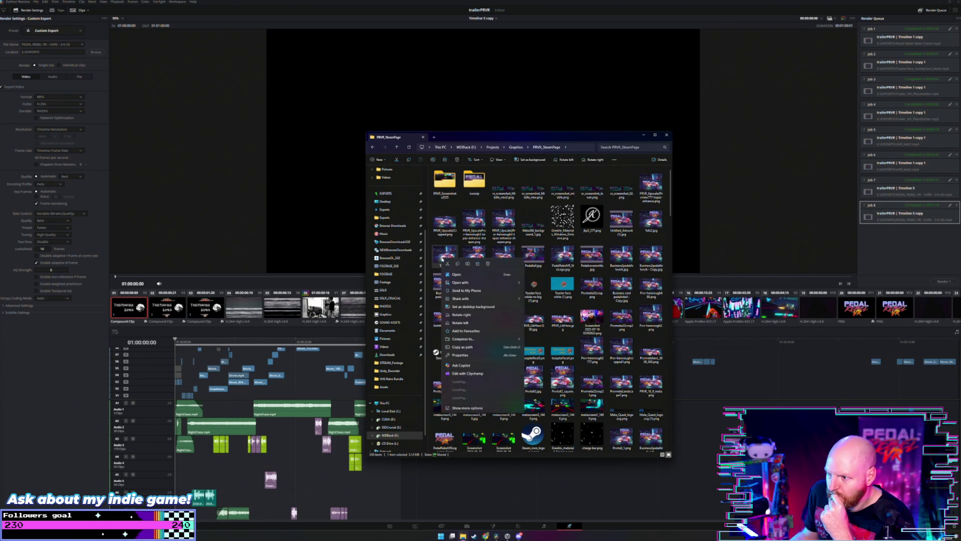
pyautogui.click(475, 354)
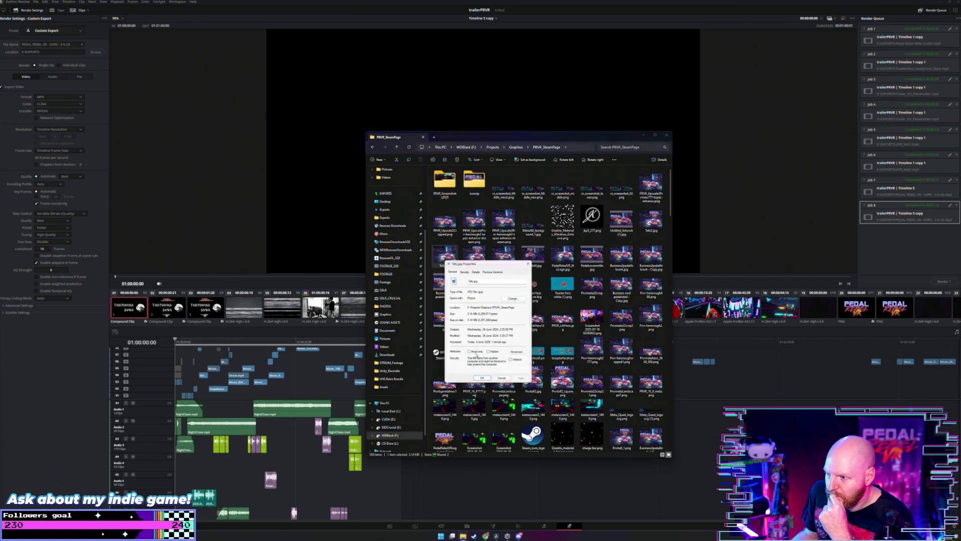
pyautogui.click(475, 270)
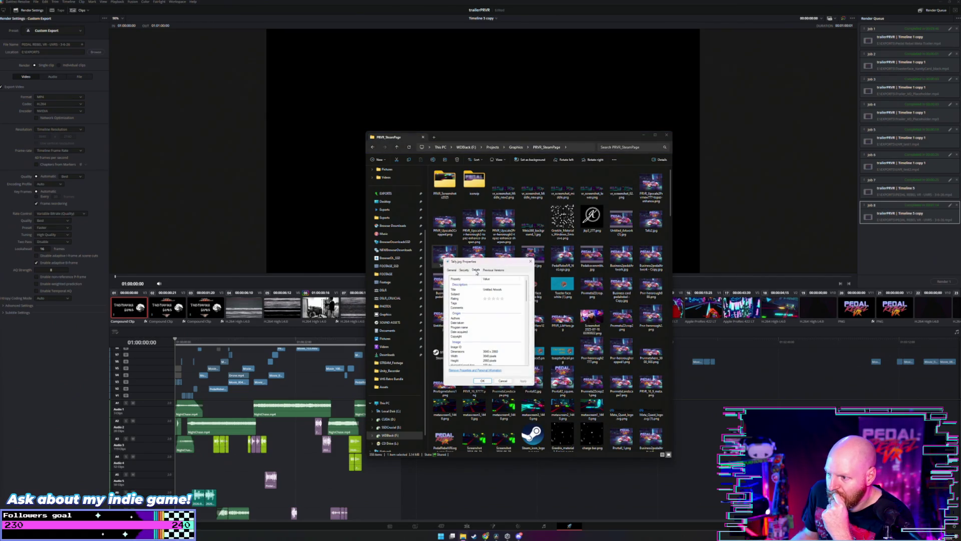
pyautogui.press('Escape')
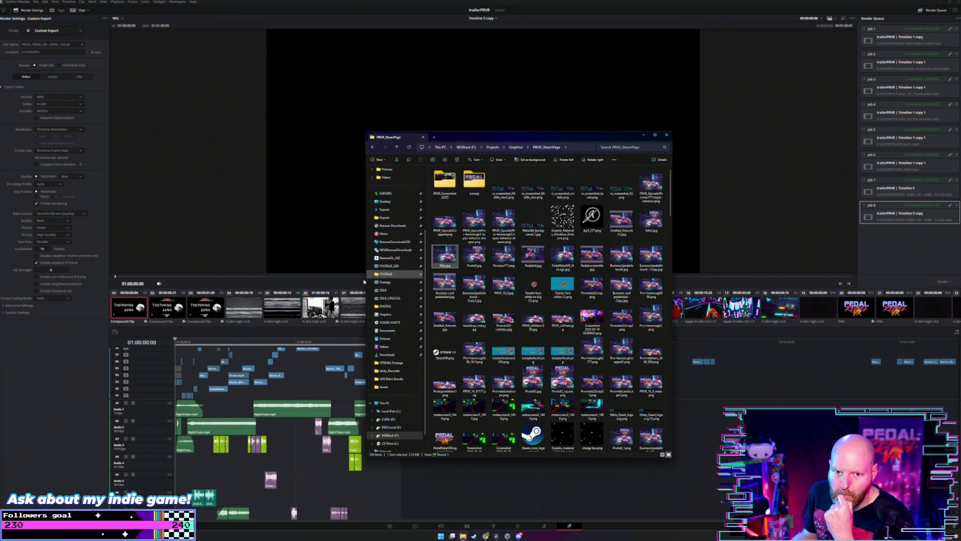
pyautogui.click(363, 406)
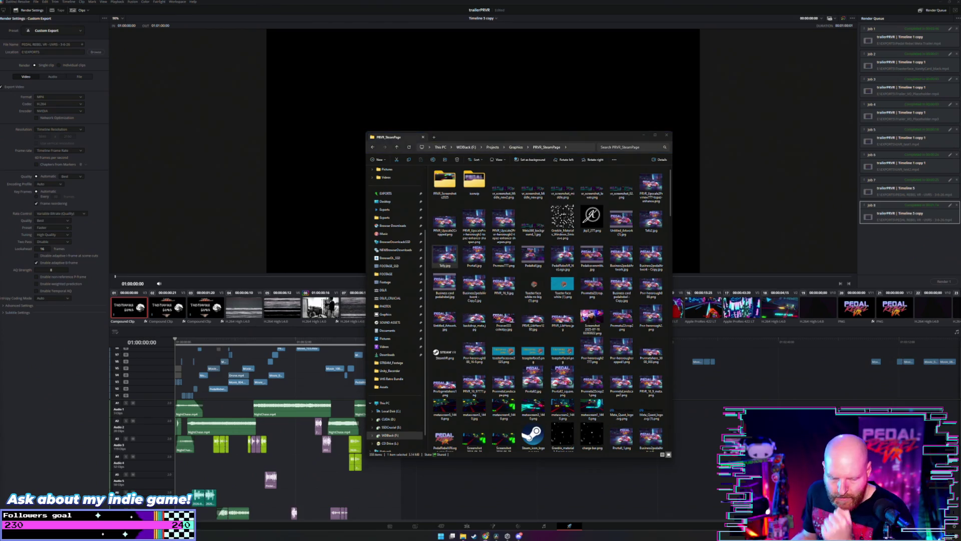